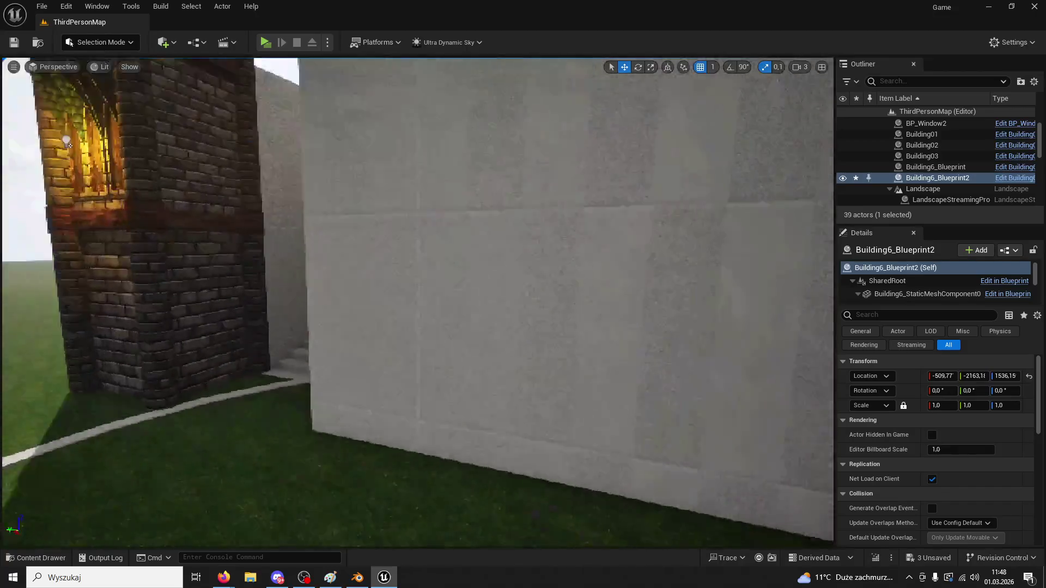
- Save the modified level, start a Play preview and run the character forward
click(15, 42)
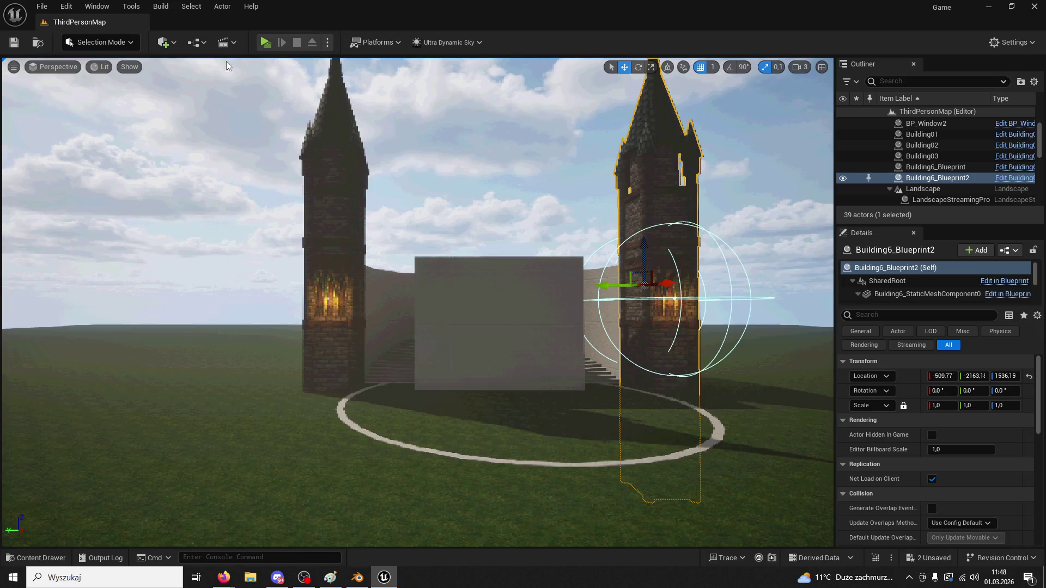
click(265, 42)
key(w)
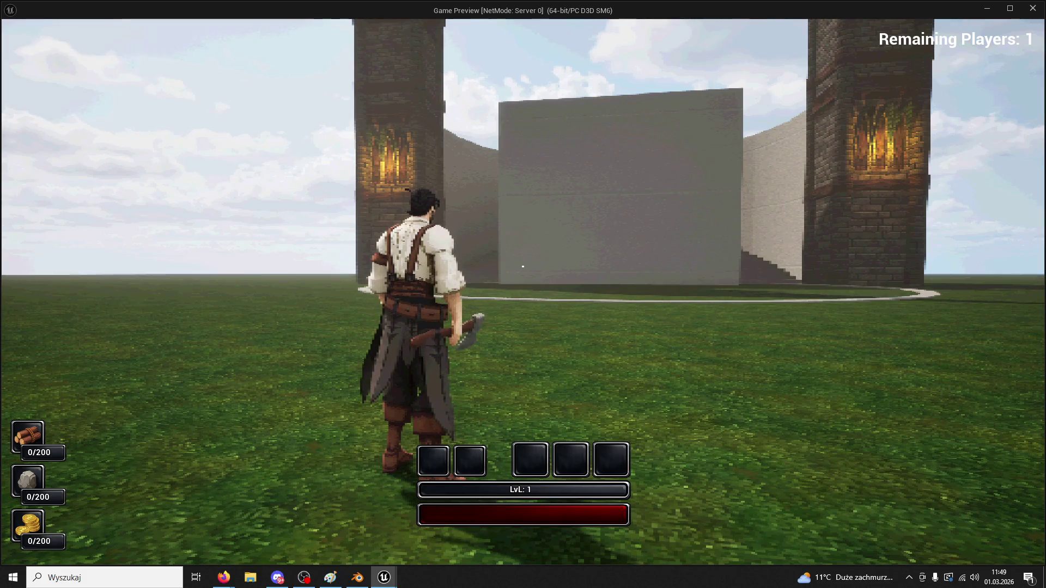
key(w)
key(s)
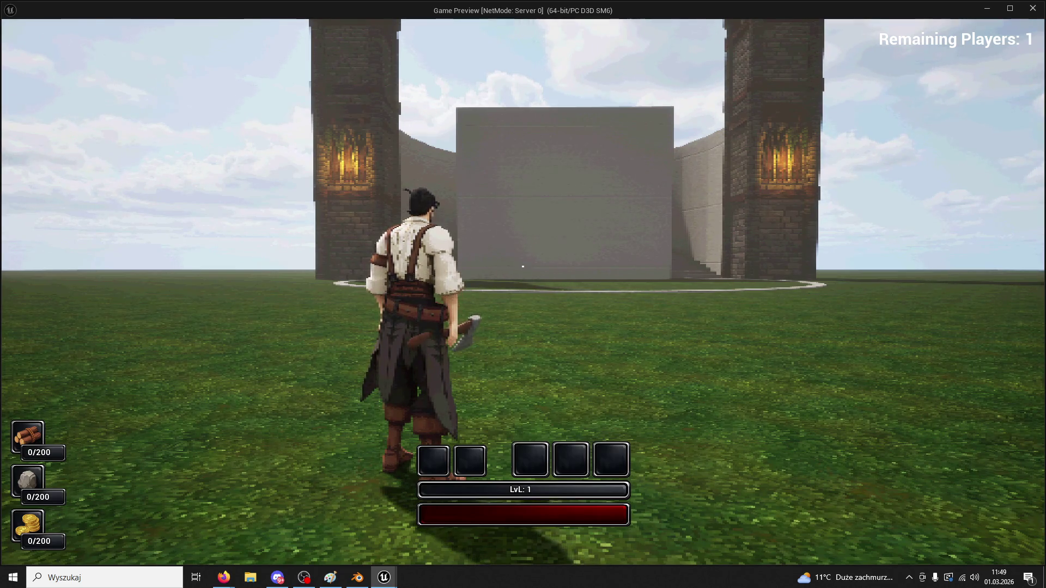
key(w)
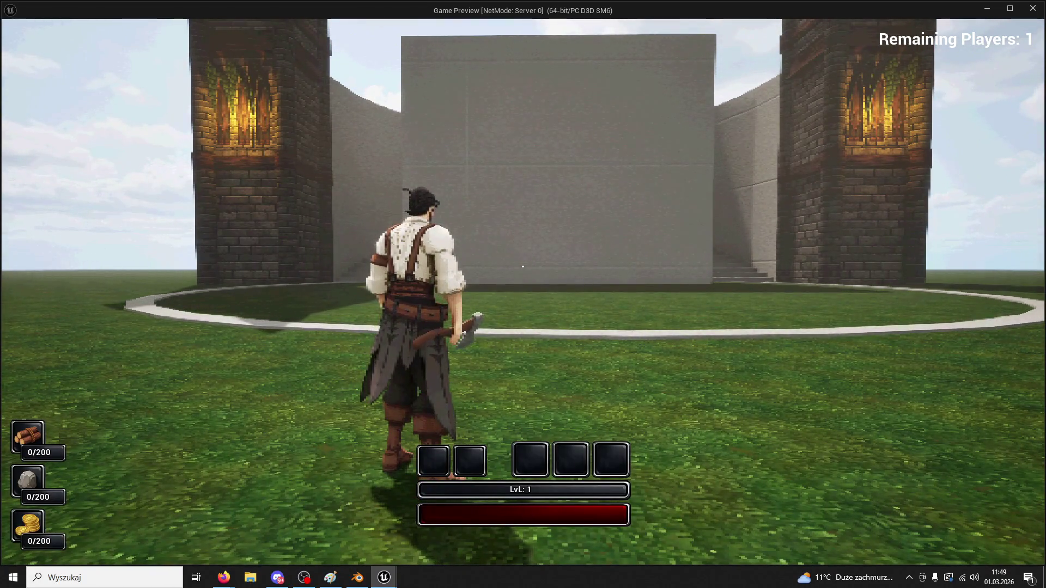
key(w)
key(space)
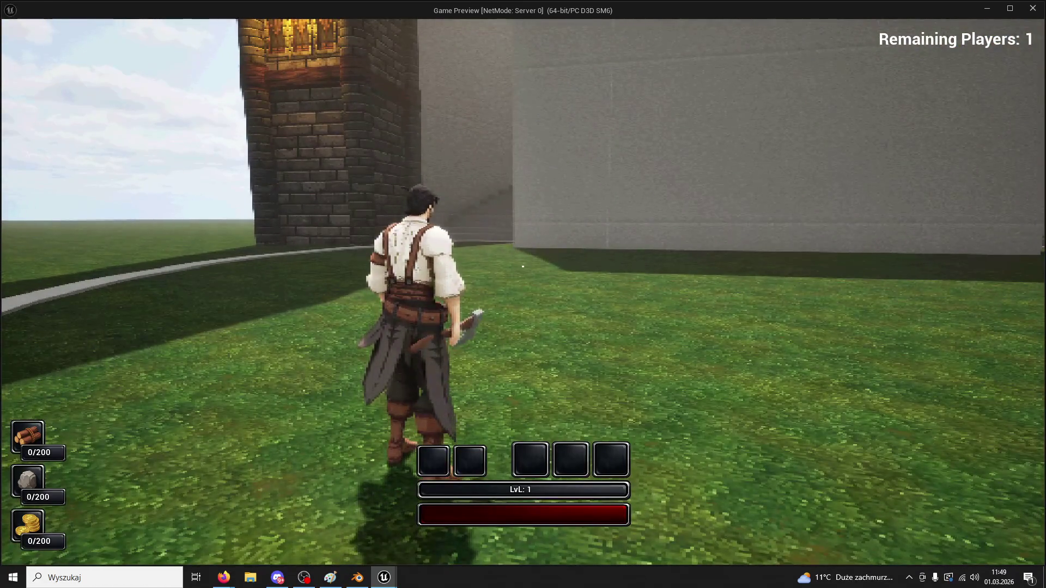
key(super)
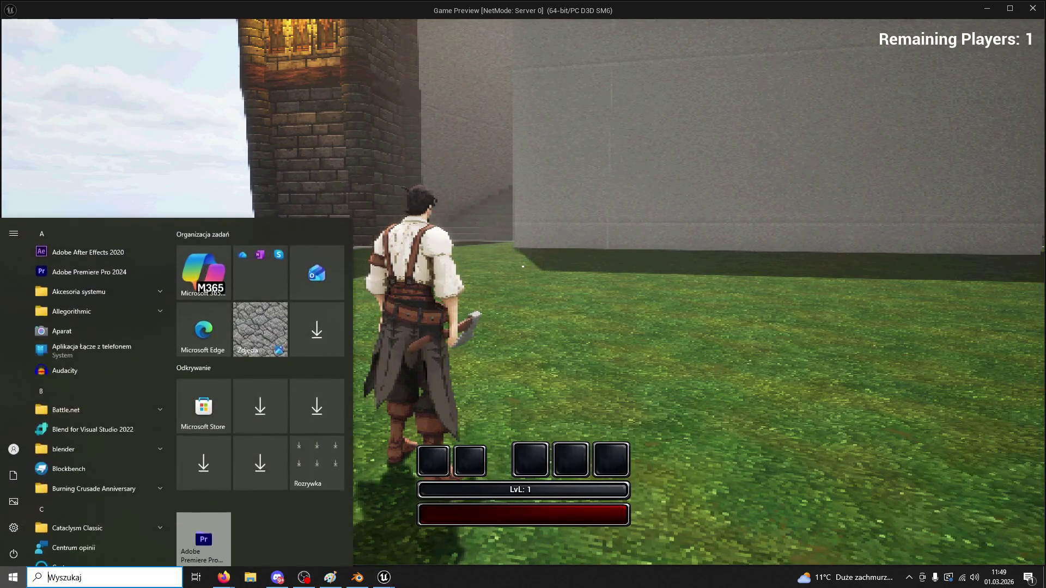
key(super)
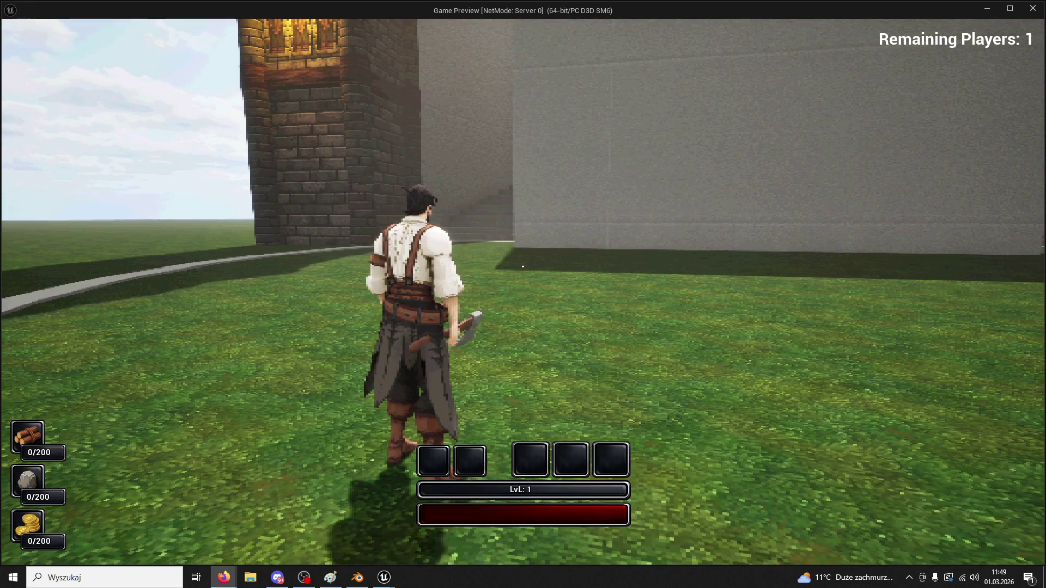
key(w)
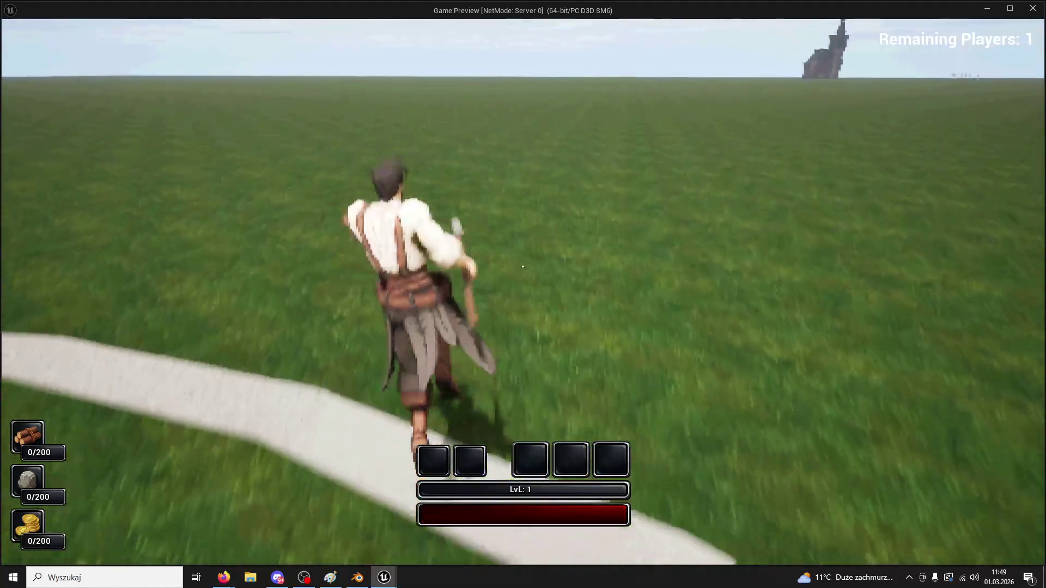
click(523, 267)
click(522, 266)
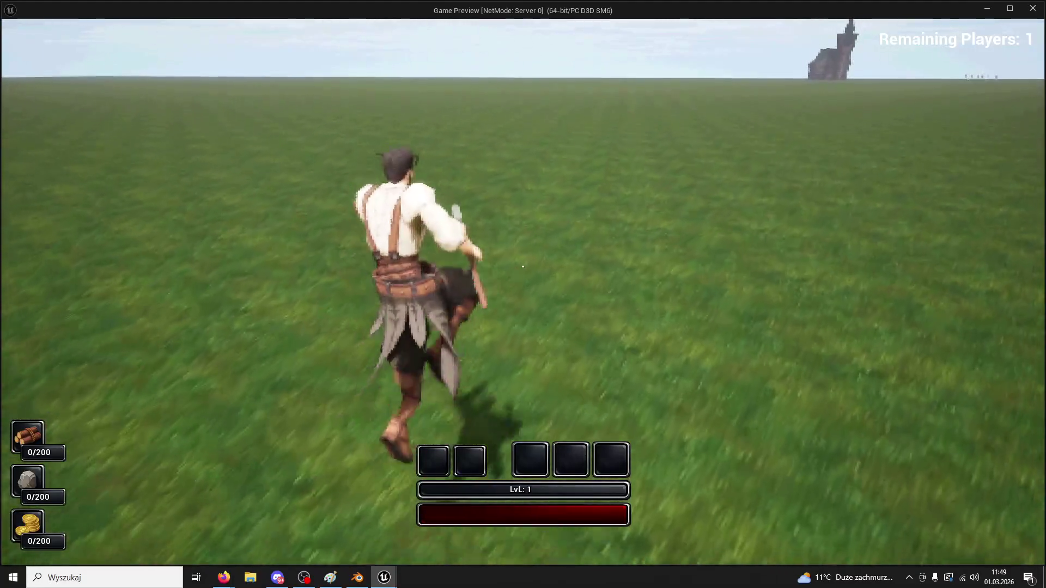
click(522, 266)
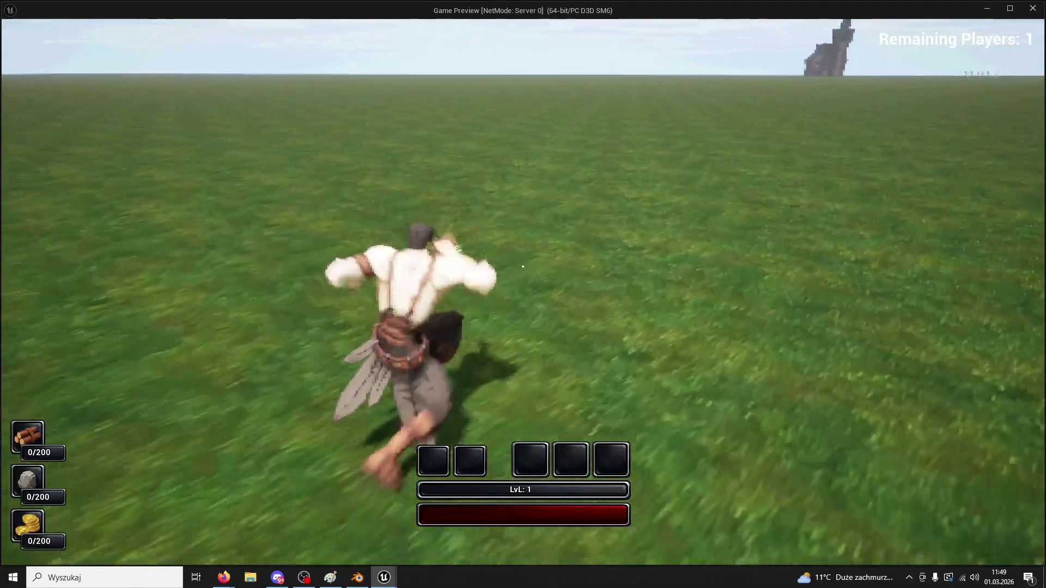
key(s)
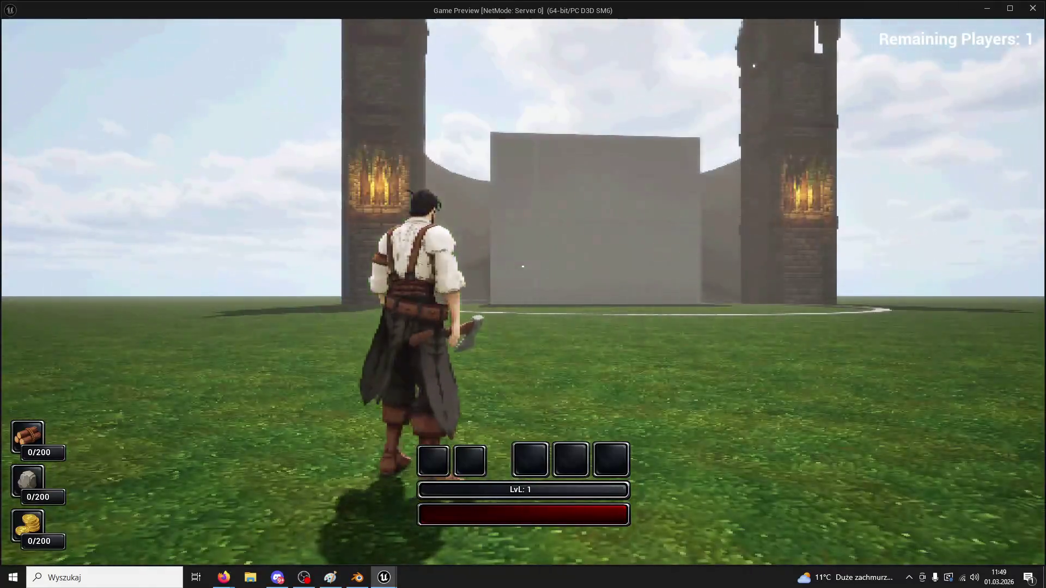
key(w)
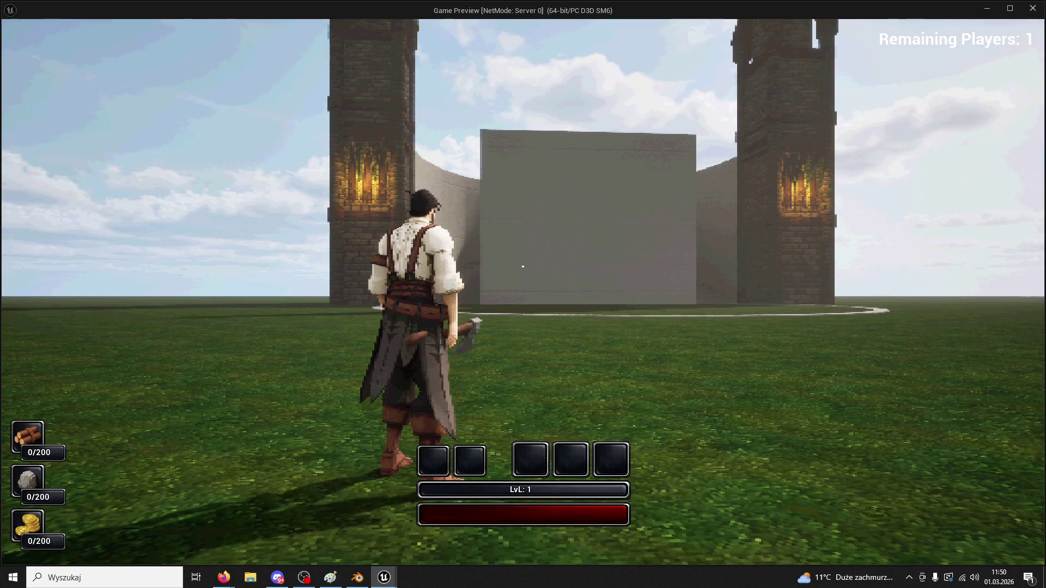
key(w)
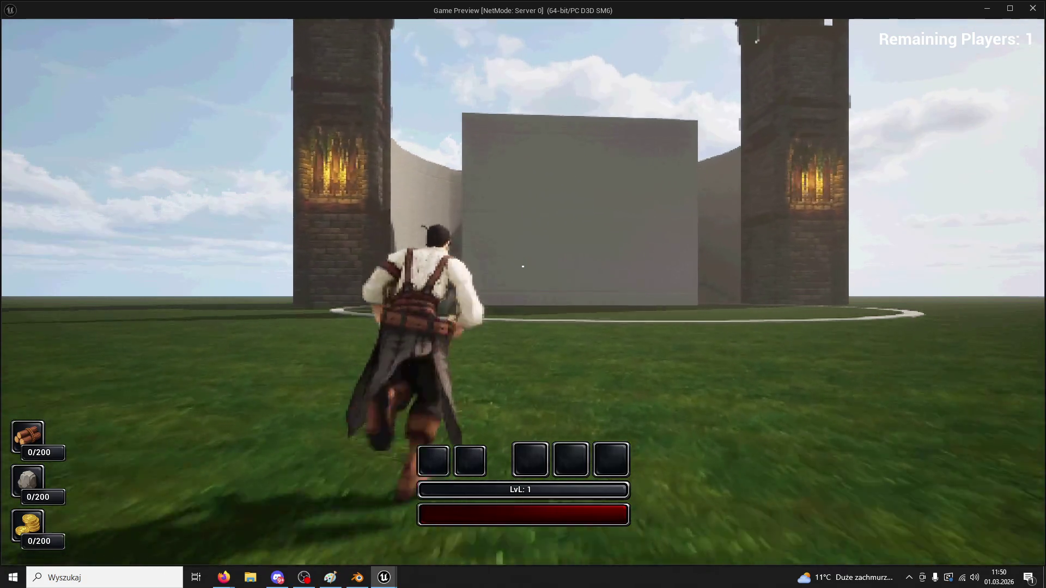
- Run the character up to the grey wall, then step back from it
key(w)
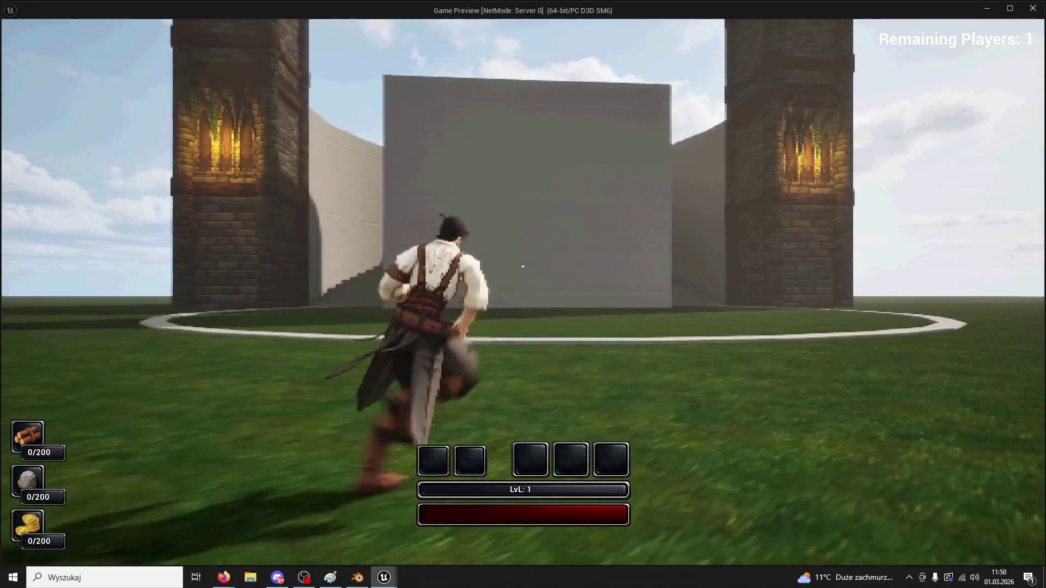
key(w)
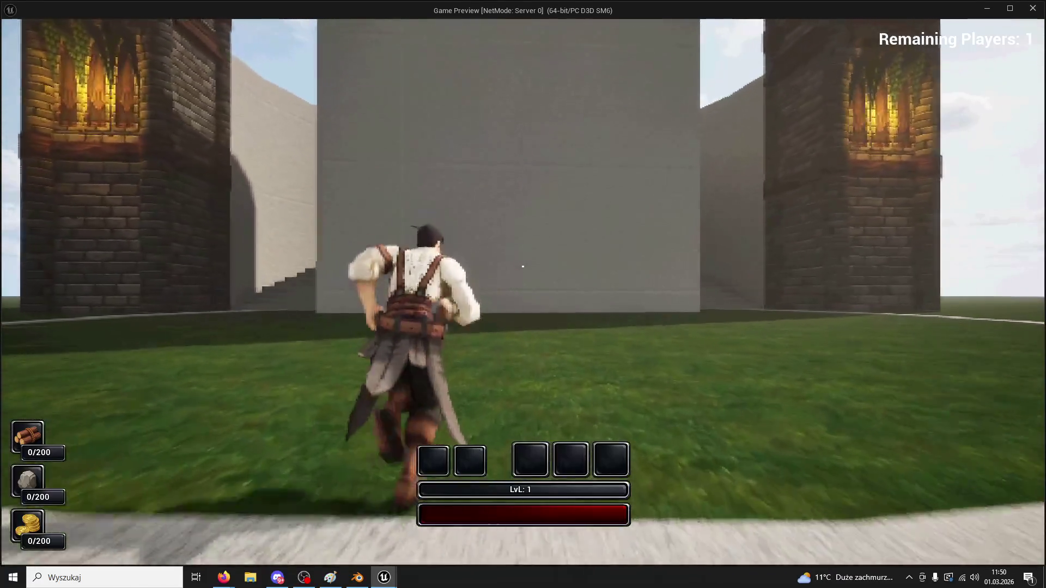
key(w)
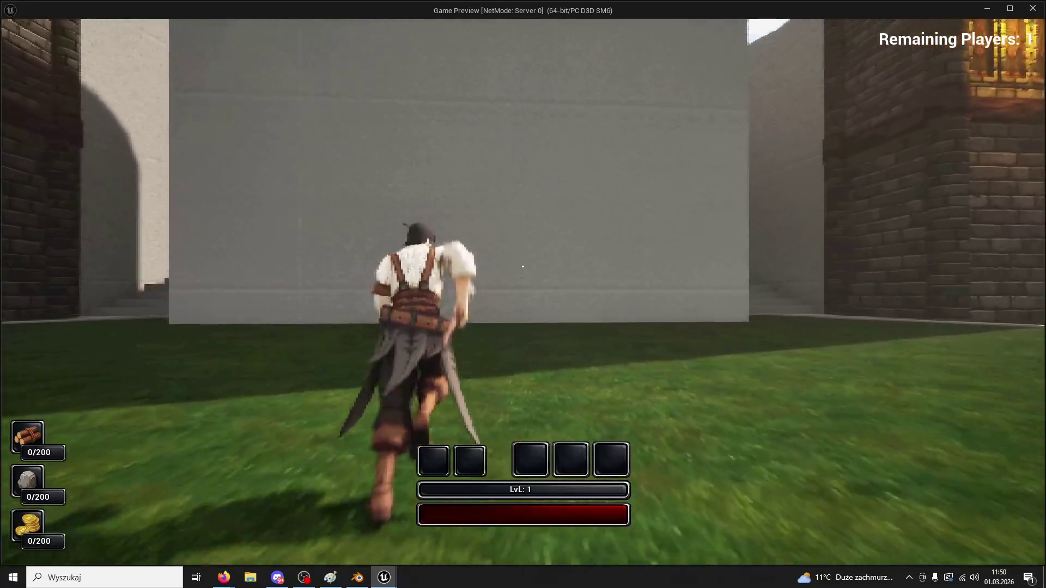
key(w)
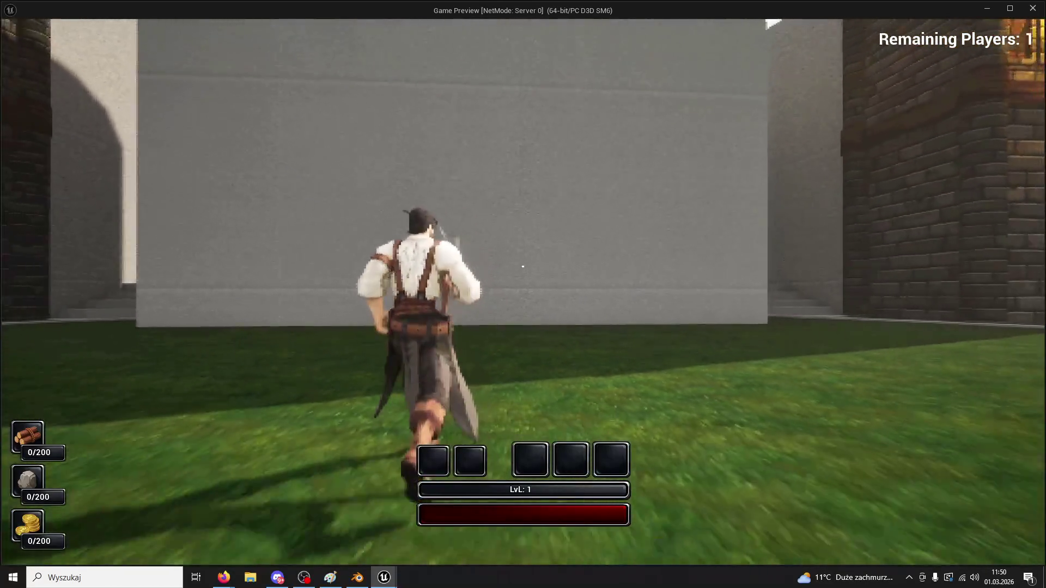
key(s)
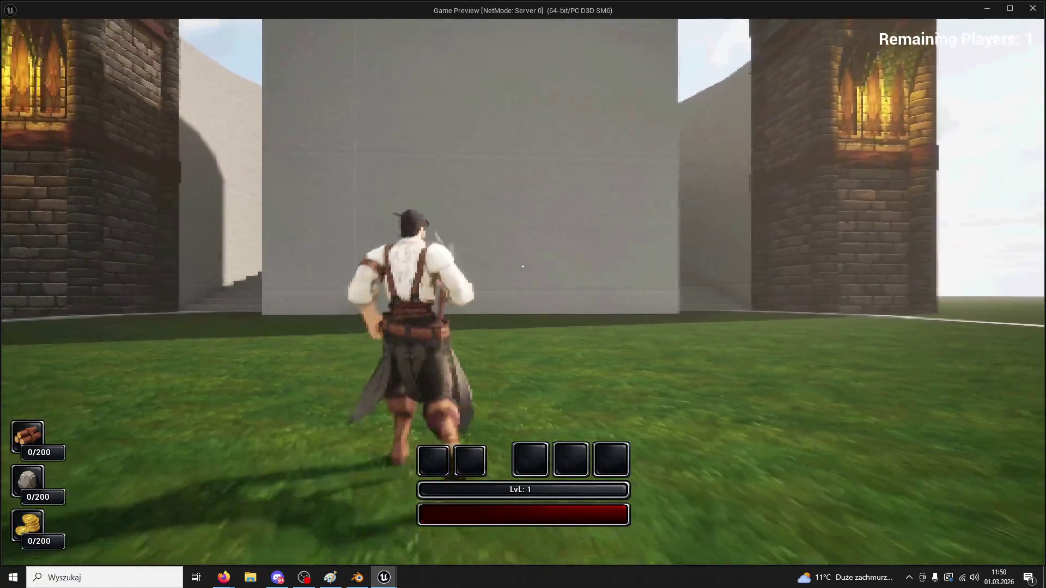
- Run along the wall, climb the curved stone stairs, descend onto the grass, then stop the preview
key(w)
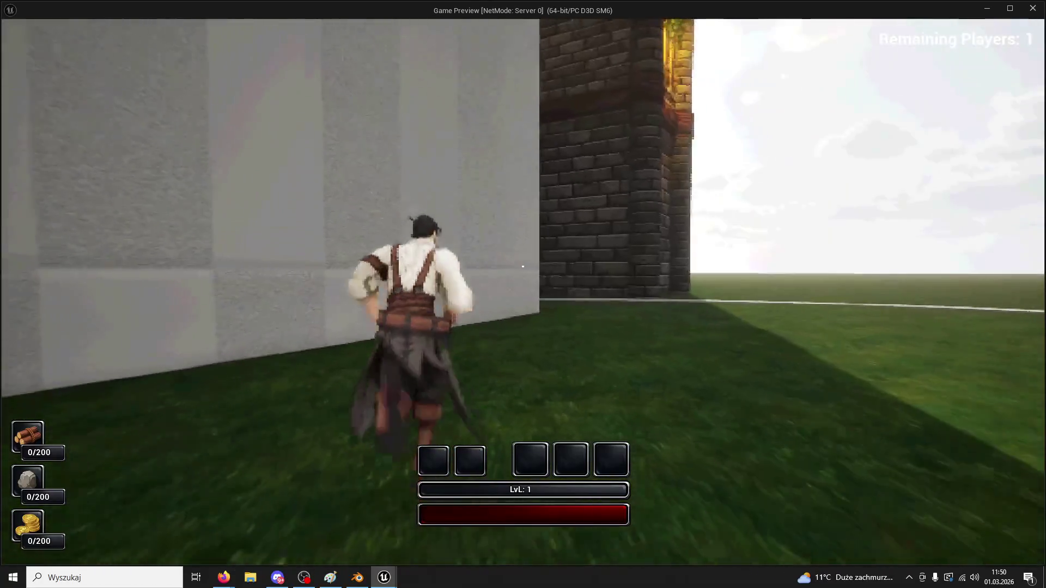
key(w)
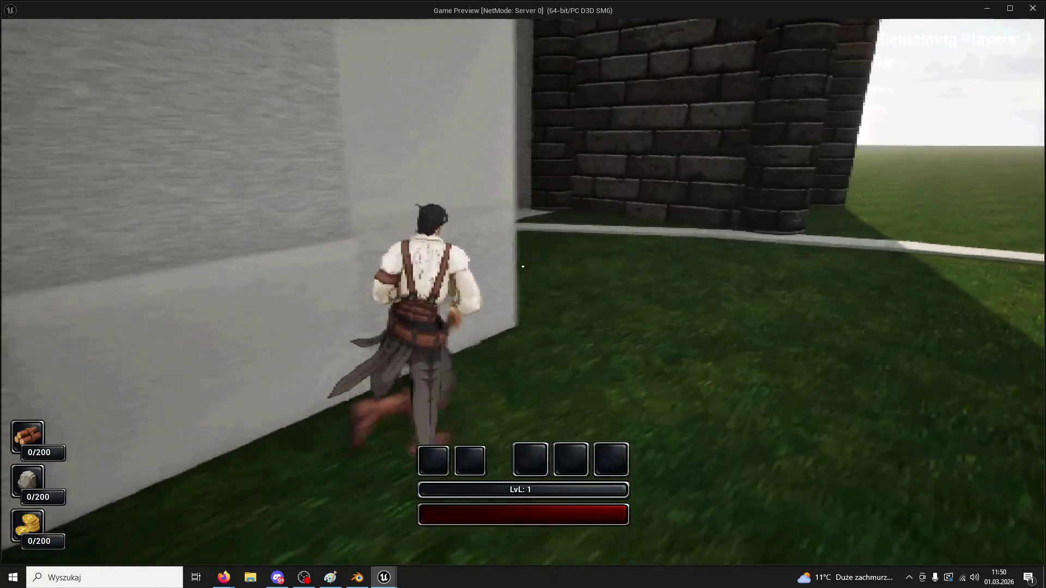
key(w)
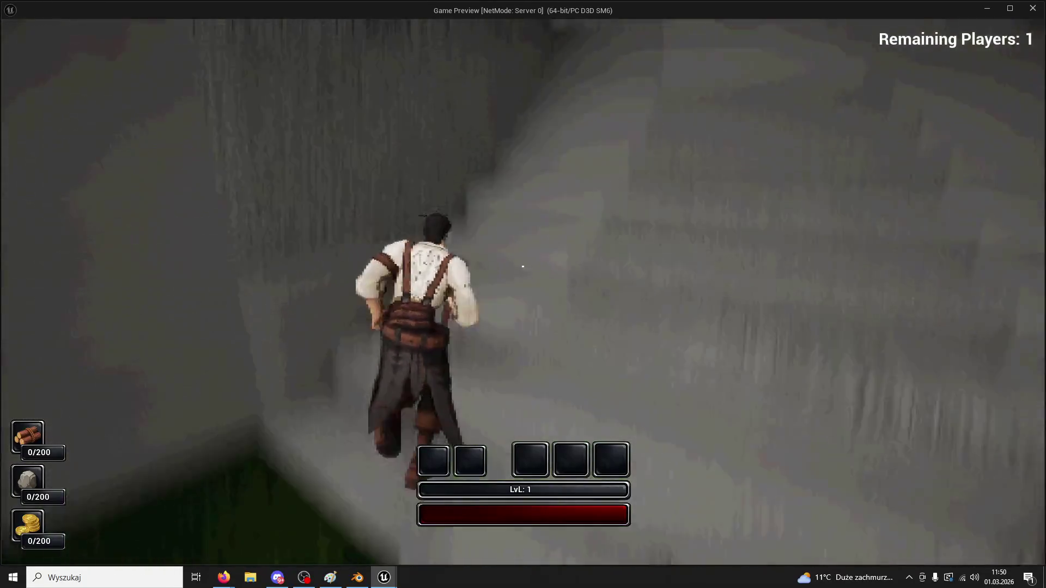
key(w)
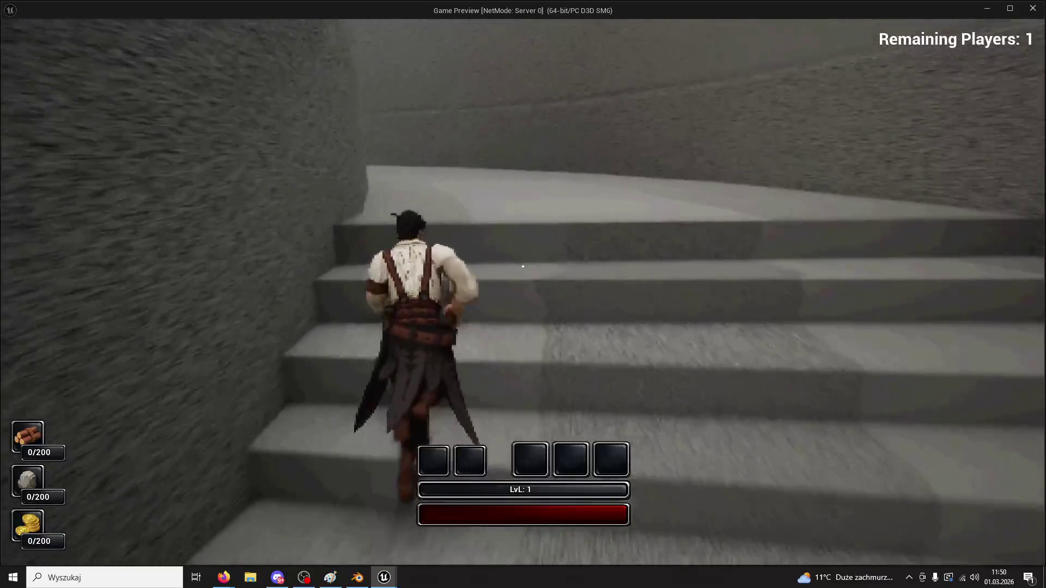
key(w)
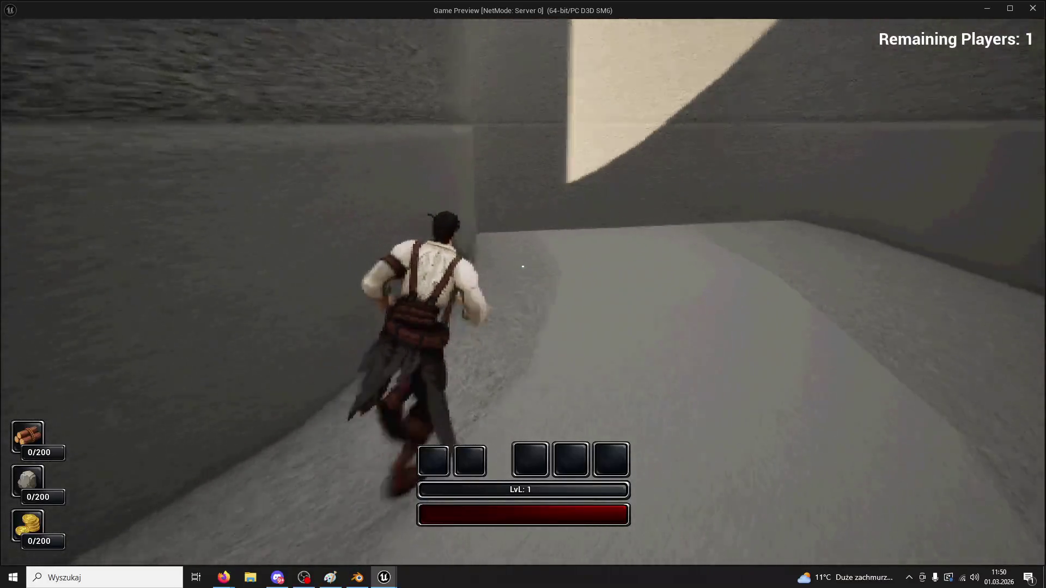
key(w)
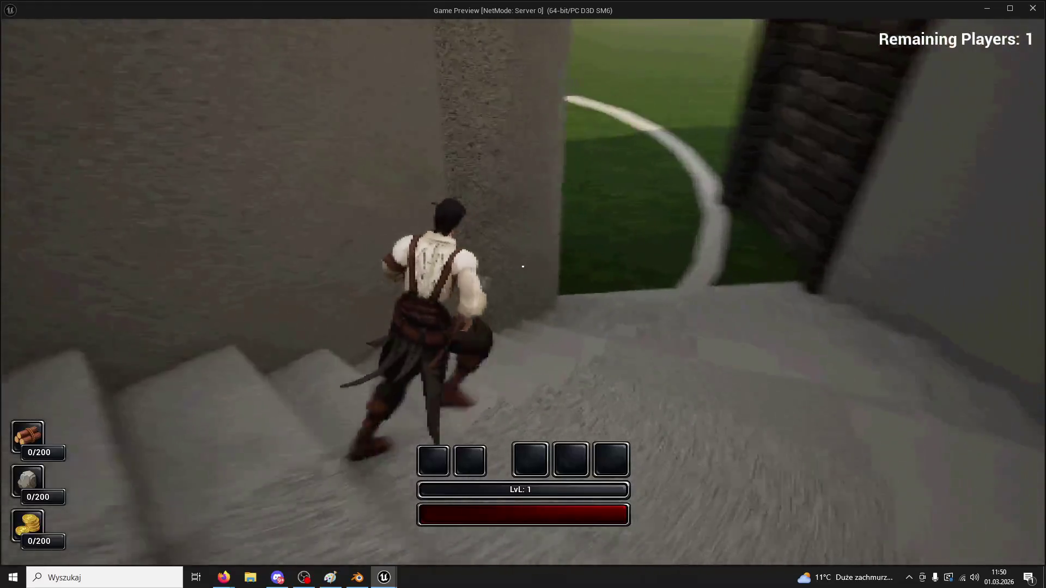
key(w)
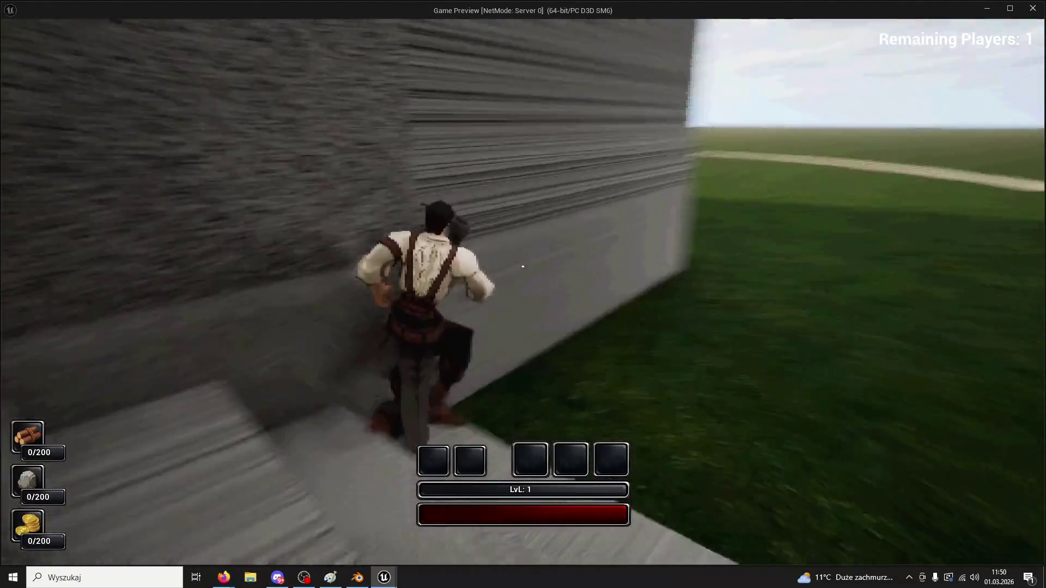
key(w)
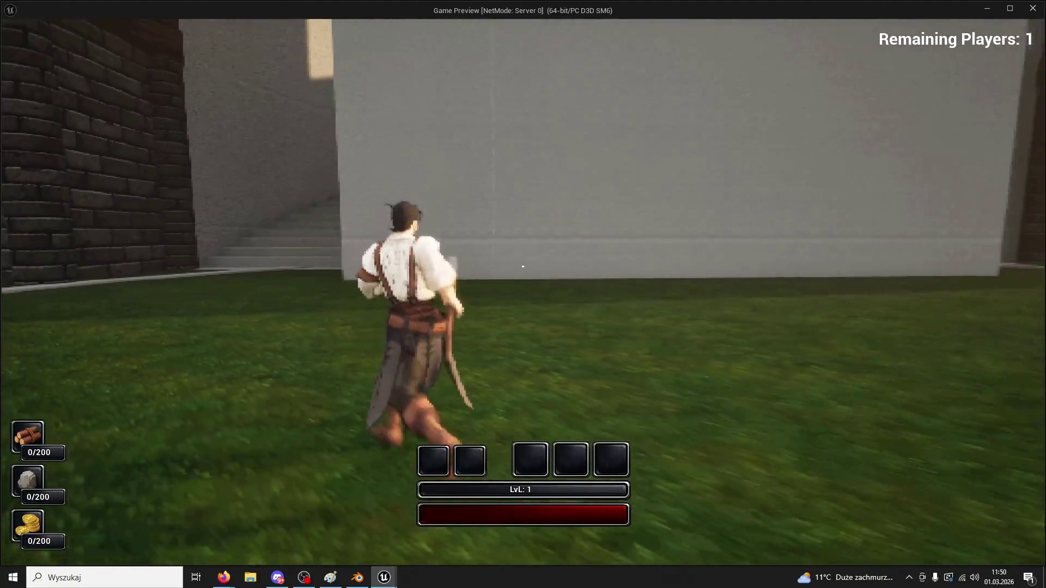
key(Escape)
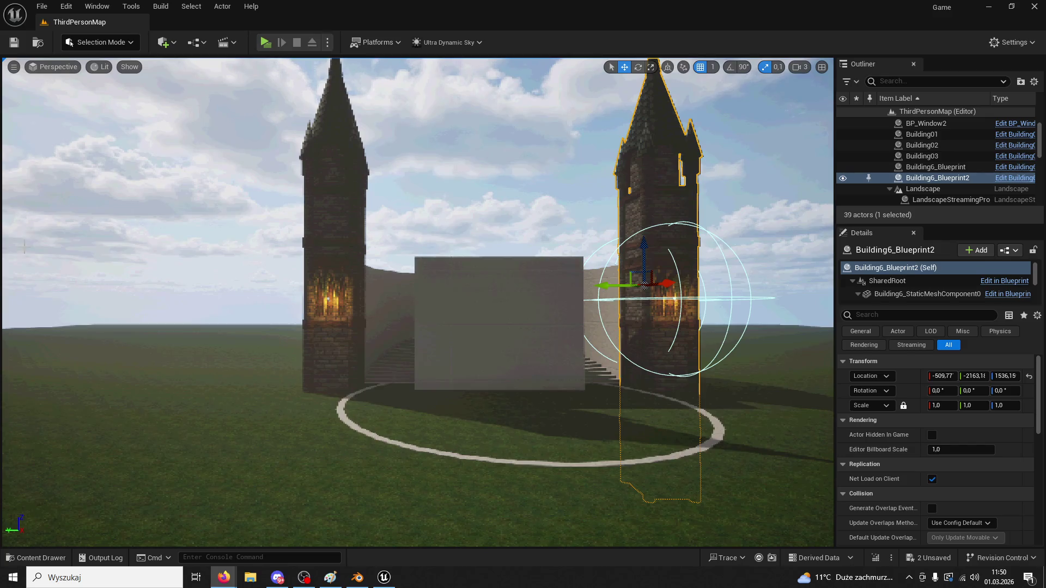
- Quit Unreal without saving and return to Blender's Cathedral file
click(1034, 6)
click(553, 414)
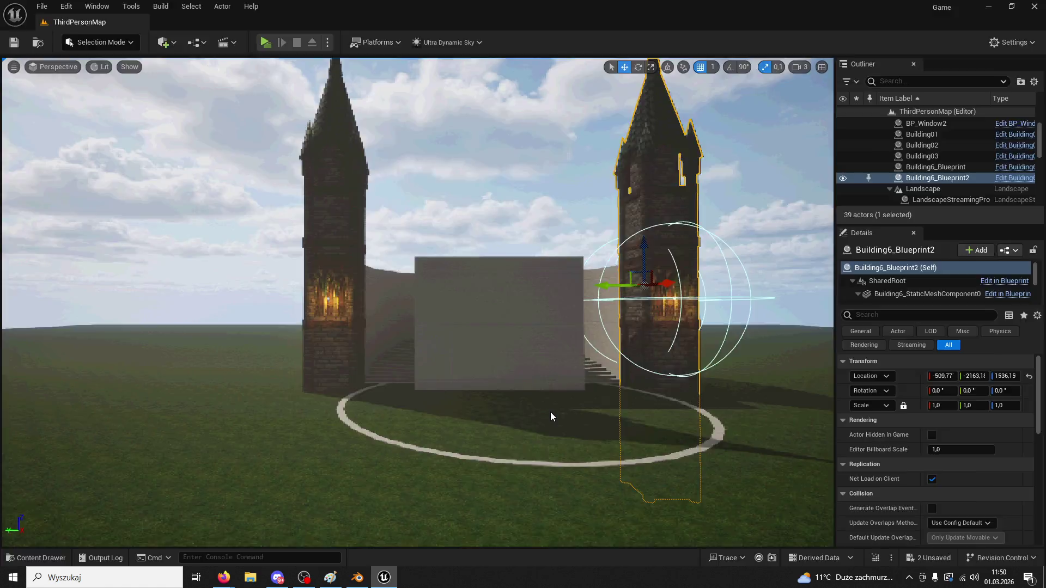
click(357, 577)
- Paste the copied objects into the scene and begin renaming the pasted Cube.001
click(505, 400)
click(492, 279)
key(ctrl+v)
click(929, 91)
double_click(929, 90)
text(Backup)
key(Return)
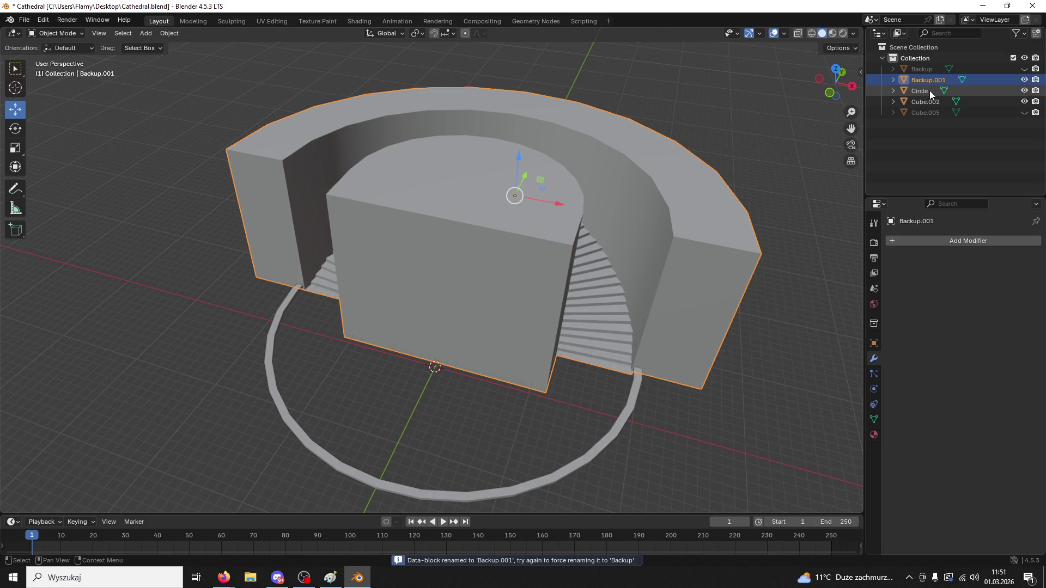
click(1024, 80)
click(570, 270)
mouse_move(570, 270)
middle_down()
mouse_move(477, 324)
mouse_move(356, 217)
middle_up()
click(146, 33)
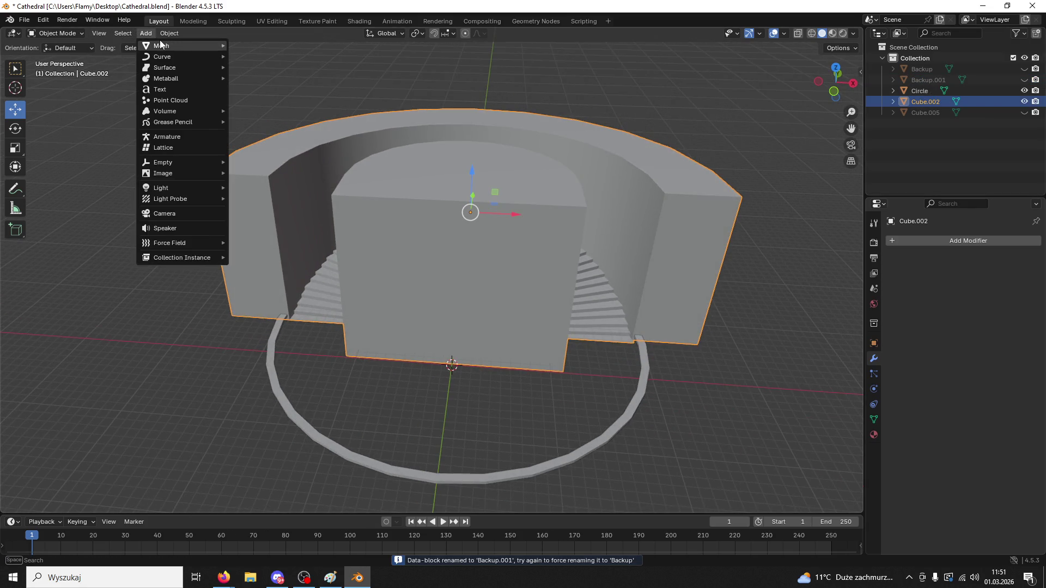
mouse_move(218, 43)
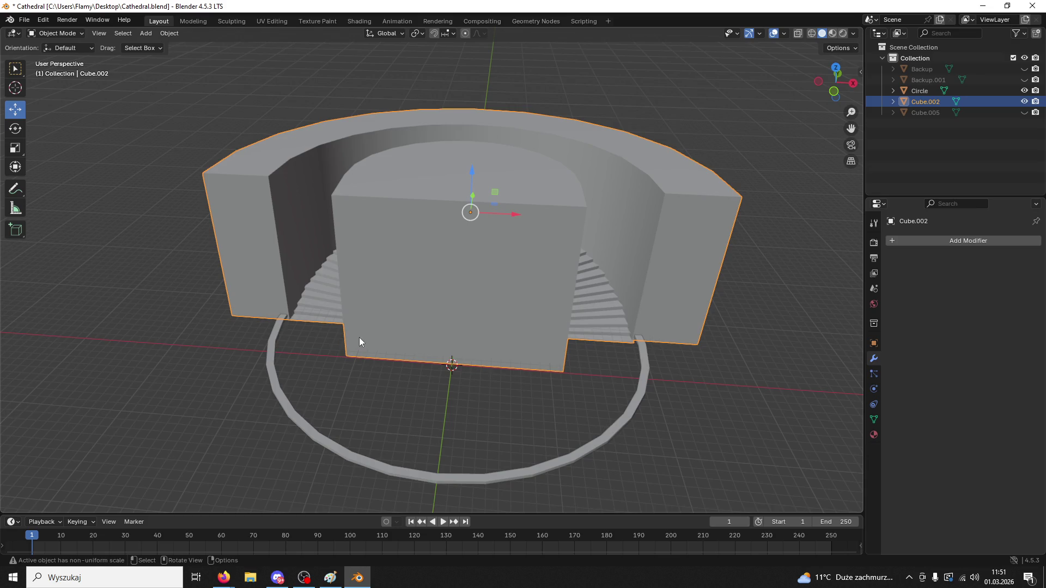
click(146, 33)
- Add a new cube, rescale it, and raise it along Z in front view
mouse_move(163, 44)
click(286, 54)
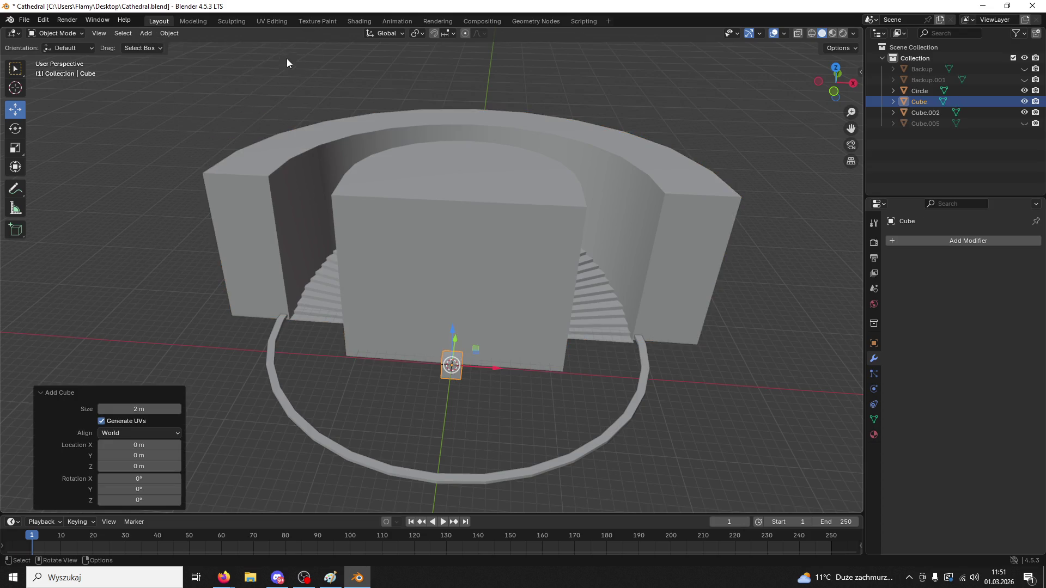
key(s)
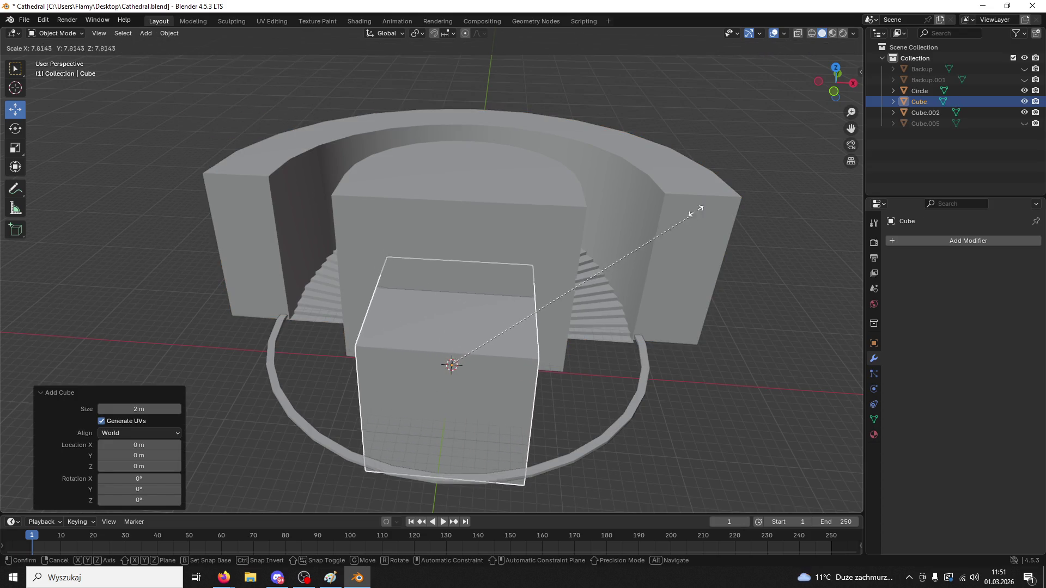
click(778, 97)
middle_drag(622, 260, 622, 229)
click(832, 85)
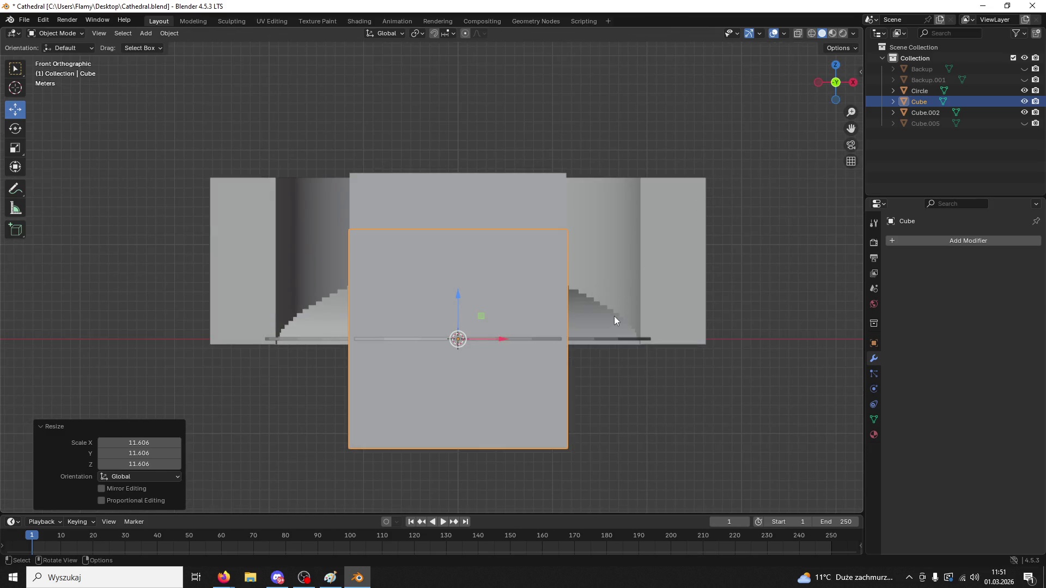
scroll(615, 318, up, 2)
key(s)
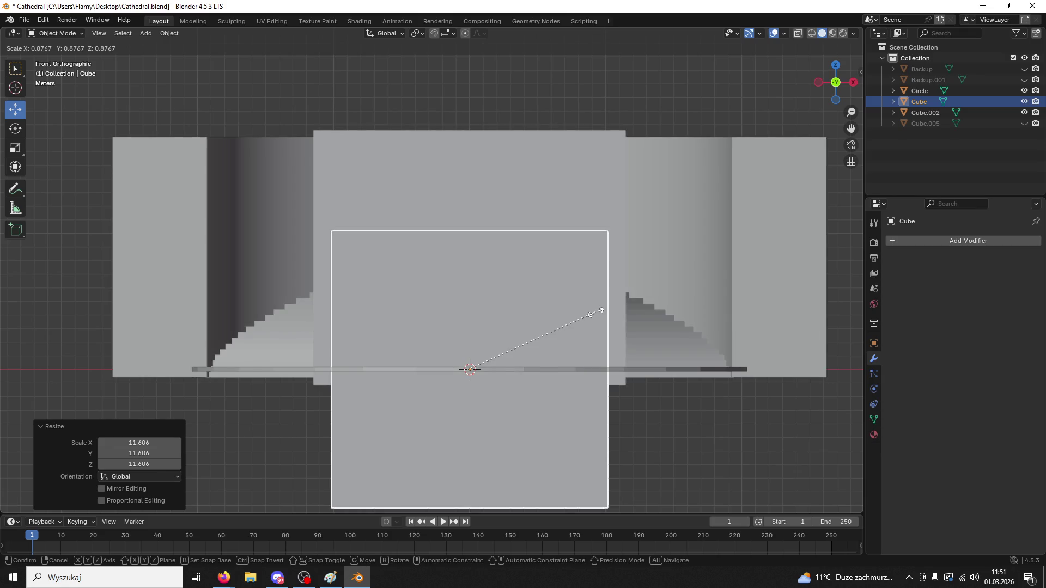
click(596, 312)
drag(469, 326, 486, 228)
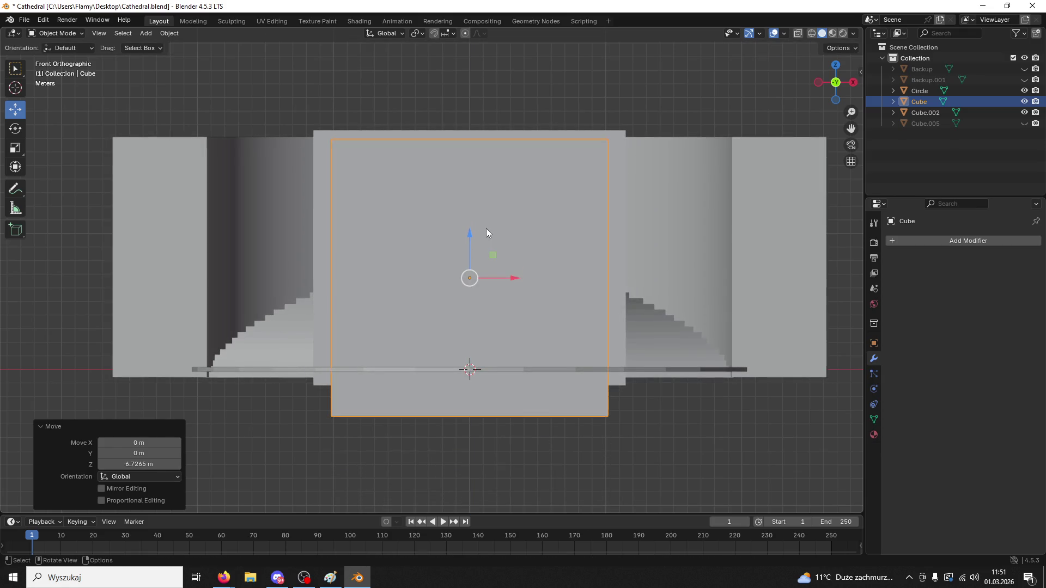
- Widen the cube along X and shrink it uniformly (0.926, then 0.993) to fit the wall's front
click(573, 253)
key(s)
click(572, 253)
click(584, 215)
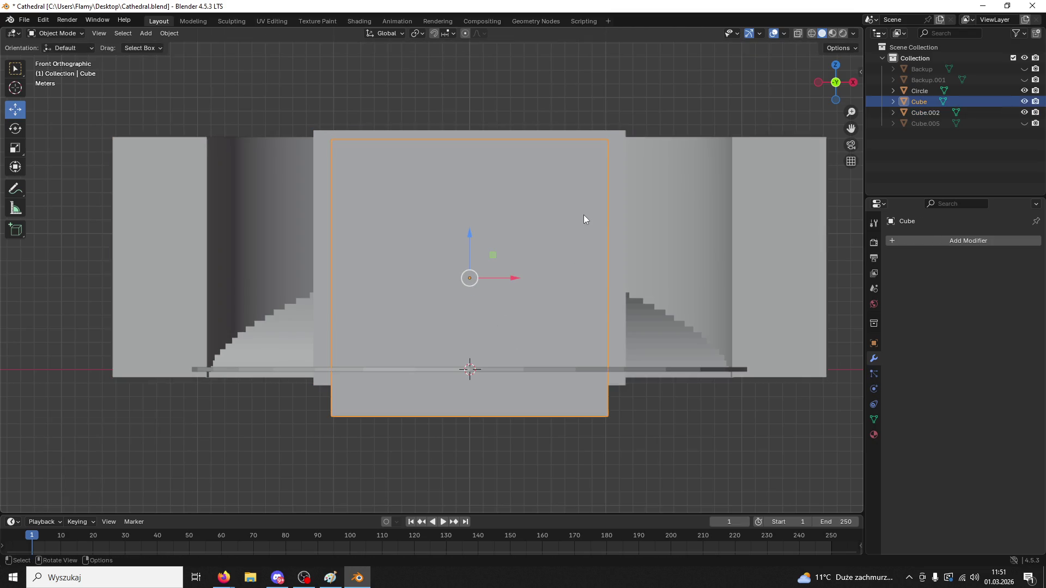
key(s)
key(x)
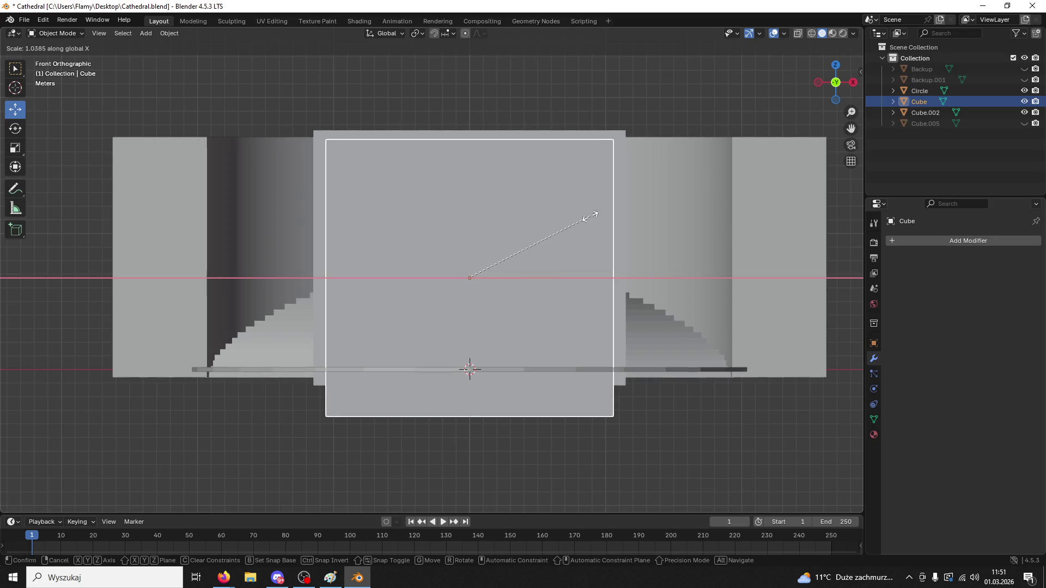
click(593, 217)
key(s)
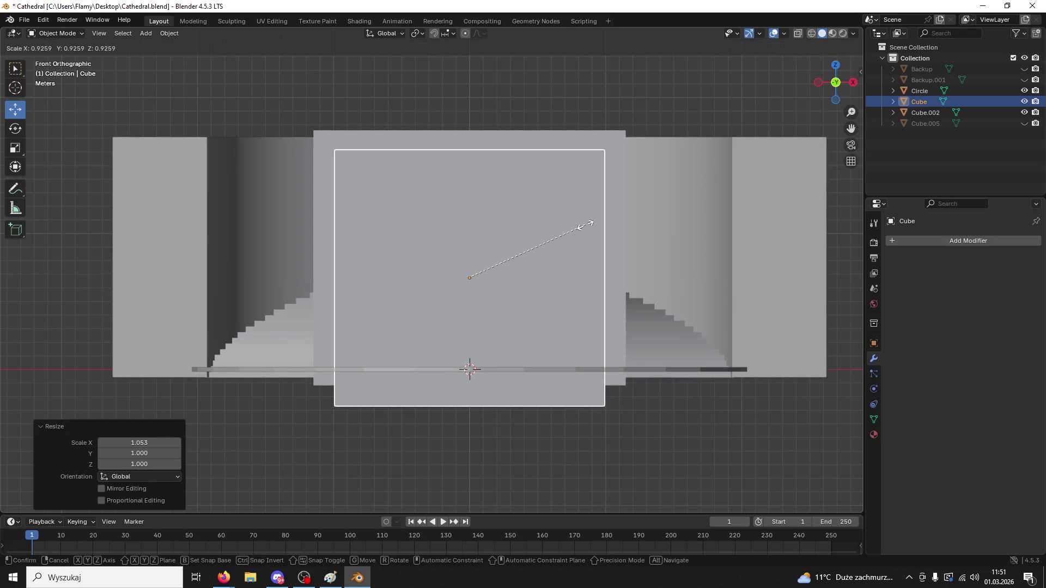
click(586, 225)
middle_drag(585, 225, 540, 259)
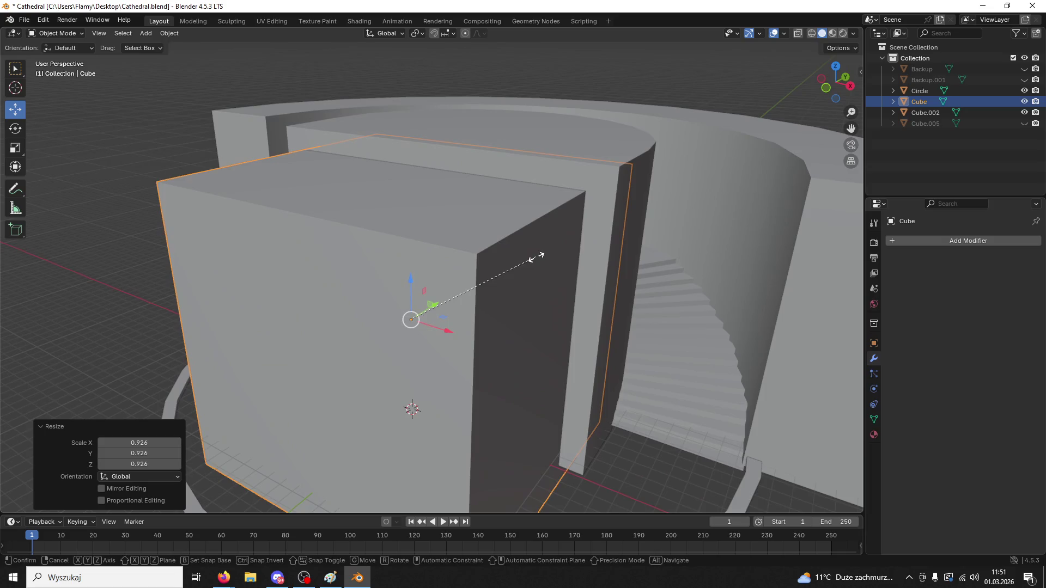
key(s)
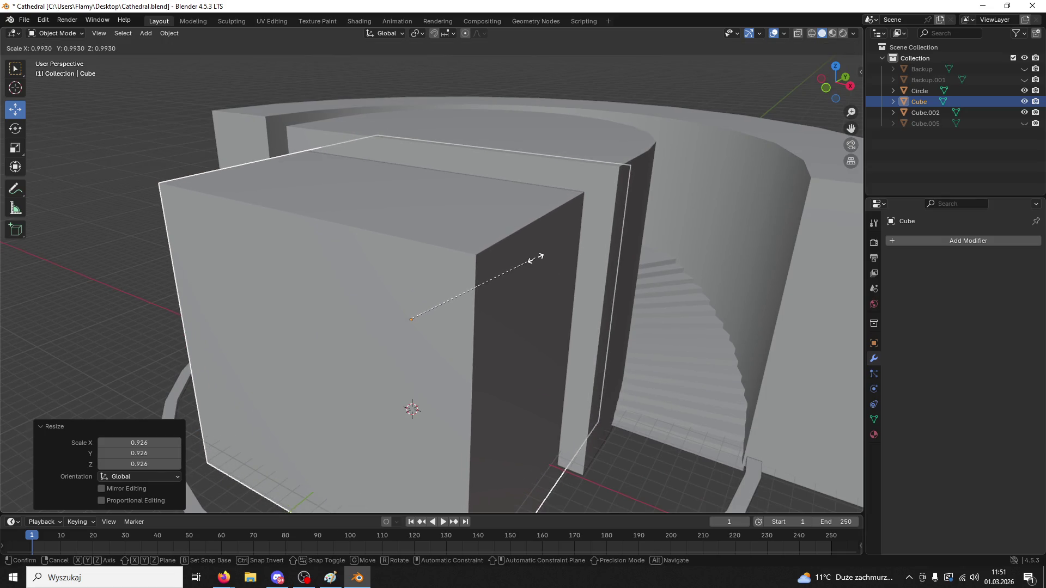
click(535, 259)
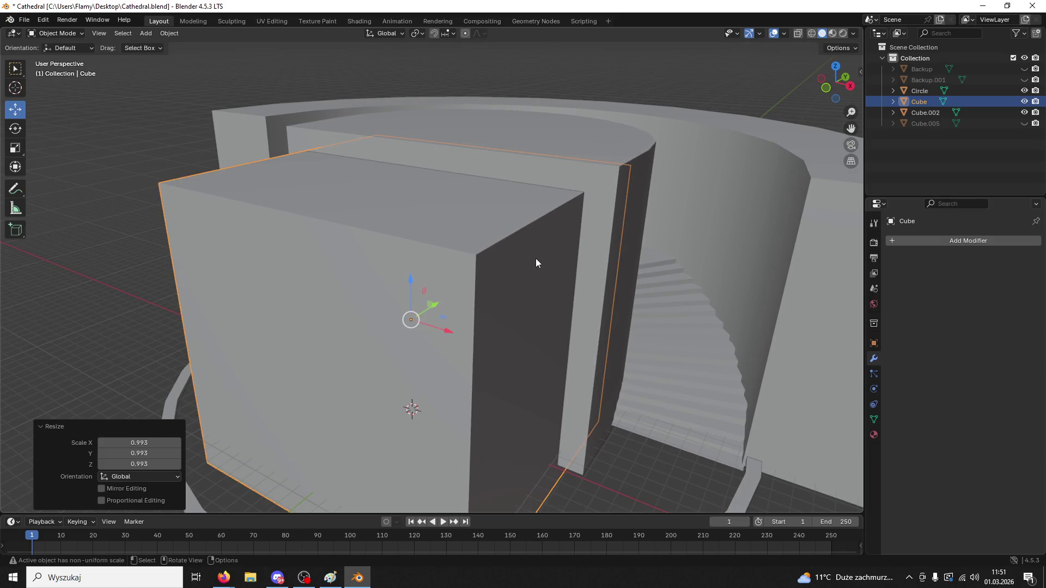
- Select the curved wall and bring up its modifier settings
click(580, 144)
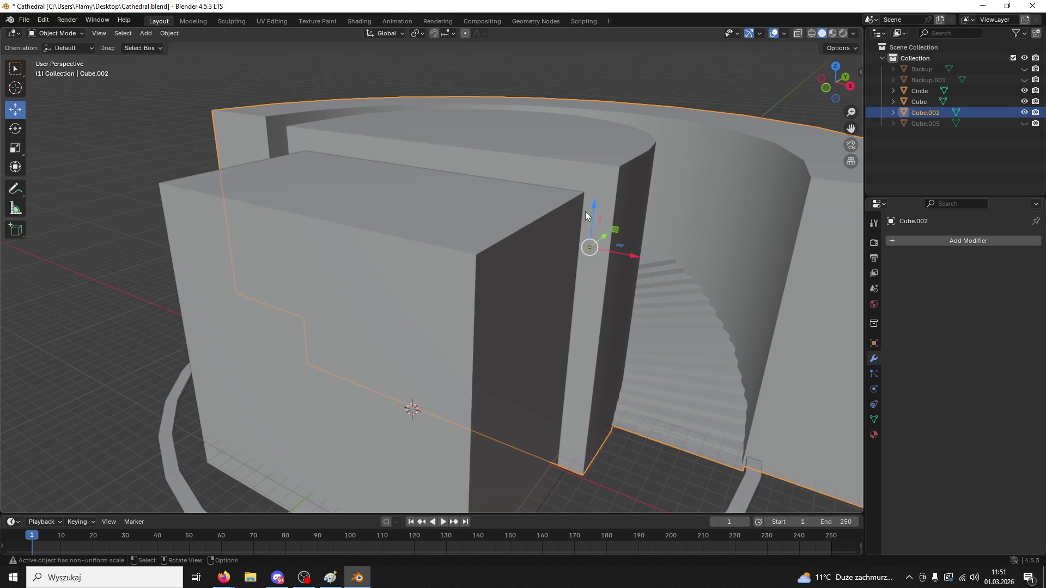
scroll(555, 208, down, 3)
middle_drag(555, 209, 524, 205)
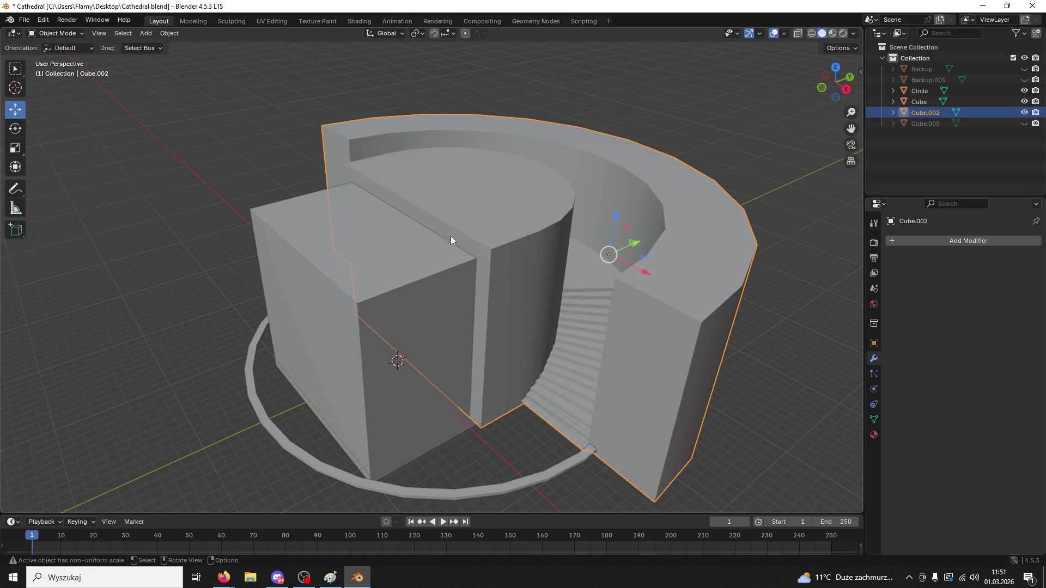
click(873, 343)
click(874, 358)
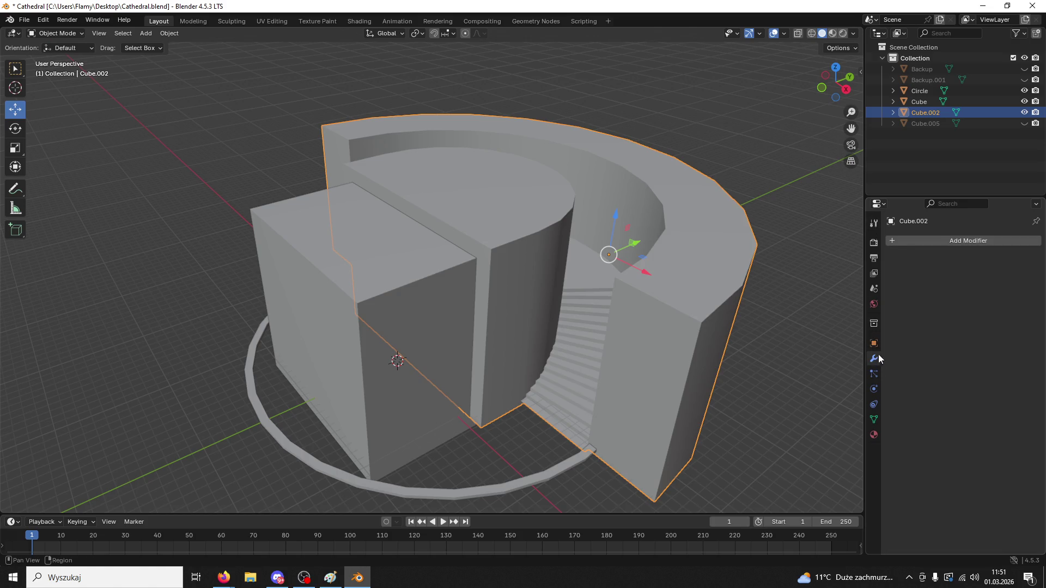
- Add a Boolean Difference modifier to the curved wall with Cube as the cutter and apply it
click(898, 241)
click(898, 240)
click(853, 287)
click(1024, 302)
click(424, 310)
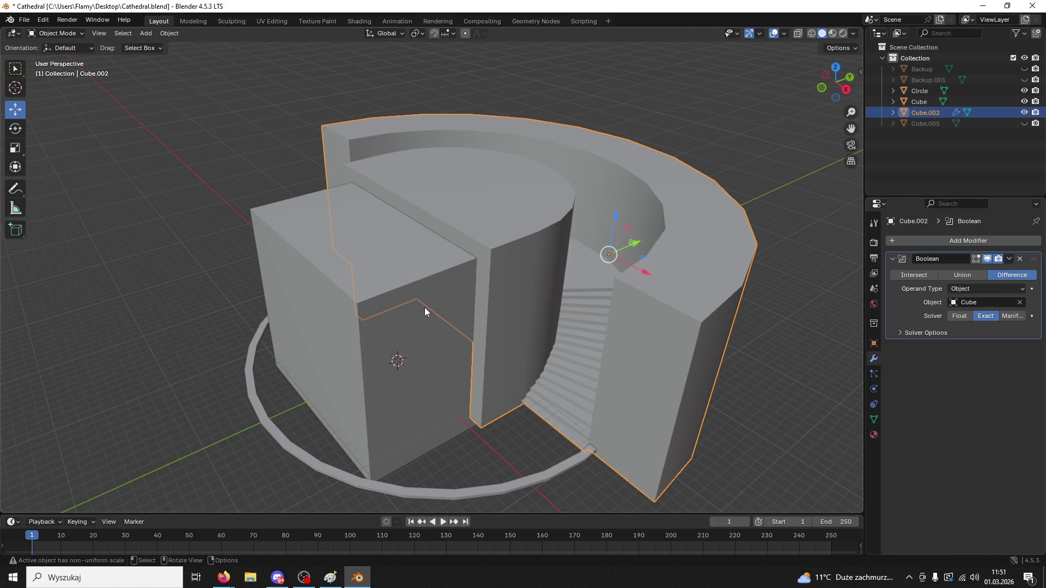
click(1008, 264)
click(1007, 260)
click(991, 271)
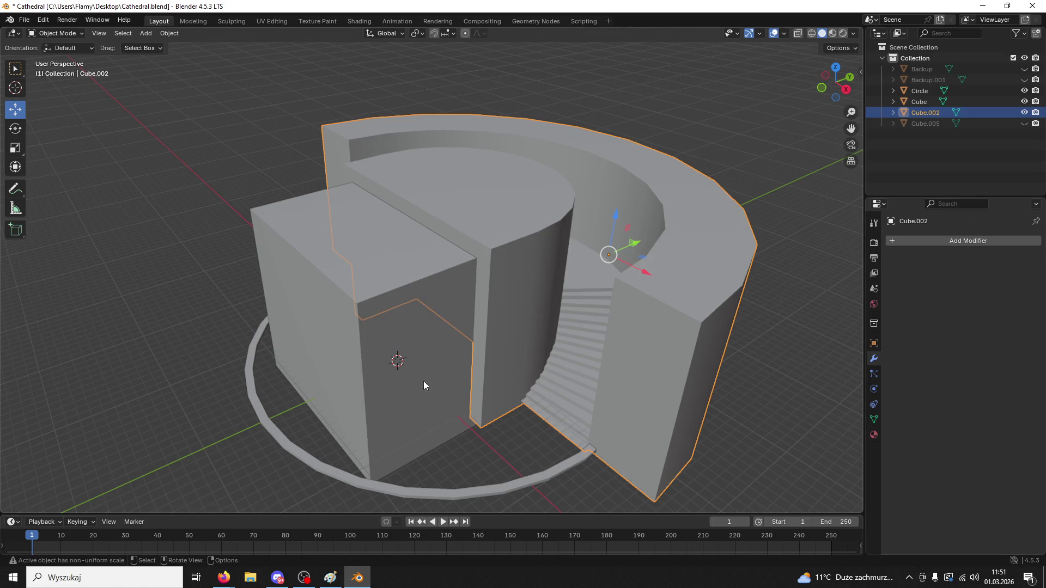
- Delete the cutting cube, reselect the wall, and paste a cube back in
click(349, 363)
key(Delete)
click(439, 291)
mouse_move(440, 290)
middle_down()
mouse_move(578, 256)
mouse_move(552, 248)
mouse_move(524, 289)
mouse_move(454, 312)
mouse_move(444, 287)
mouse_move(600, 304)
mouse_move(542, 300)
mouse_move(562, 297)
middle_up()
scroll(556, 299, up, 5)
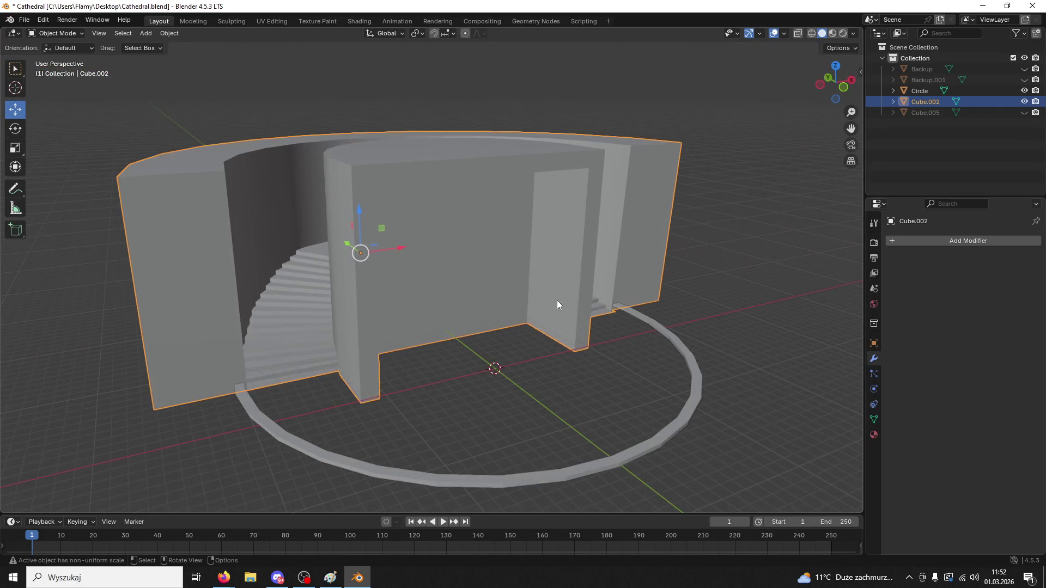
key(ctrl+v)
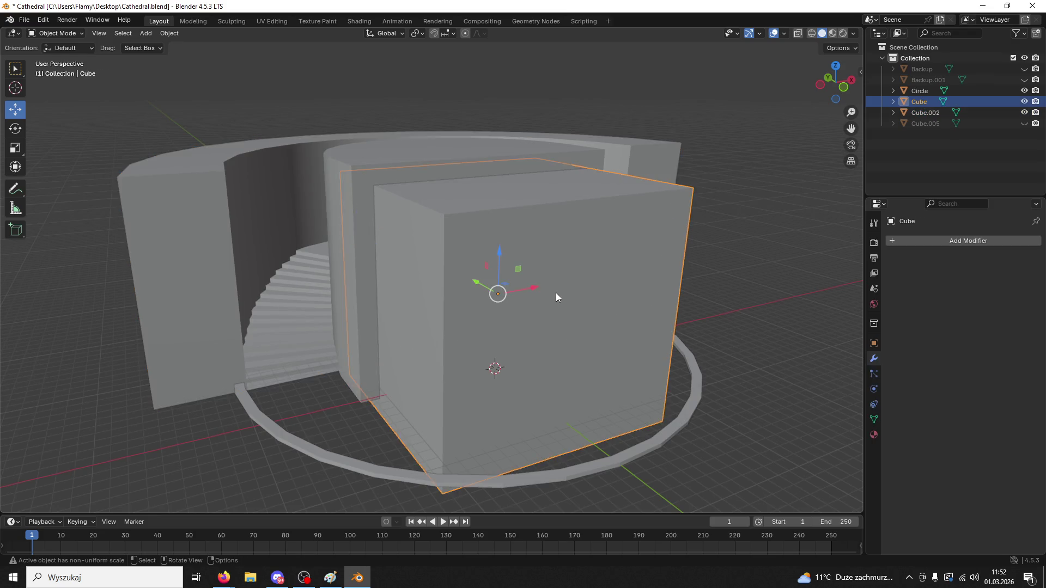
- Rescale, raise and widen the cube in front view, then undo the last two changes
middle_drag(554, 293, 534, 273)
click(836, 86)
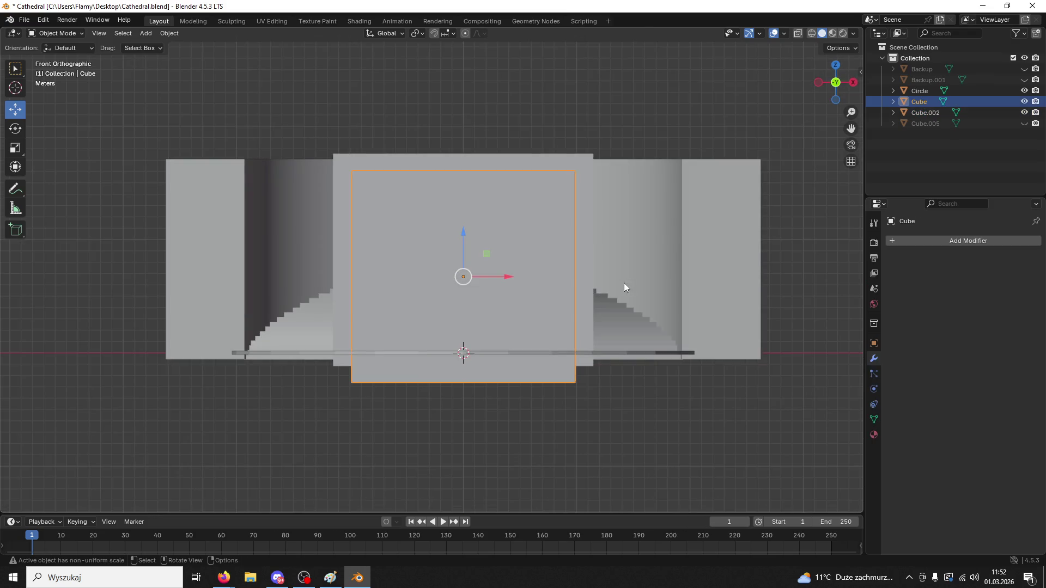
key(s)
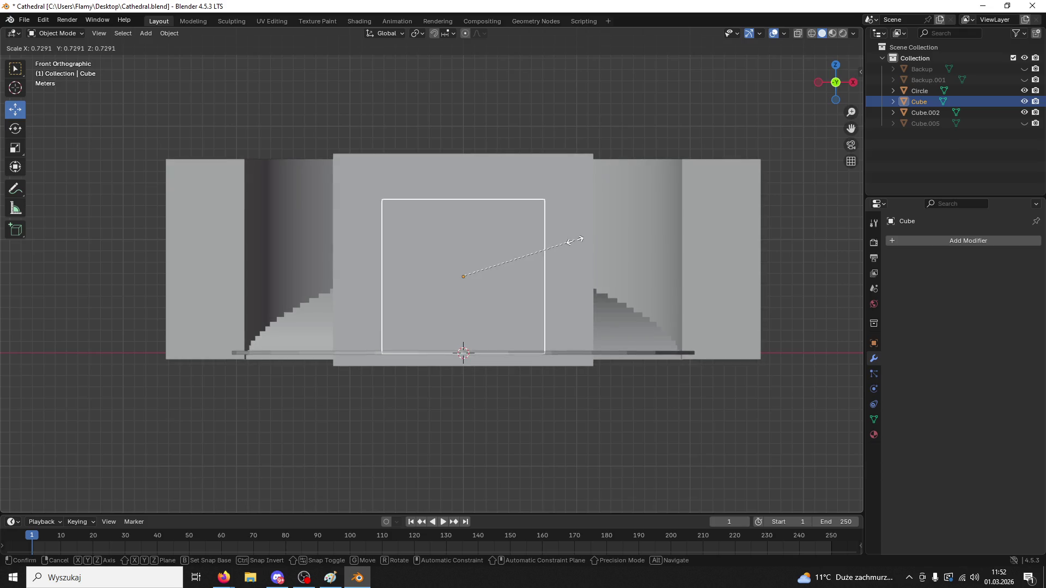
click(563, 243)
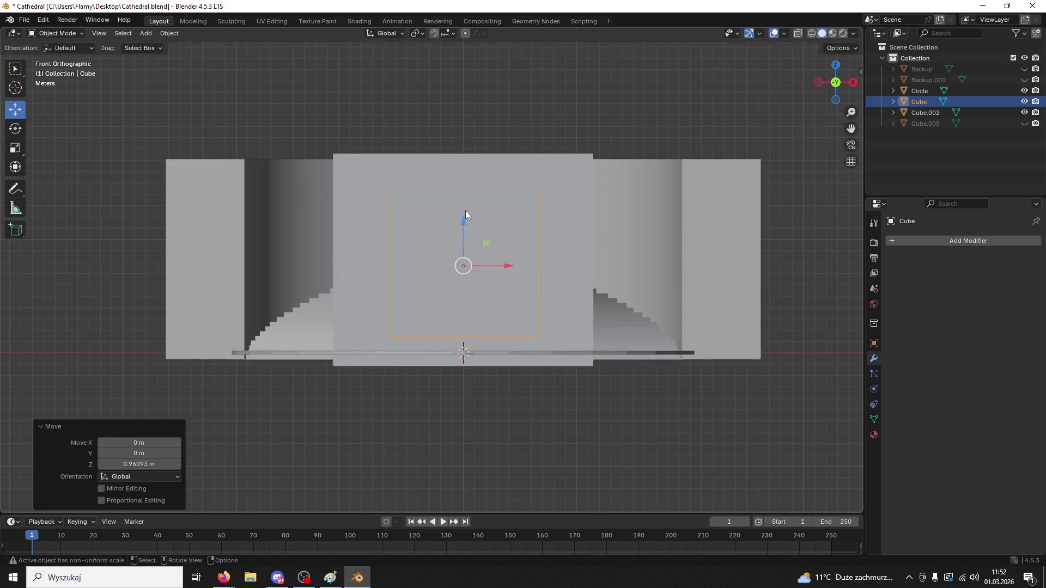
drag(464, 223, 463, 197)
key(s)
click(525, 220)
key(s)
key(x)
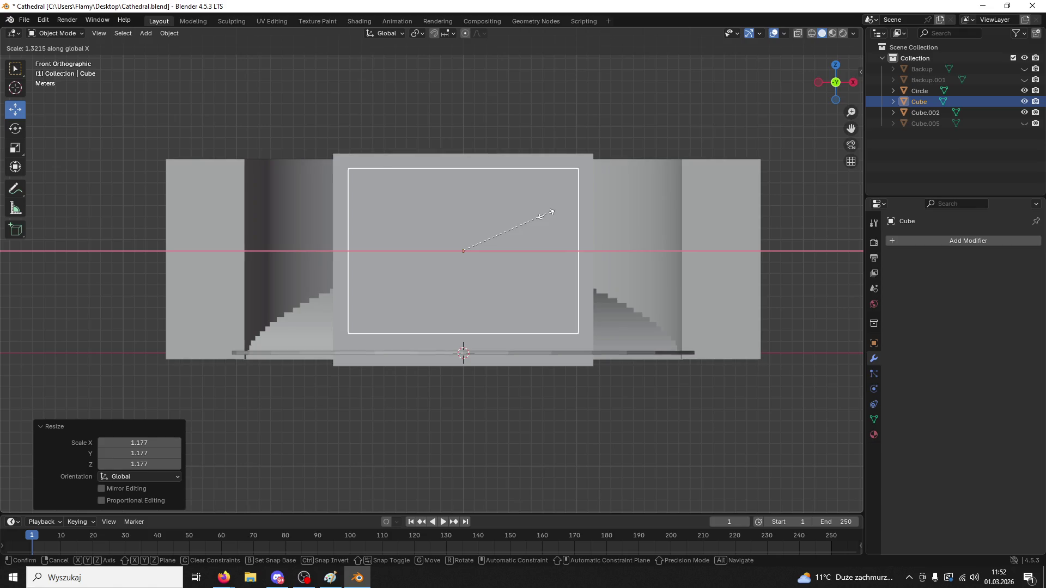
click(547, 215)
mouse_move(546, 214)
middle_down()
mouse_move(518, 234)
mouse_move(474, 240)
mouse_move(497, 205)
middle_up()
key(ctrl+z)
key(ctrl+z)
key(ctrl+z)
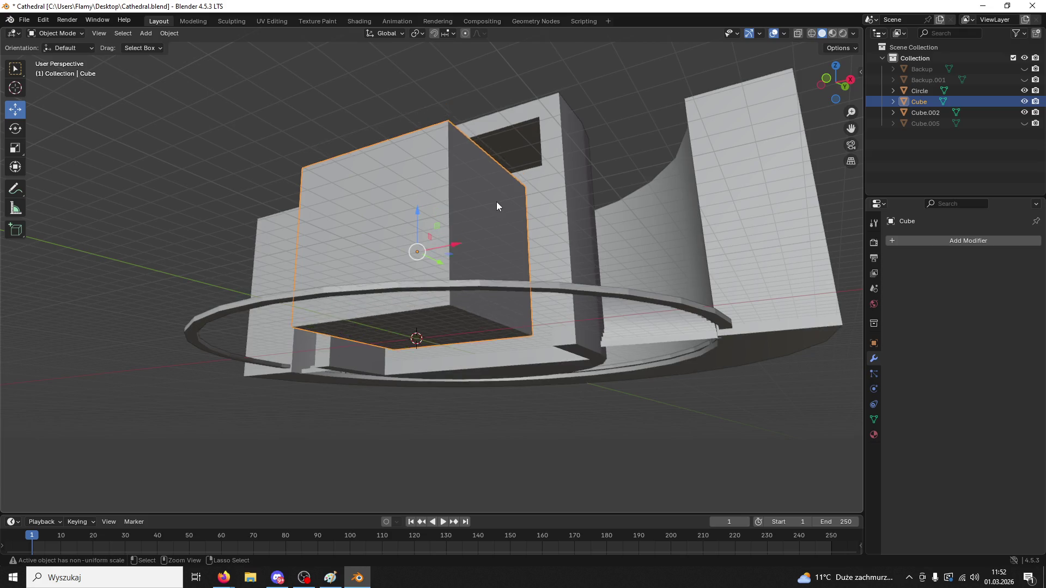
key(ctrl+z)
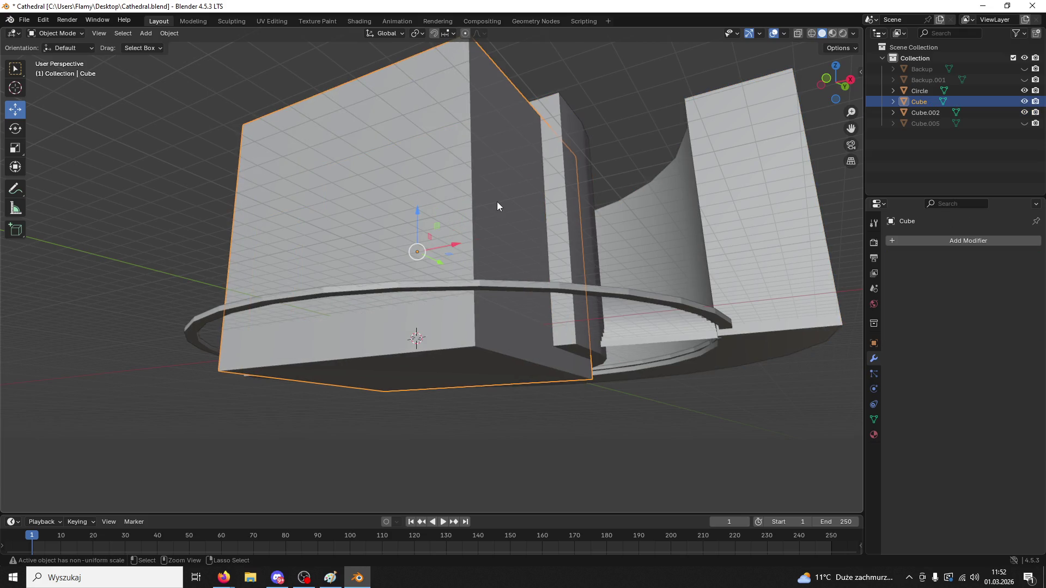
- Refit the cube in front view with several uniform rescales and small raises and lowers
middle_drag(510, 204, 737, 102)
click(842, 86)
key(s)
click(599, 297)
drag(469, 235, 469, 218)
key(s)
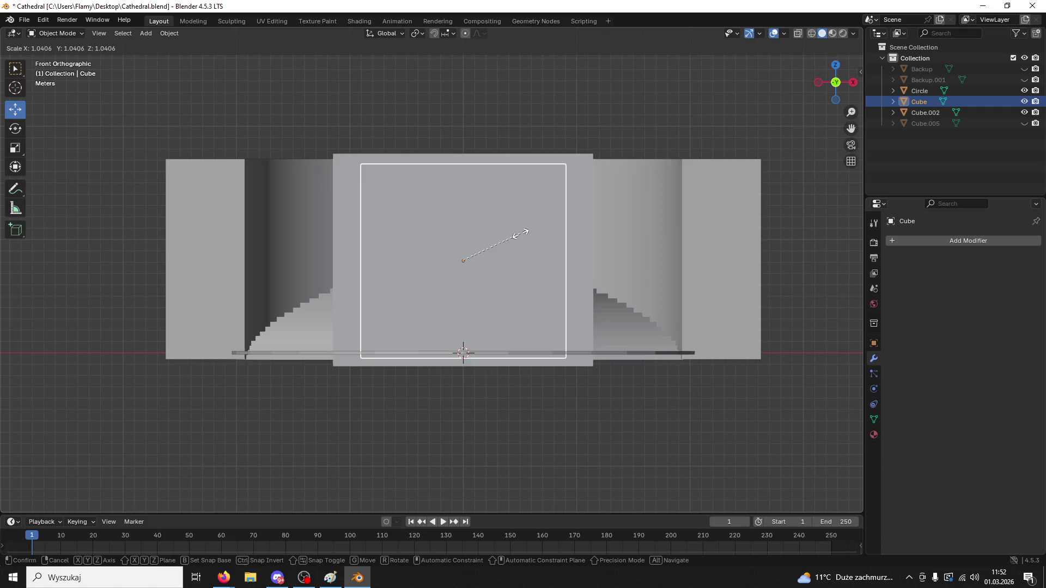
click(533, 236)
drag(465, 215, 466, 231)
key(s)
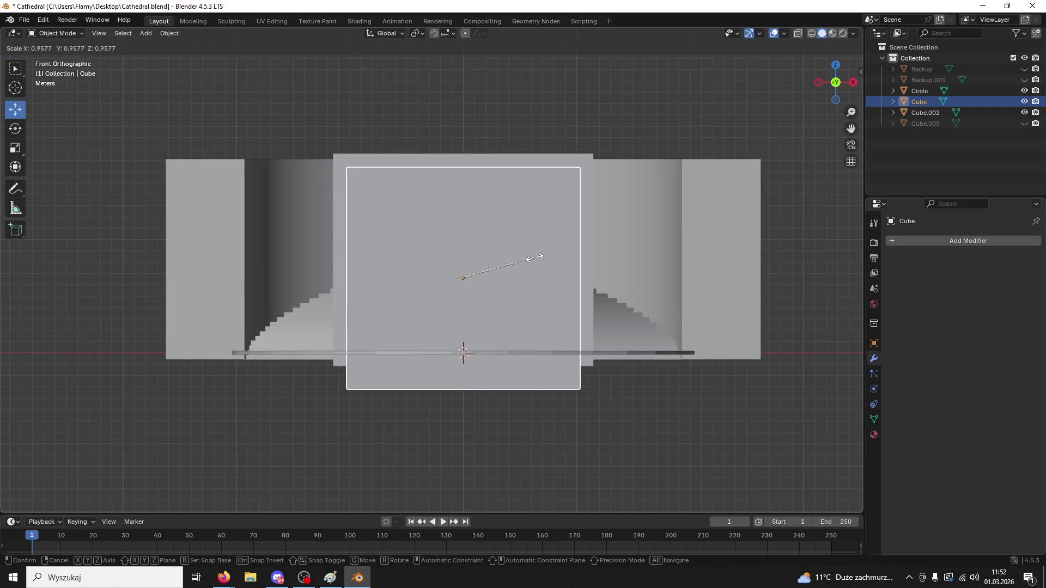
click(532, 252)
drag(465, 231, 465, 225)
- In front view, reduce the block's height along Z and raise it slightly
mouse_move(530, 218)
middle_down()
mouse_move(475, 210)
mouse_move(539, 248)
middle_up()
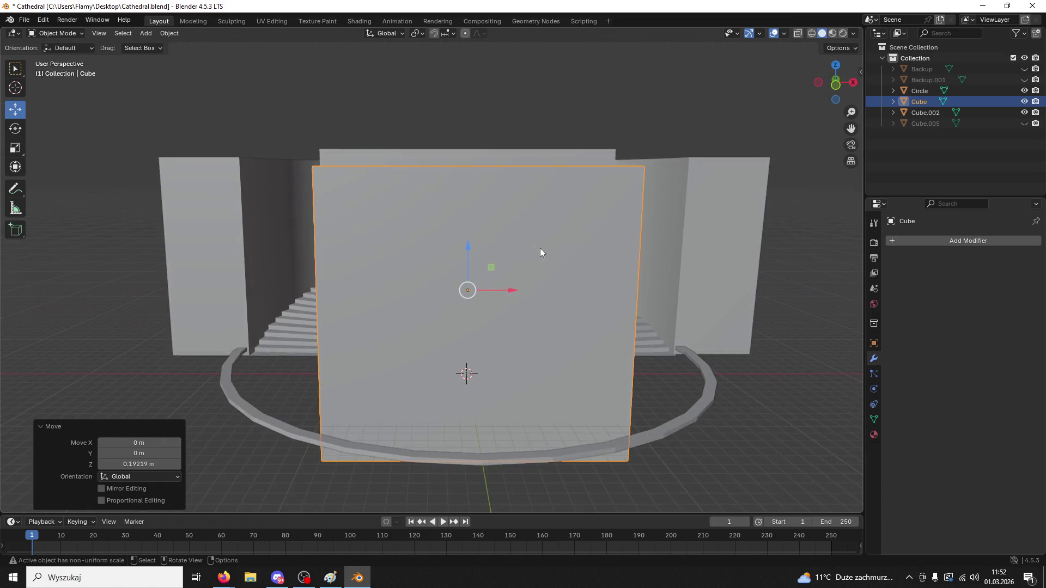
click(836, 85)
key(s)
key(z)
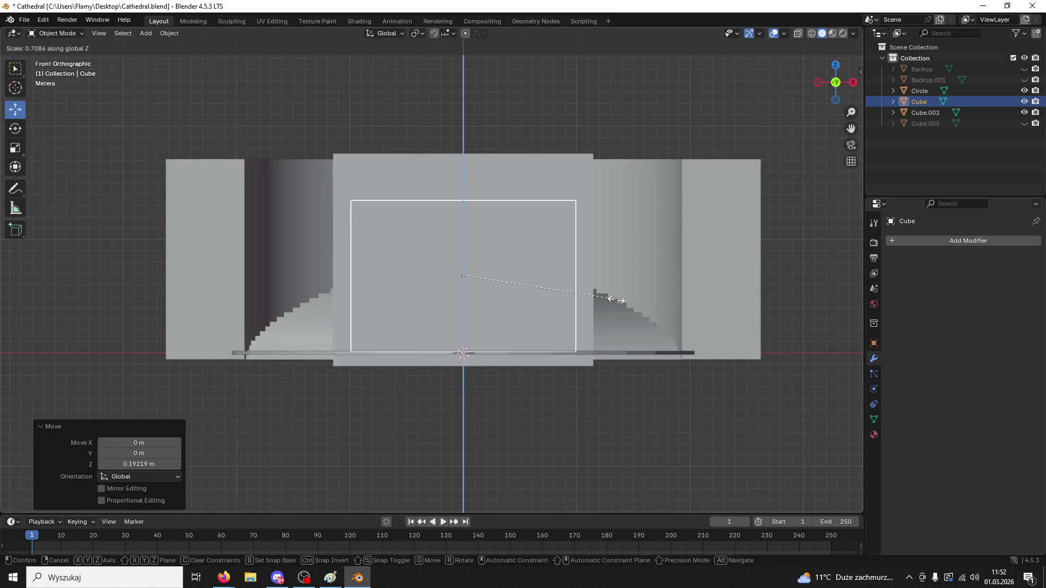
click(661, 283)
drag(462, 231, 462, 219)
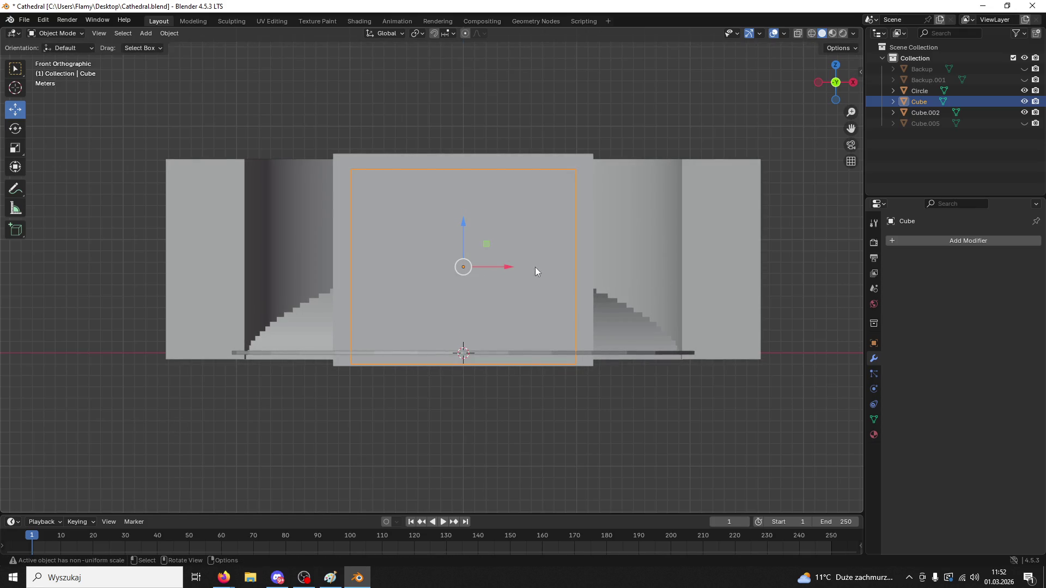
- Scale the block's height to 0.907 along Z and lift it into the carved front section
key(s)
key(z)
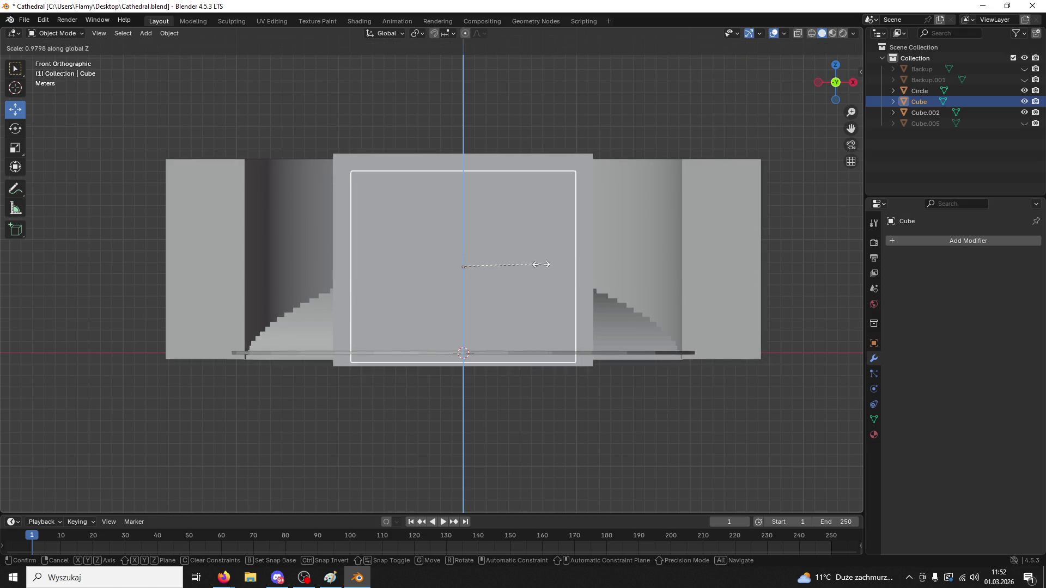
click(537, 265)
drag(462, 220, 463, 211)
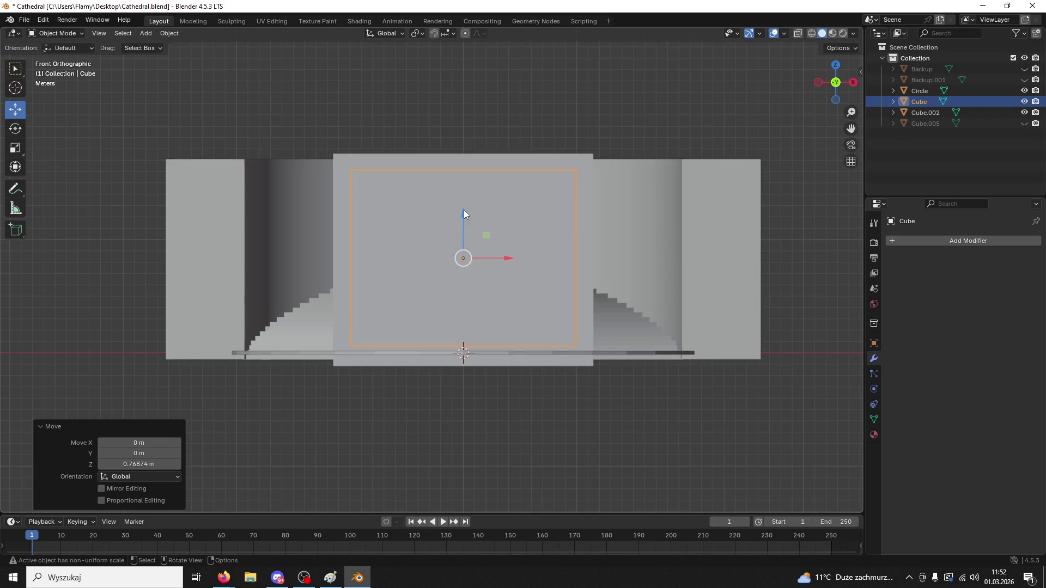
key(s)
key(x)
key(z)
click(504, 233)
drag(463, 214, 463, 213)
middle_drag(489, 214, 446, 233)
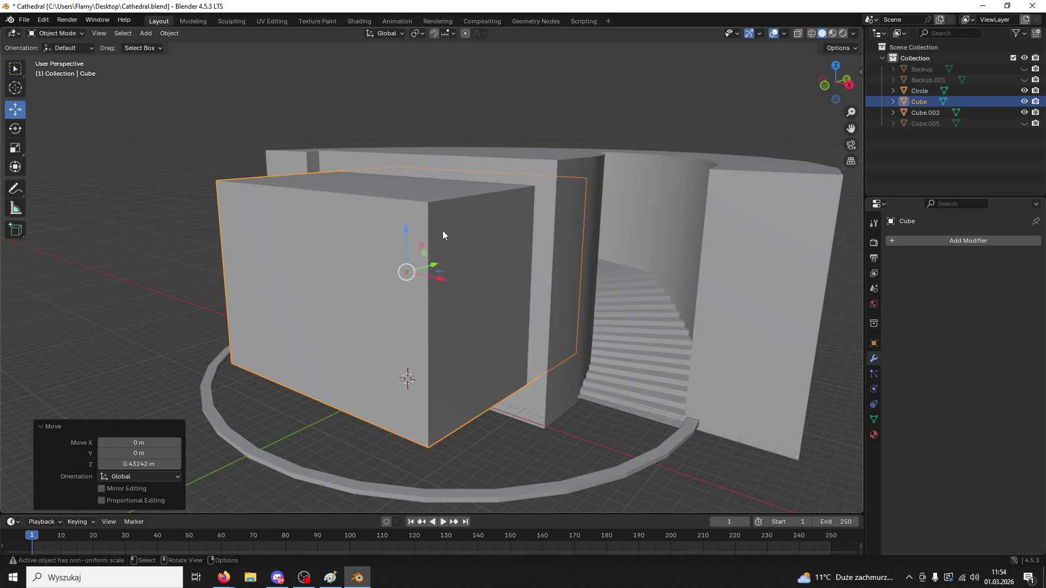
mouse_move(551, 262)
middle_down()
mouse_move(361, 329)
mouse_move(367, 309)
mouse_move(362, 329)
middle_up()
click(837, 81)
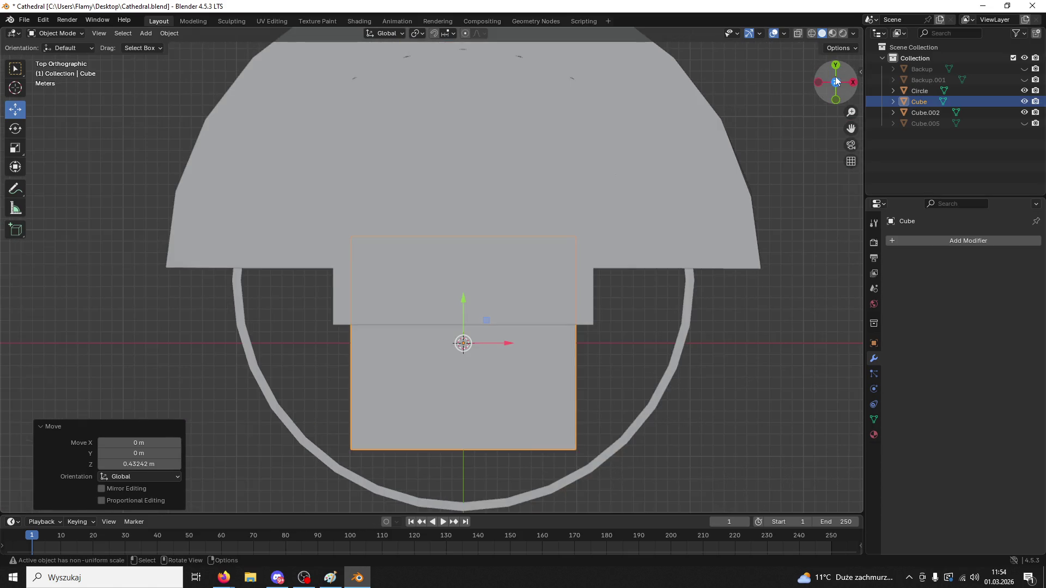
mouse_move(457, 468)
middle_down()
mouse_move(469, 354)
mouse_move(517, 332)
mouse_move(485, 311)
mouse_move(555, 252)
middle_up()
click(603, 436)
click(567, 354)
mouse_move(567, 354)
middle_down()
mouse_move(531, 362)
mouse_move(590, 377)
mouse_move(586, 346)
mouse_move(537, 276)
middle_up()
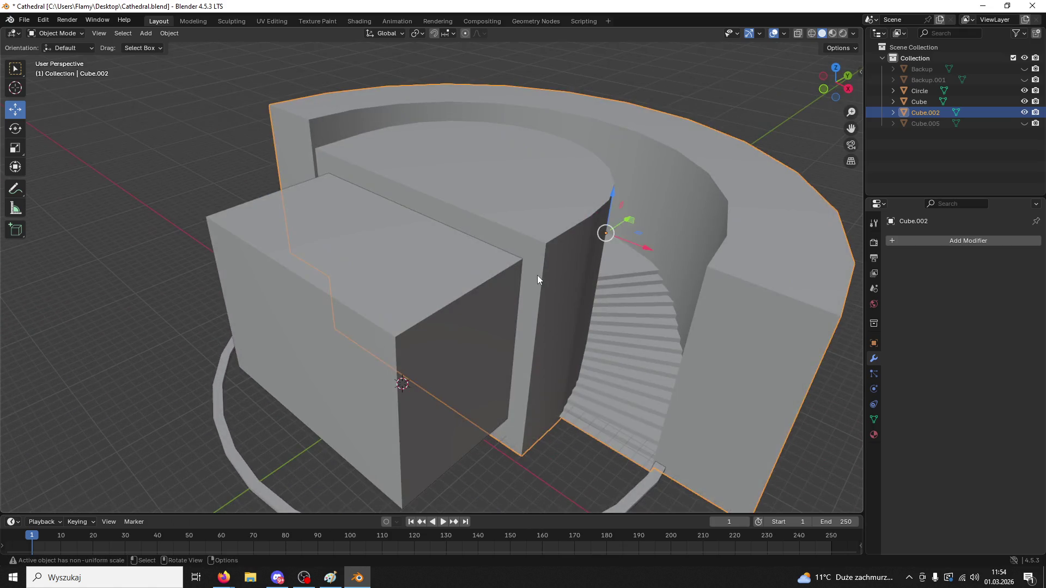
click(537, 276)
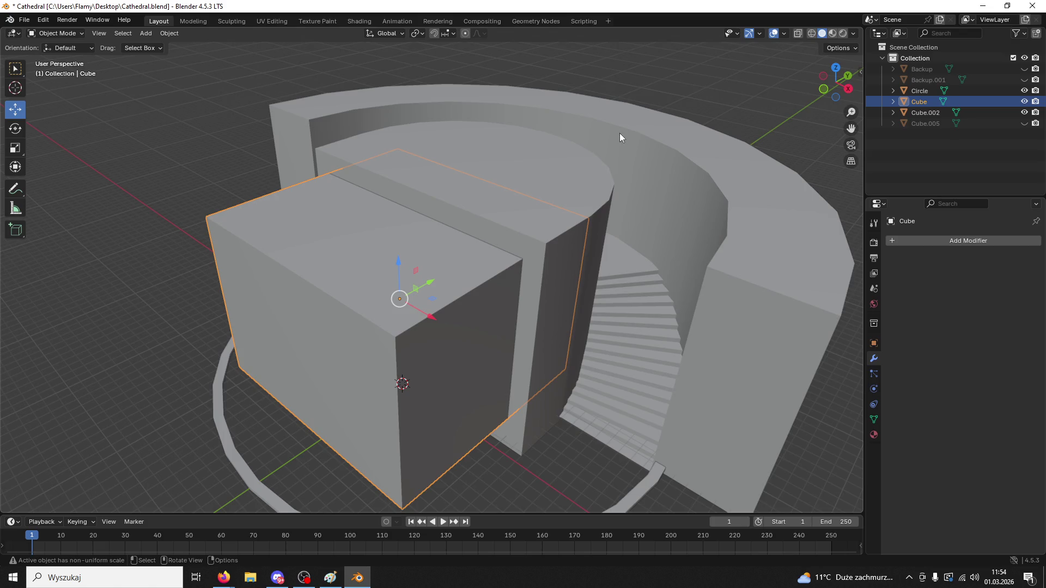
click(557, 208)
click(322, 290)
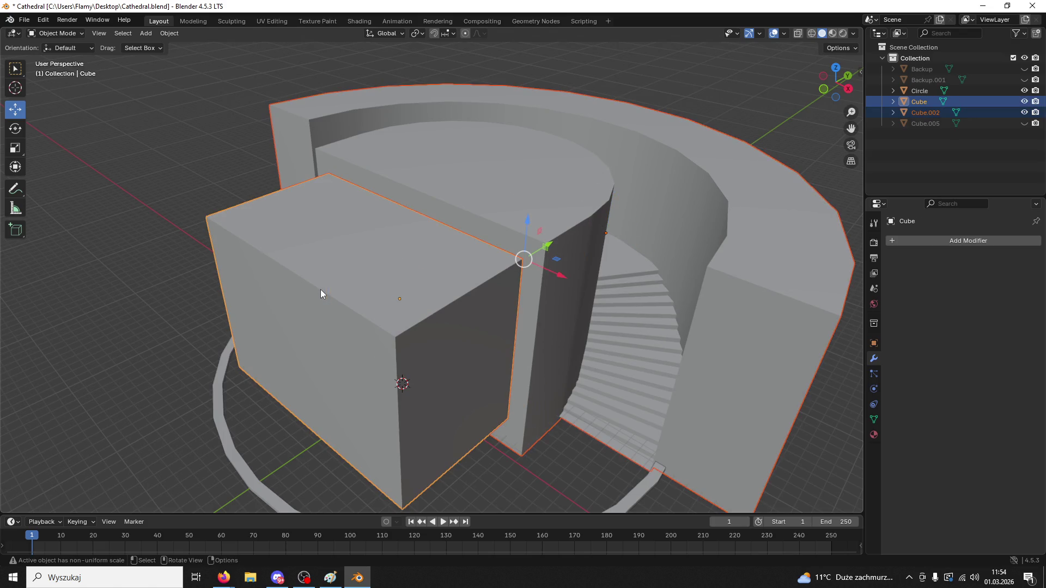
click(823, 330)
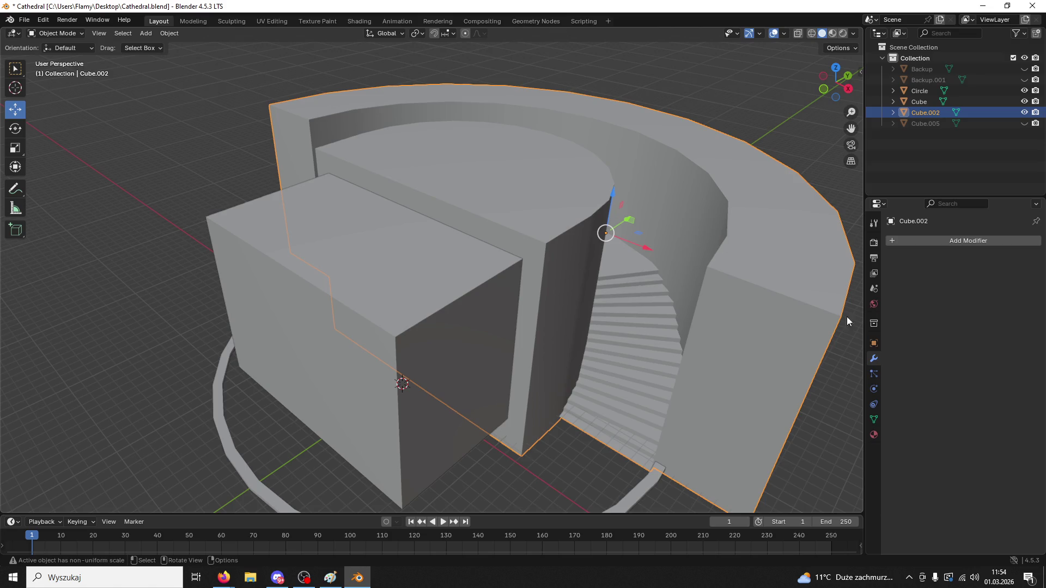
key(ctrl+shift+z)
key(ctrl+z)
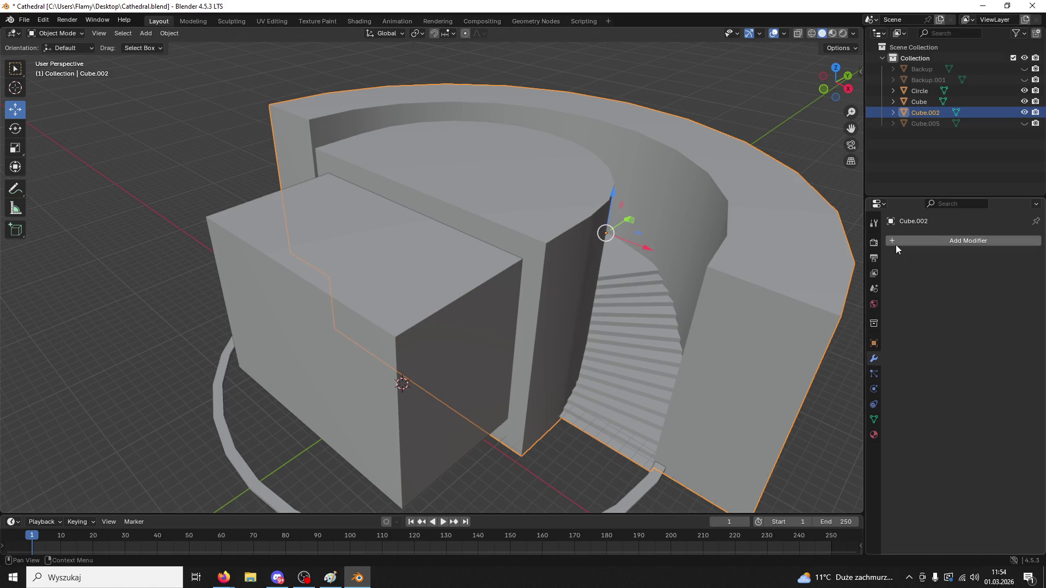
- Add a Boolean Difference modifier to Cube.002 using the front block Cube and apply it
click(896, 240)
text(b)
click(854, 267)
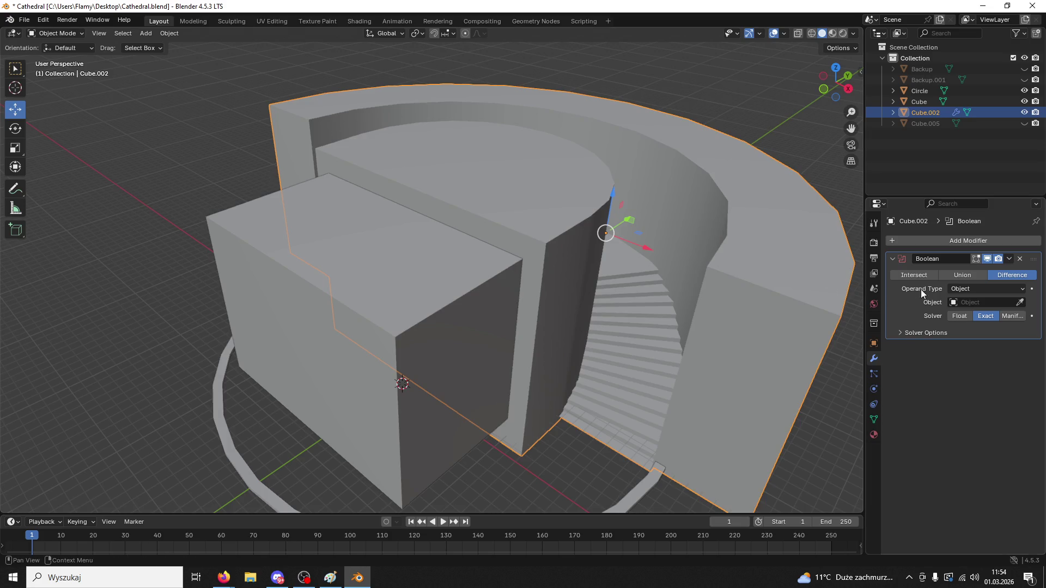
click(1019, 302)
click(386, 387)
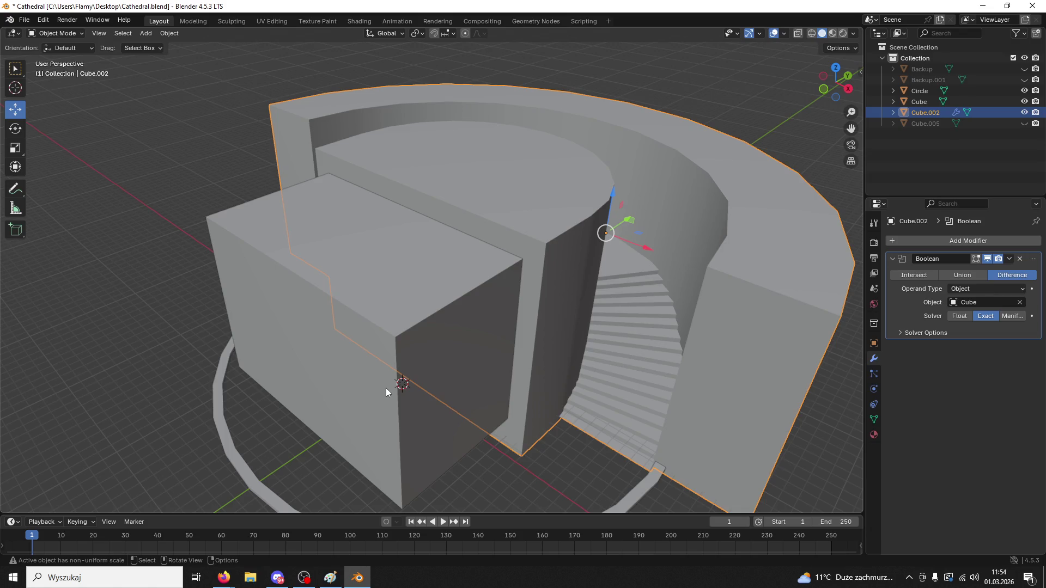
click(1005, 259)
click(986, 270)
- Delete the front block Cube and reselect the curved stair wall to inspect the recess
click(332, 345)
key(Delete)
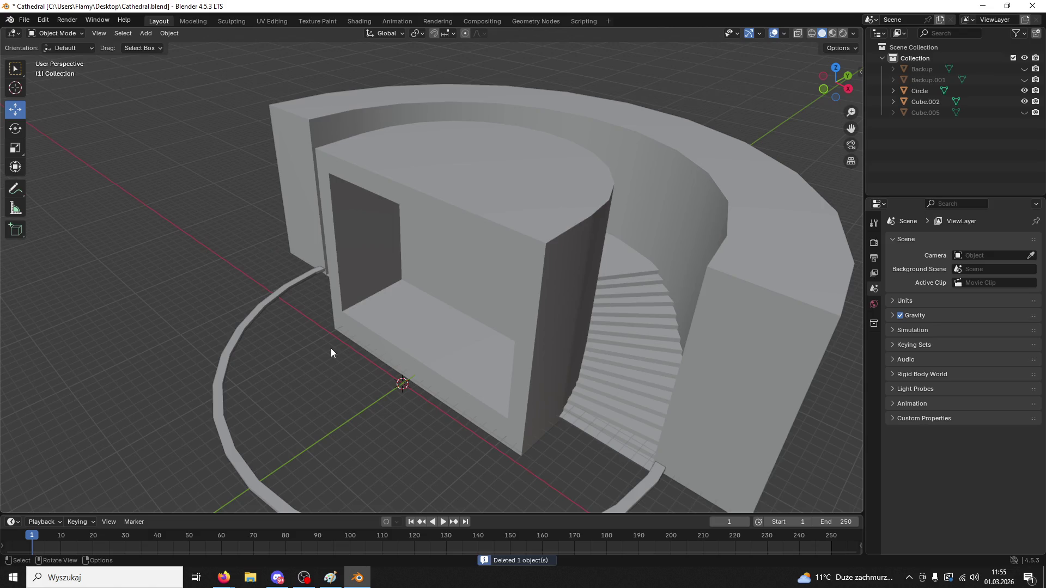
middle_drag(332, 348, 427, 306)
click(836, 83)
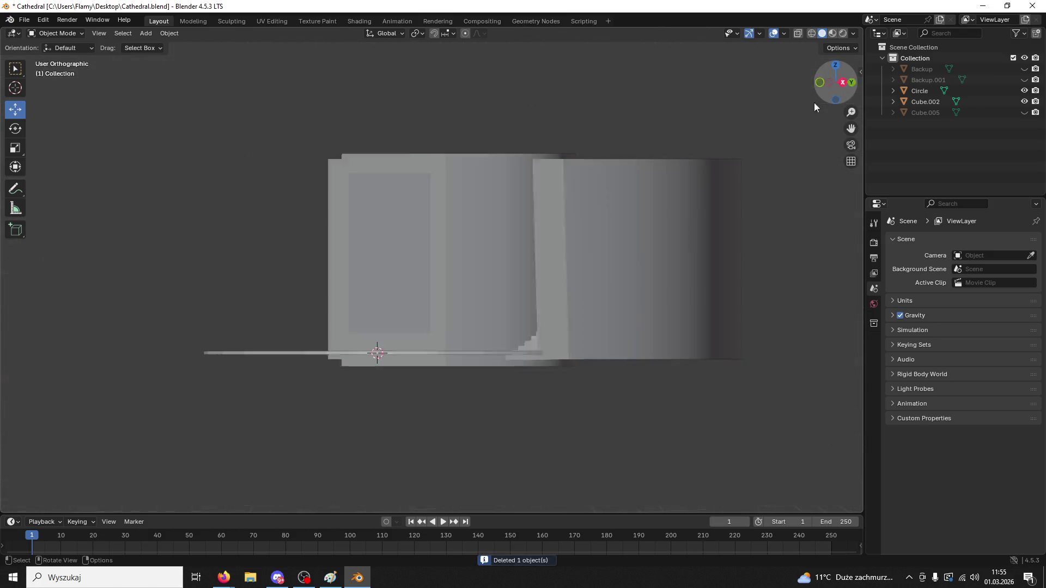
mouse_move(826, 87)
mouse_down()
mouse_move(621, 244)
mouse_move(607, 236)
mouse_move(629, 195)
mouse_move(606, 211)
mouse_move(695, 205)
mouse_move(664, 198)
mouse_move(656, 208)
mouse_up()
click(636, 197)
- Export the curved wall as FBX over StairsTest.fbx on the Desktop and minimize Blender
drag(608, 236, 601, 238)
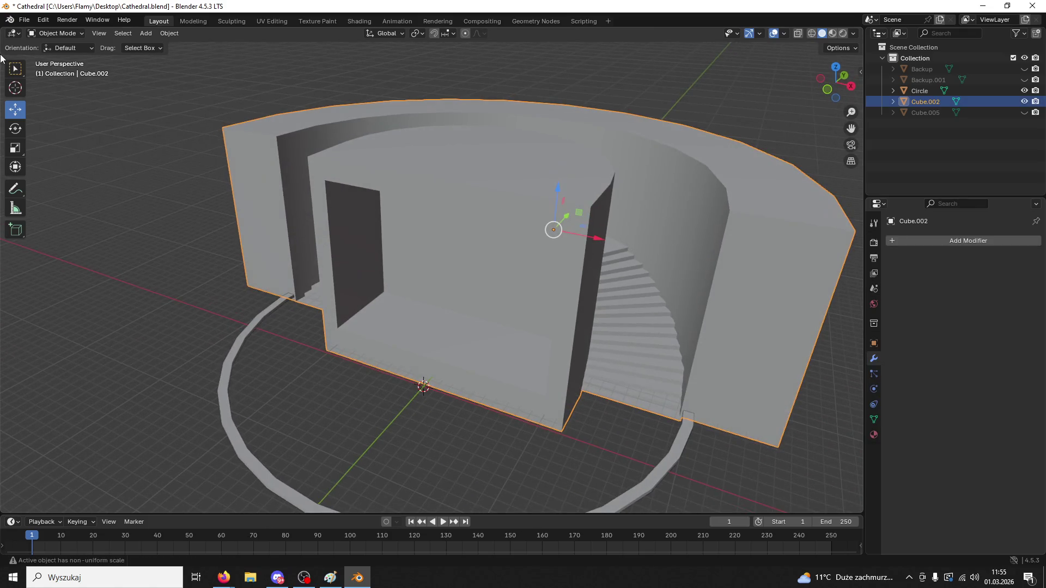
click(24, 20)
mouse_move(77, 187)
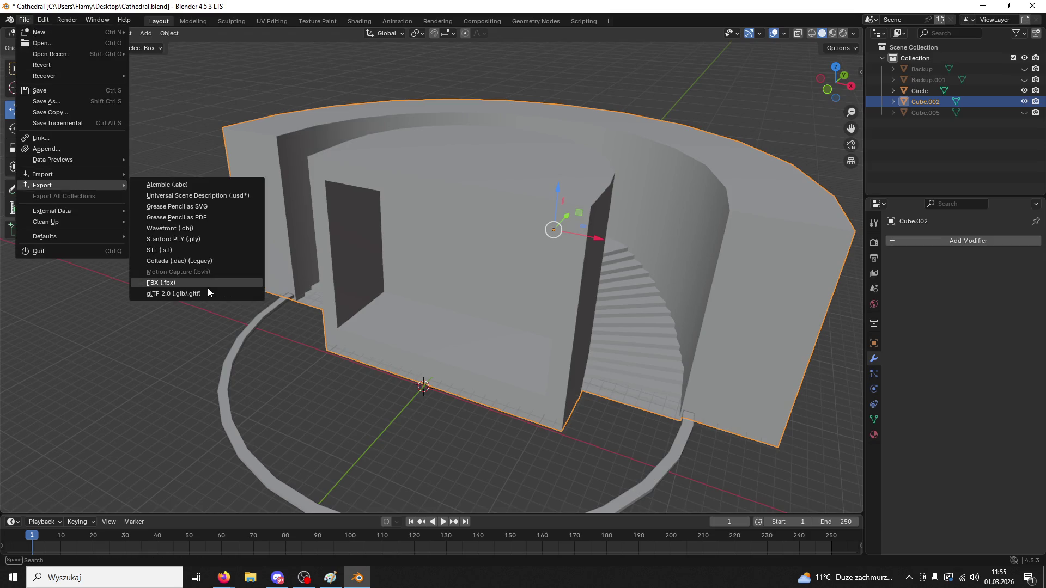
click(208, 284)
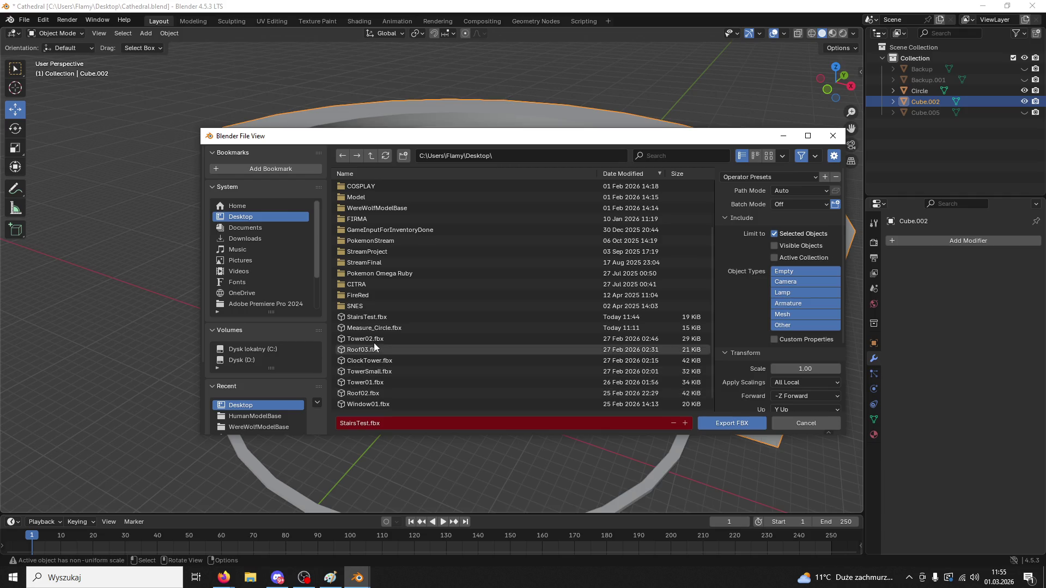
click(371, 318)
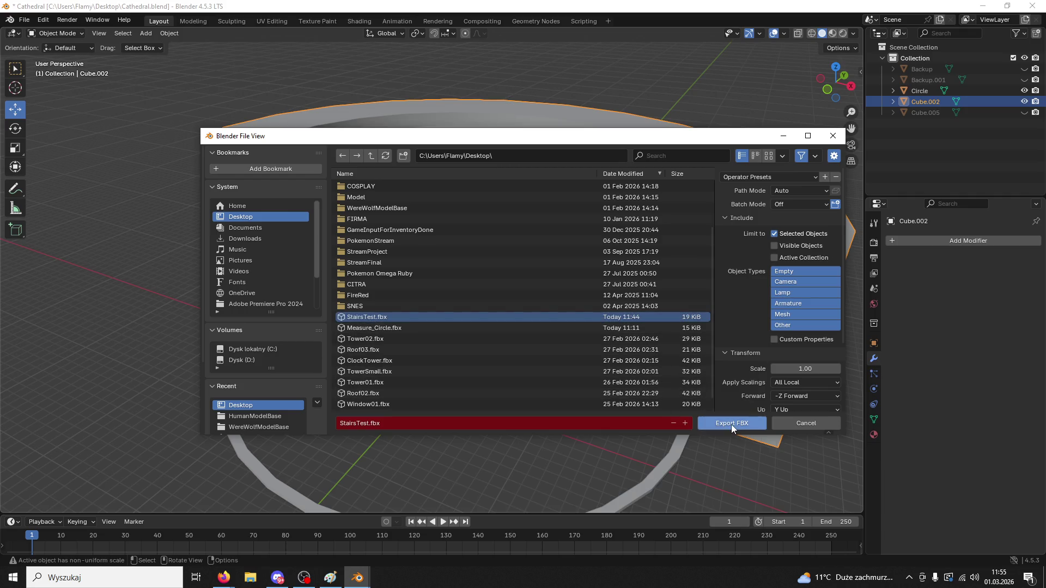
click(731, 424)
click(982, 6)
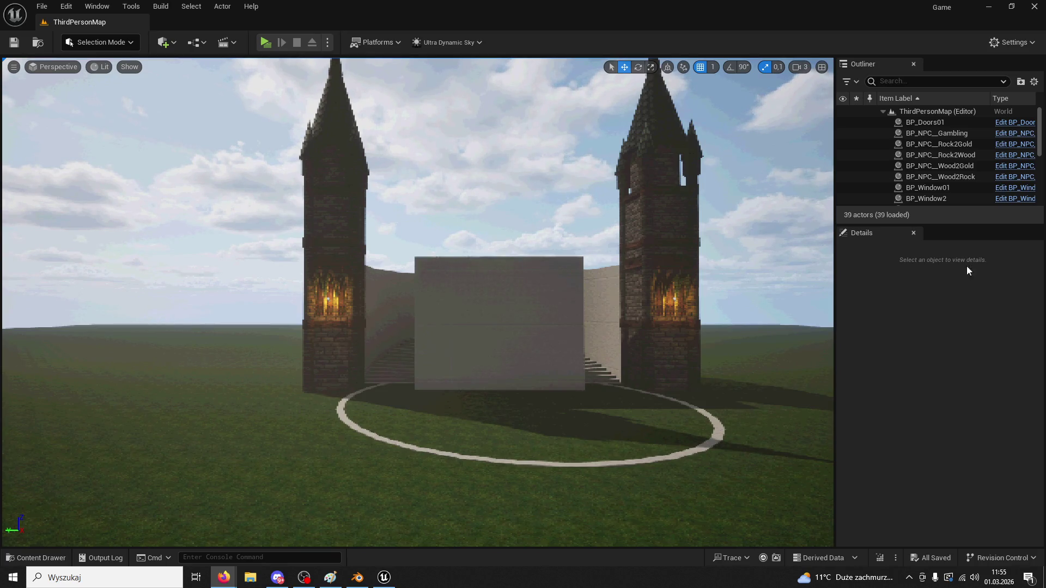
- Reimport the StairsTest asset in ModularV3/Measure and frame it in the viewport
click(463, 297)
click(36, 558)
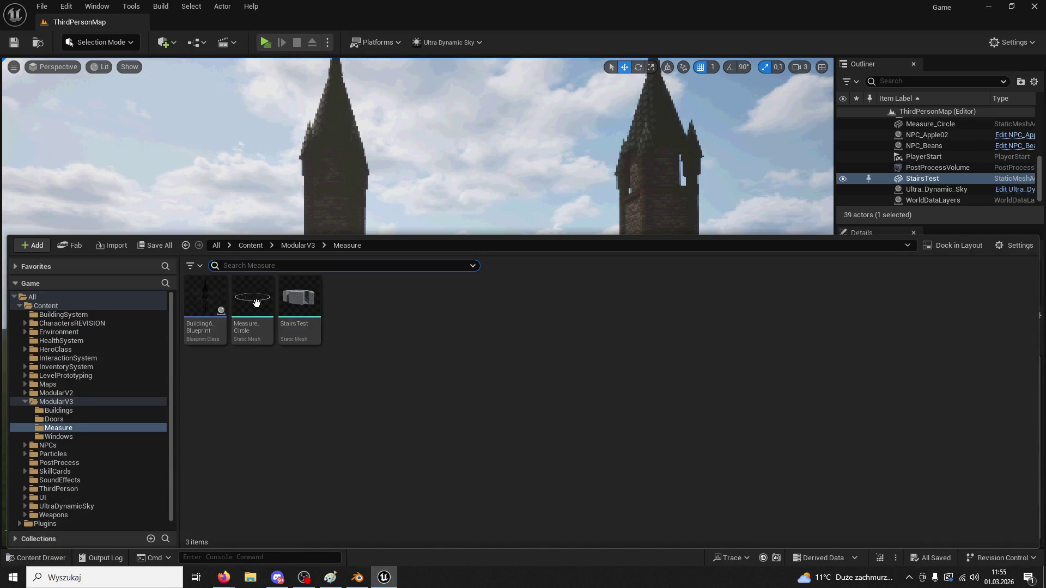
right_click(317, 305)
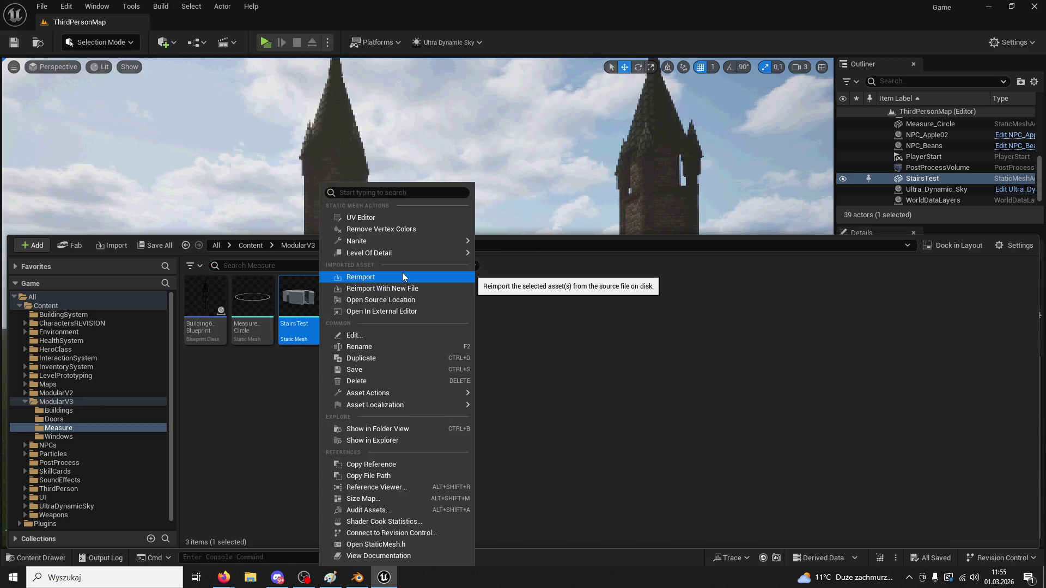
click(402, 277)
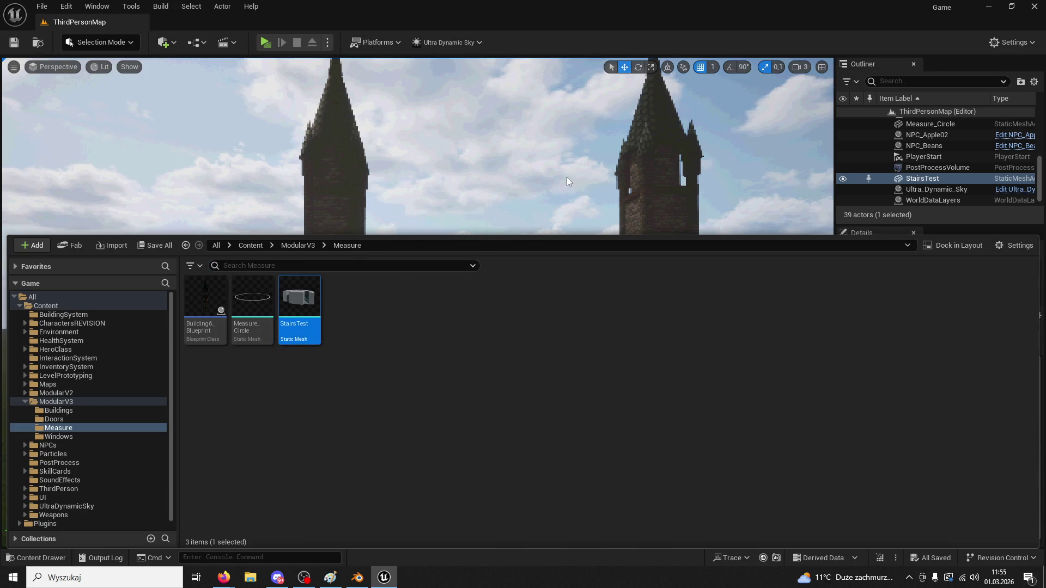
click(609, 61)
key(f)
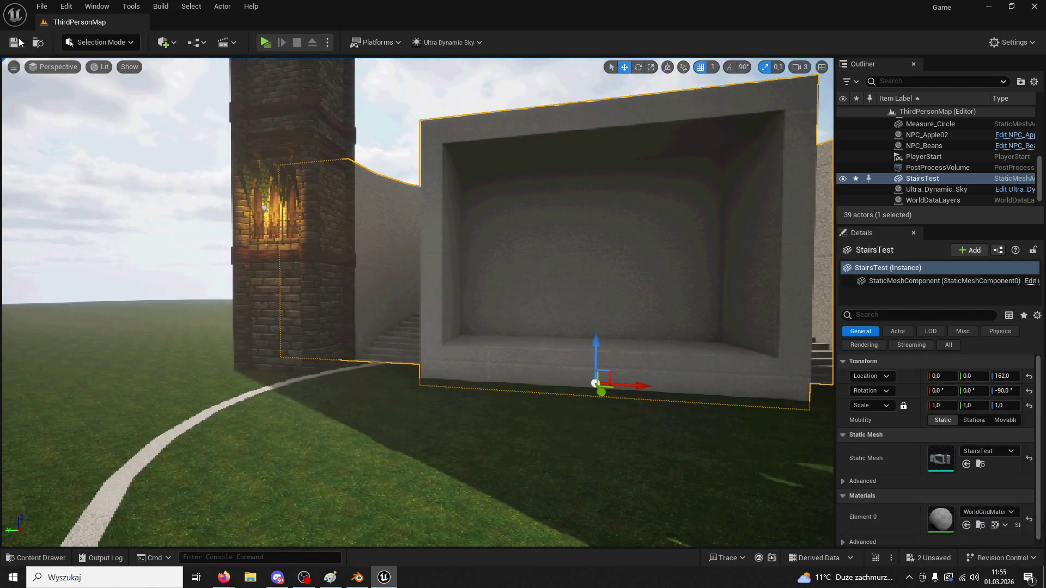
- Play-test by running to the recessed front block, then stop and return to Blender
click(271, 42)
key(w)
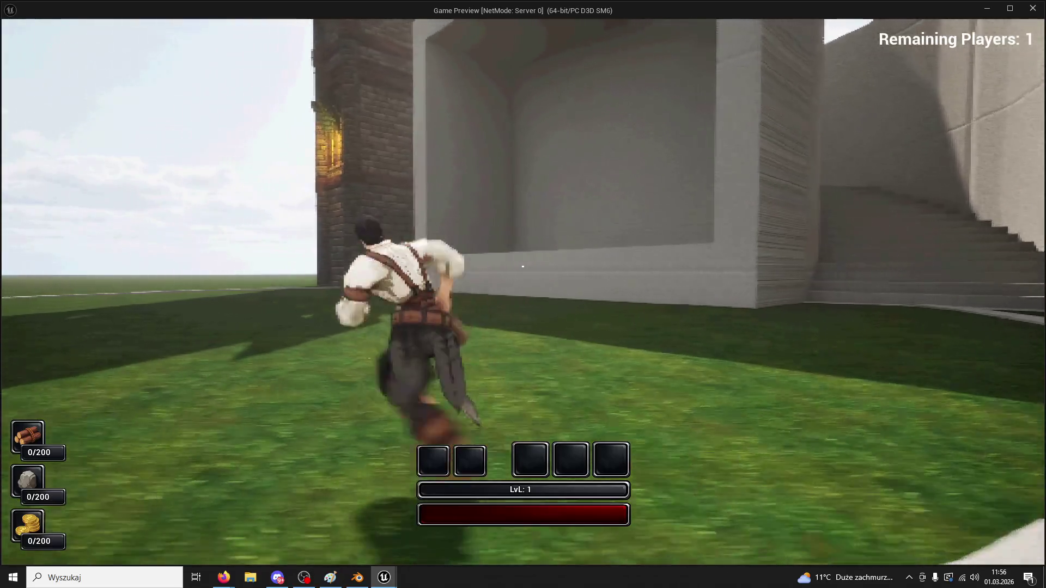
key(Escape)
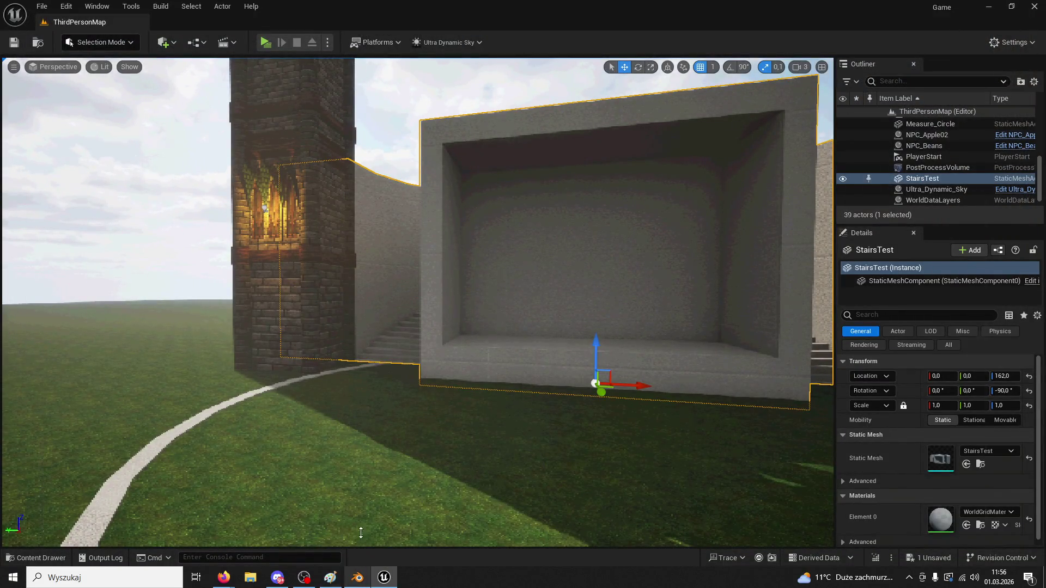
click(357, 577)
mouse_move(418, 312)
middle_down()
mouse_move(479, 287)
mouse_move(528, 299)
mouse_move(381, 339)
mouse_move(562, 287)
mouse_move(588, 381)
middle_up()
- Save the project in Unreal Engine, then come back to Blender
scroll(571, 361, up, 3)
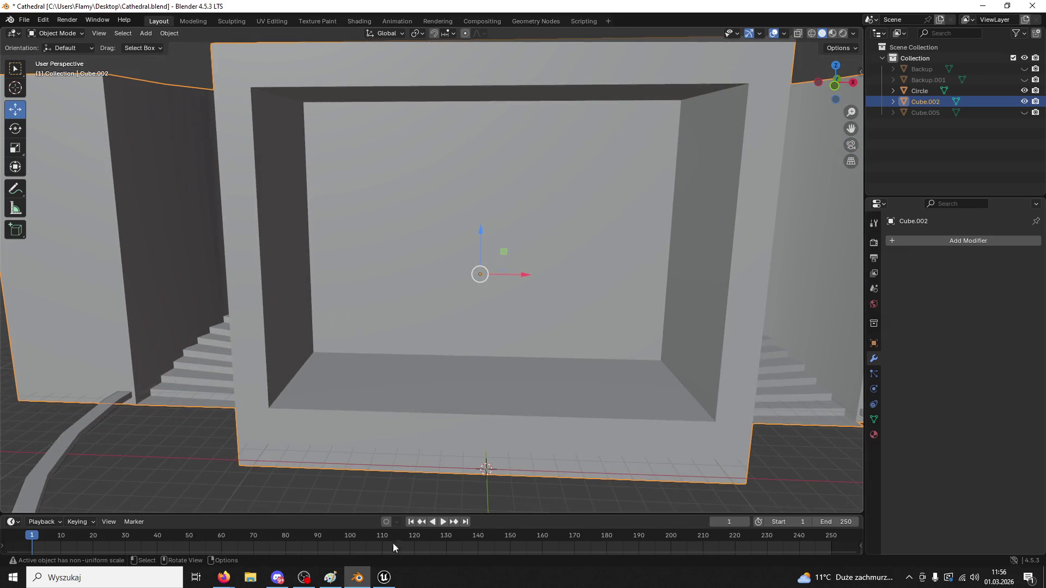
key(alt+Tab)
key(ctrl+s)
key(alt+Tab)
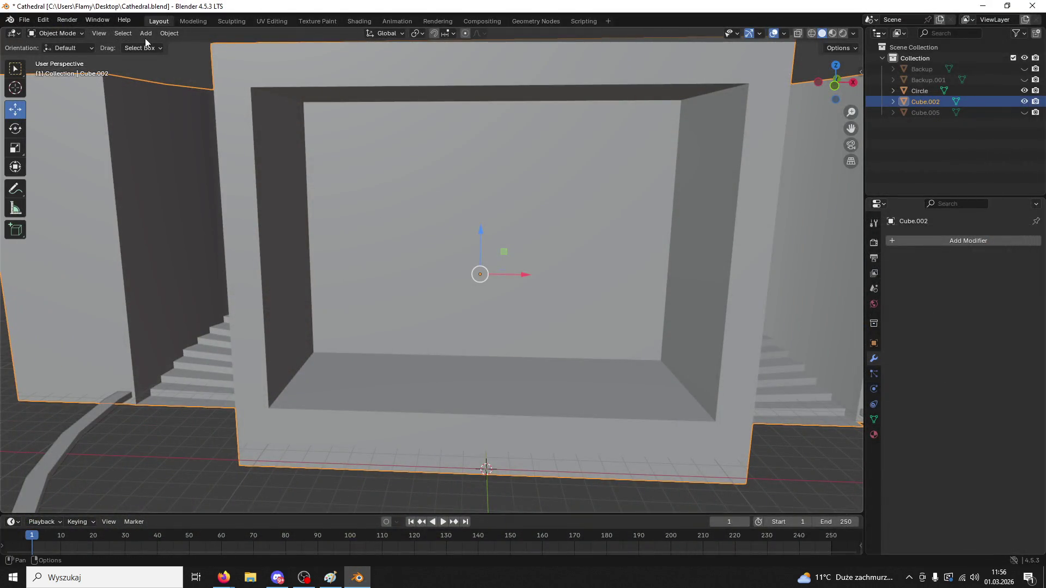
- Add a new cube to the Cathedral scene at the origin
click(146, 33)
mouse_move(159, 46)
click(261, 61)
scroll(558, 378, down, 2)
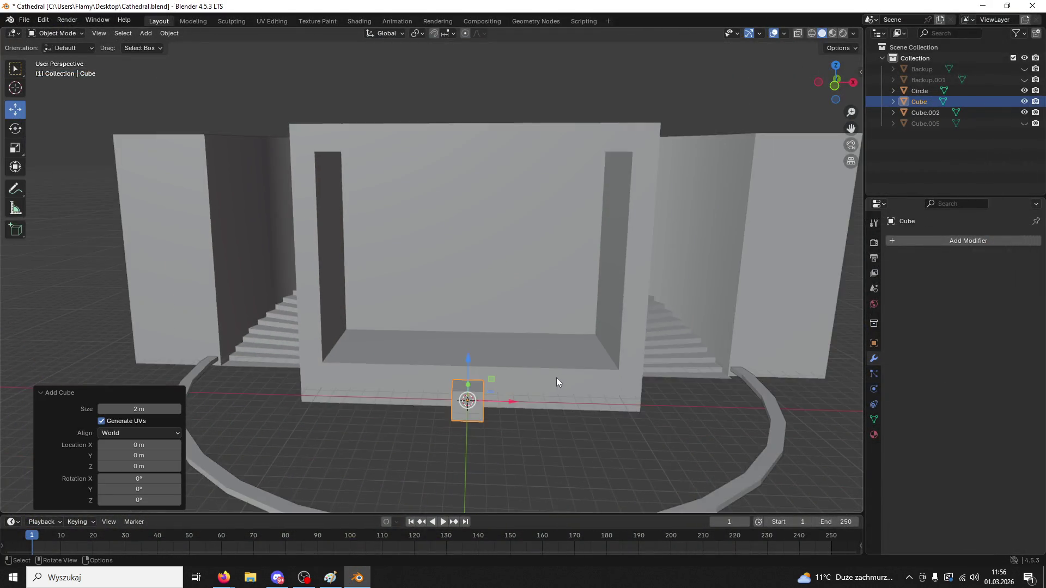
scroll(532, 411, up, 3)
mouse_move(532, 411)
middle_down()
mouse_move(562, 369)
mouse_move(507, 347)
middle_up()
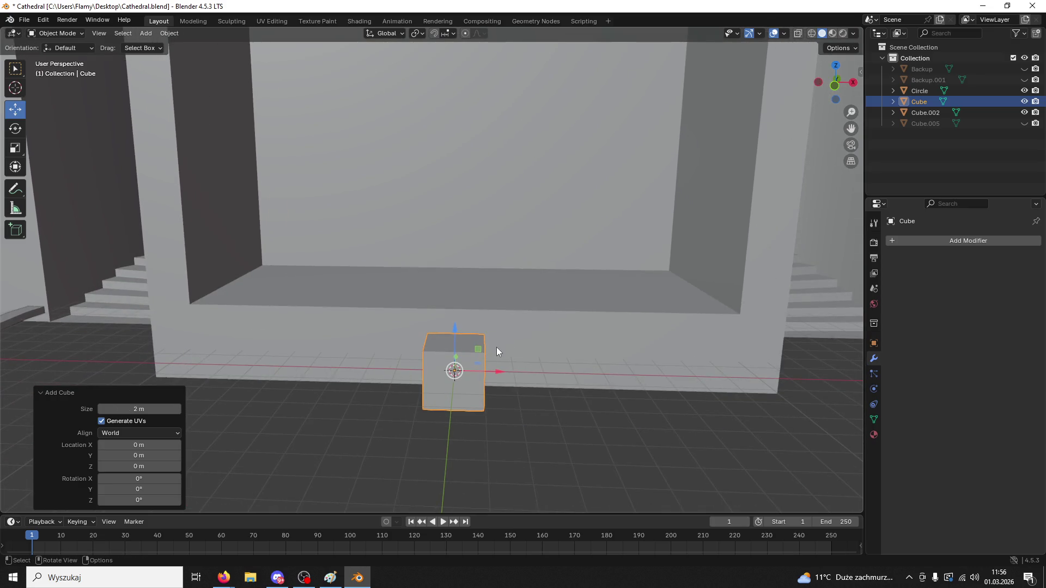
- Scale the cube up to 5.608, then flatten it along Y, first to 0.487
key(s)
click(606, 149)
middle_drag(606, 152, 497, 244)
key(s)
key(y)
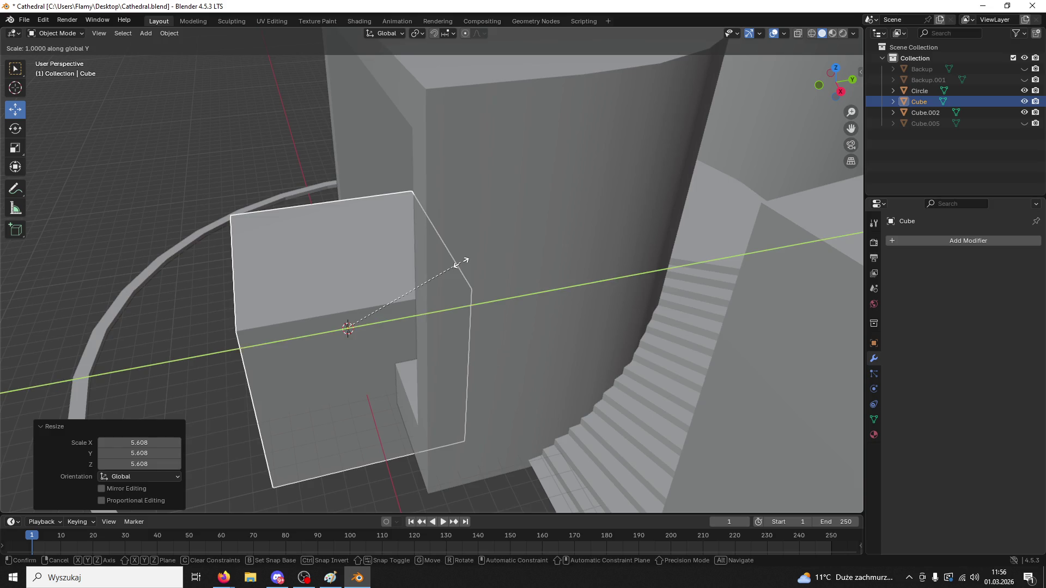
click(394, 278)
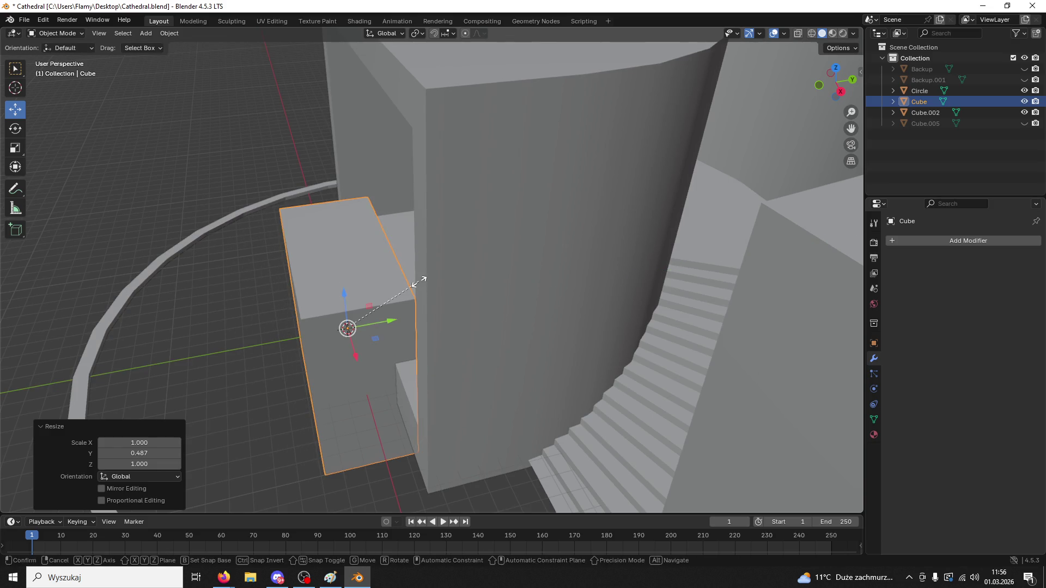
key(s)
key(y)
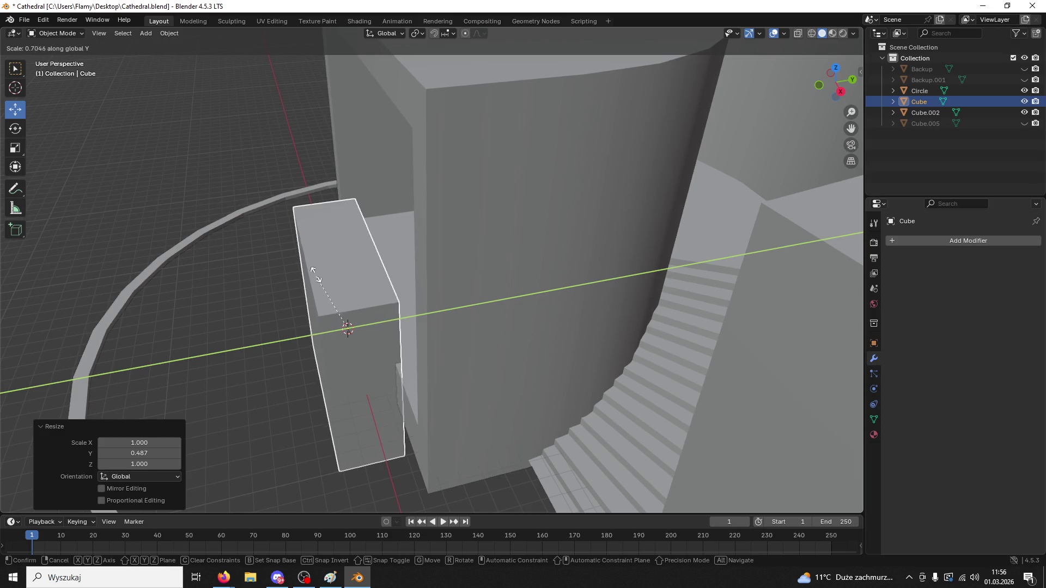
click(365, 360)
mouse_move(365, 359)
middle_down()
mouse_move(349, 306)
mouse_move(381, 289)
middle_up()
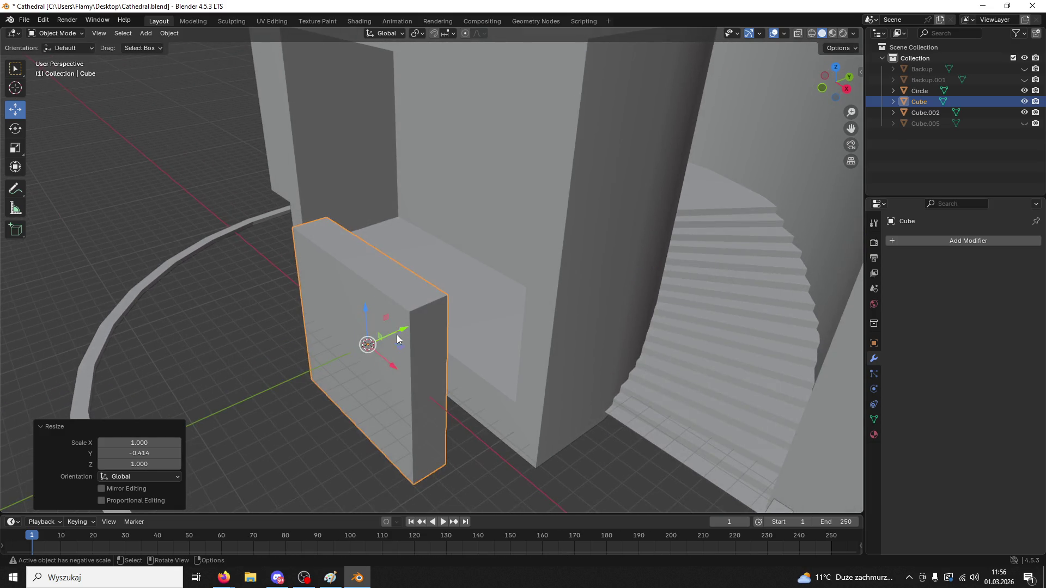
- Move the cube 7.44 m along Y and raise it 6.9622 m into the front recess
key(g)
key(y)
click(465, 267)
key(g)
key(z)
click(487, 181)
mouse_move(487, 181)
middle_down()
mouse_move(560, 146)
mouse_move(558, 159)
middle_up()
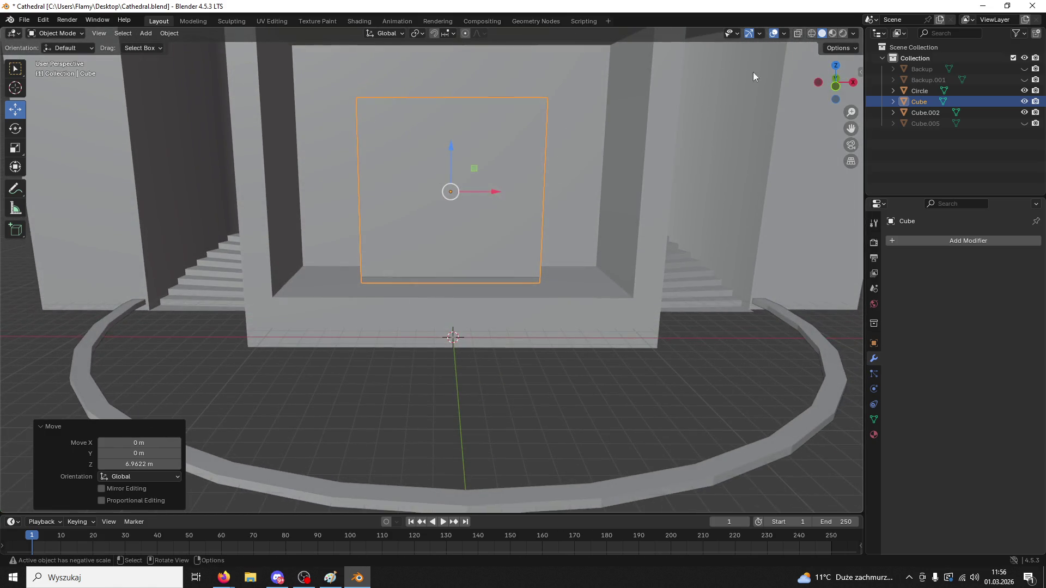
click(837, 86)
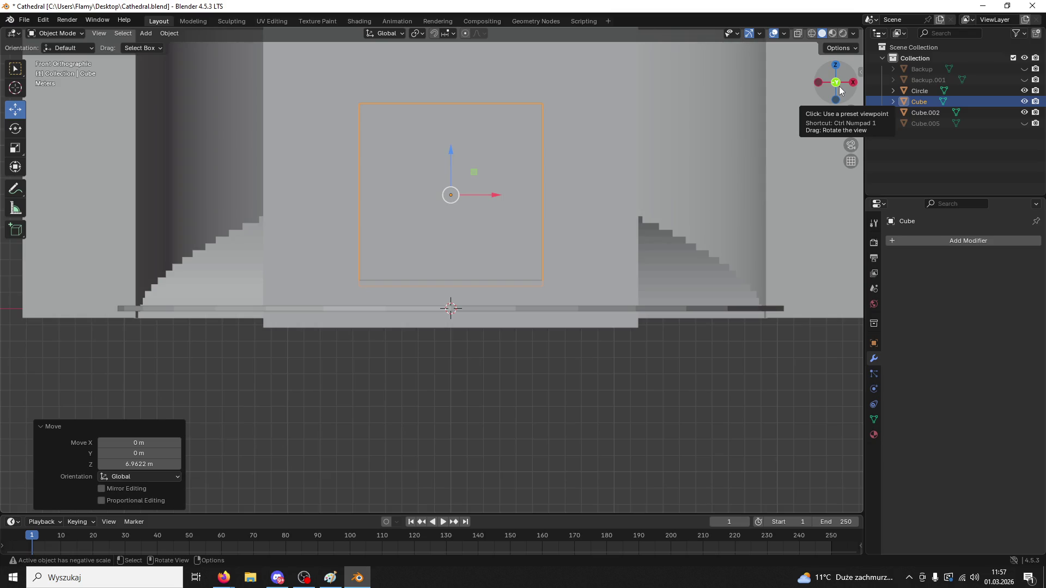
- Enlarge the cube uniformly to 1.243 scale
mouse_move(840, 90)
mouse_down()
mouse_move(647, 294)
mouse_move(572, 334)
mouse_move(583, 333)
mouse_up()
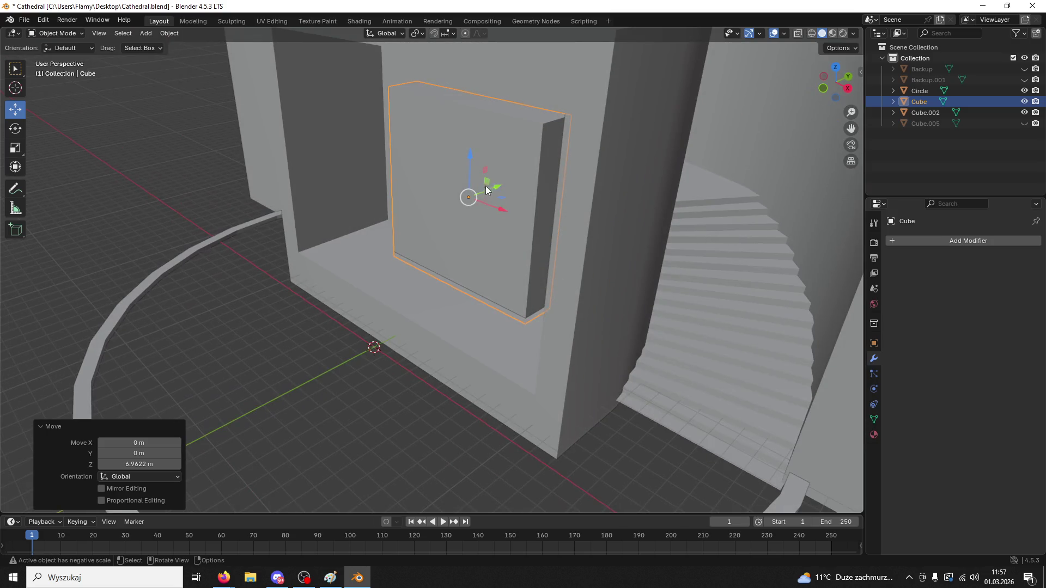
key(g)
key(shift+y)
key(Escape)
middle_drag(528, 189, 583, 170)
key(s)
click(626, 141)
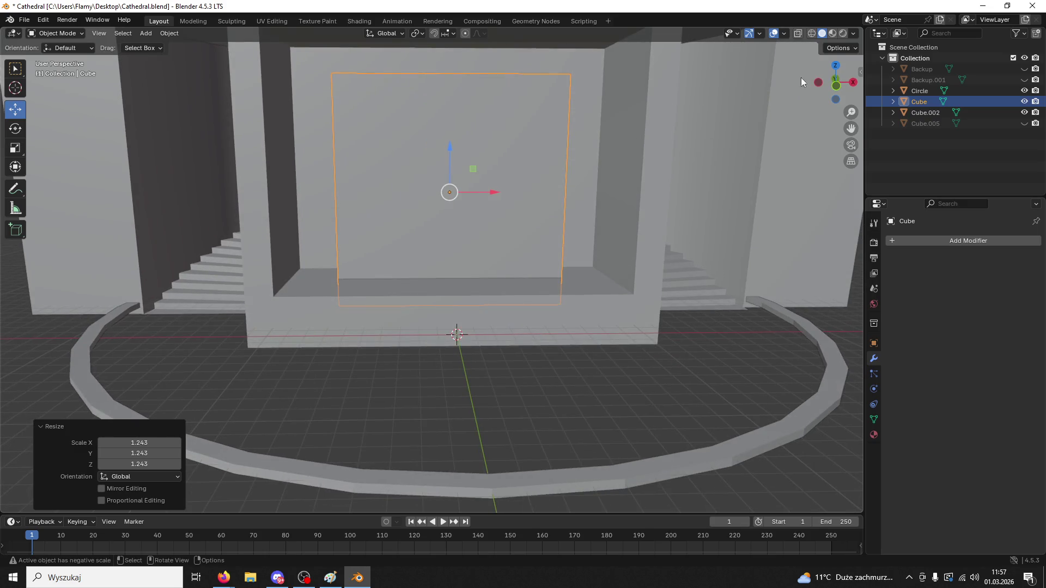
click(834, 89)
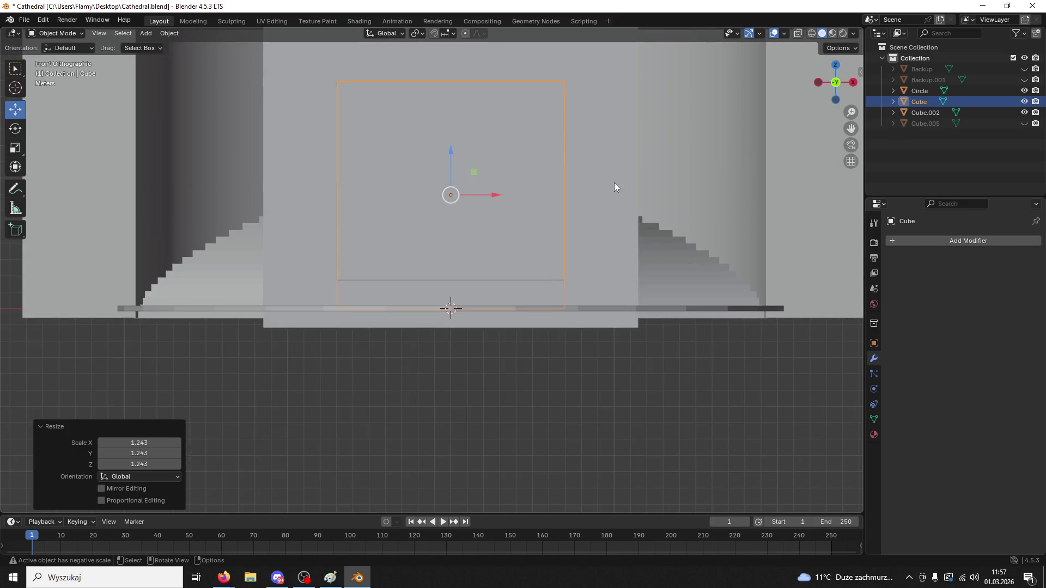
- Narrow the cube to 0.906 in X and slide it forward along depth
key(s)
key(x)
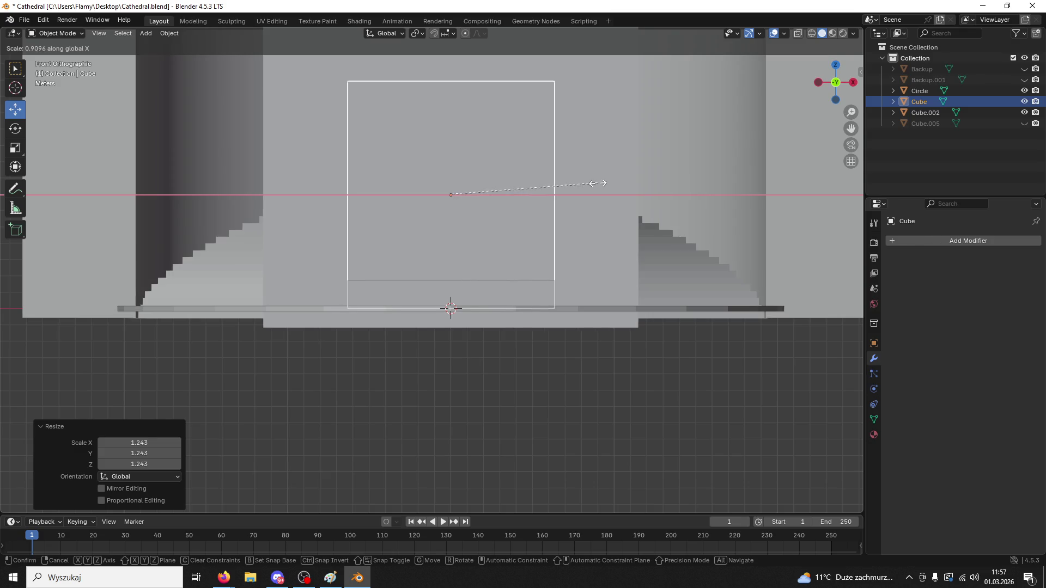
click(597, 183)
mouse_move(597, 183)
middle_down()
mouse_move(538, 241)
mouse_move(544, 224)
middle_up()
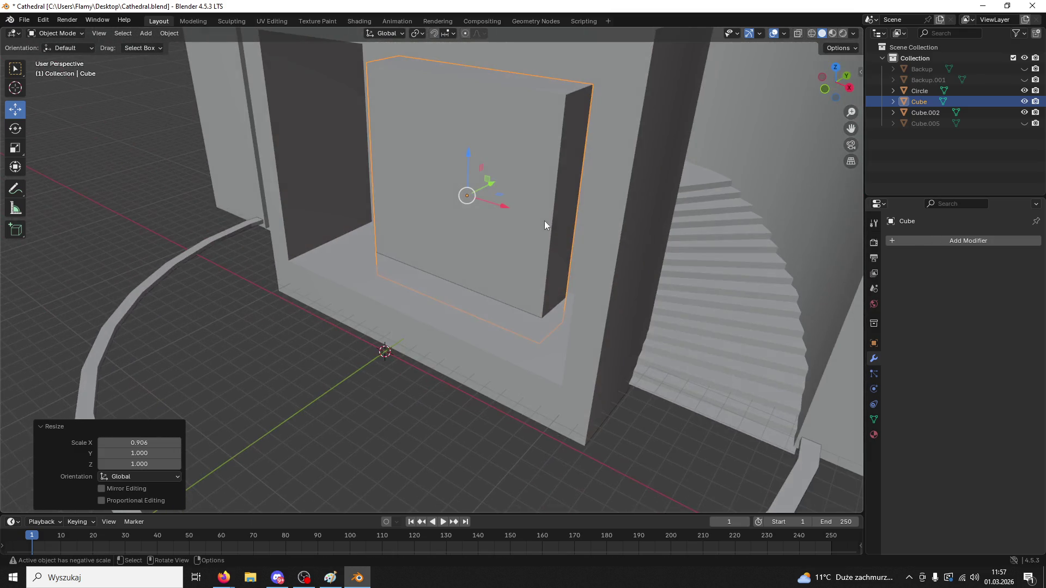
drag(493, 187, 297, 292)
key(Escape)
drag(492, 182, 333, 267)
key(Escape)
middle_drag(332, 267, 356, 264)
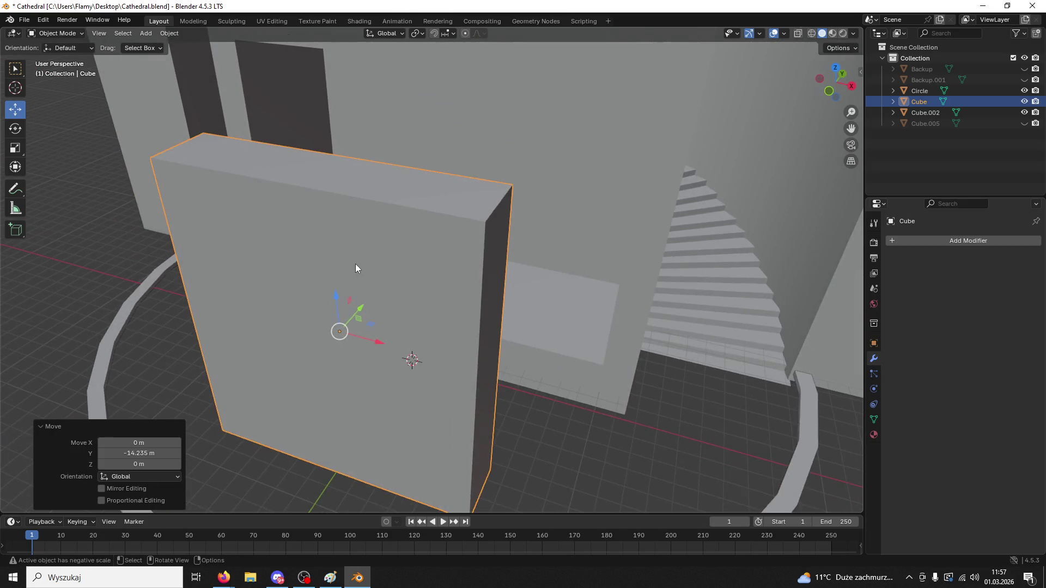
scroll(355, 263, down, 3)
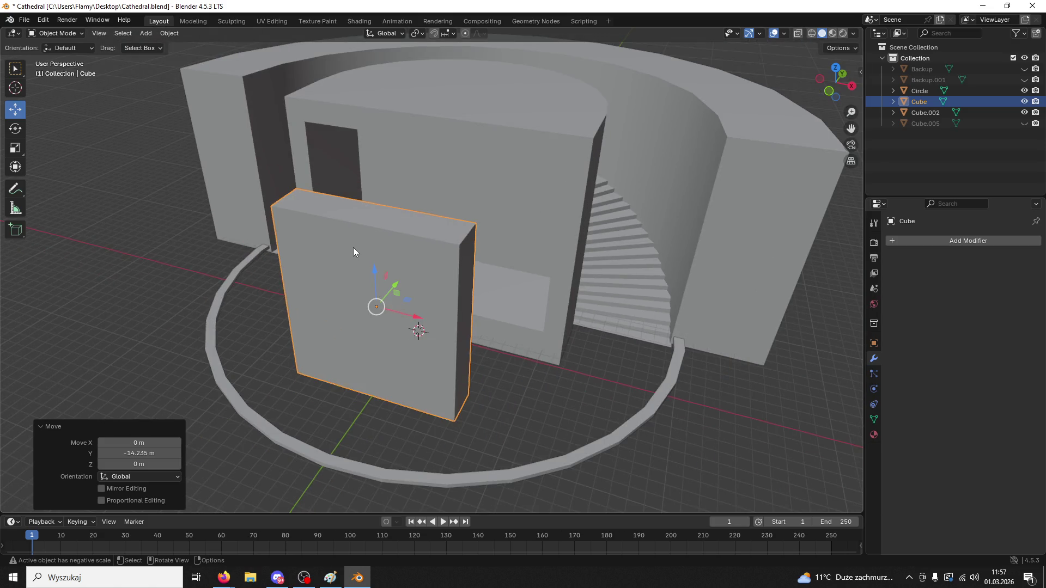
- Move the cube back into the doorway and adjust its depth position
key(g)
key(z)
key(Escape)
drag(395, 289, 487, 202)
mouse_move(488, 202)
middle_down()
mouse_move(587, 185)
mouse_move(571, 198)
middle_up()
drag(409, 201, 460, 213)
mouse_move(459, 213)
middle_down()
mouse_move(446, 221)
mouse_move(463, 216)
middle_up()
- Rescale the cube to 0.704 height, a narrower width and 1.632 depth
key(s)
key(z)
click(456, 212)
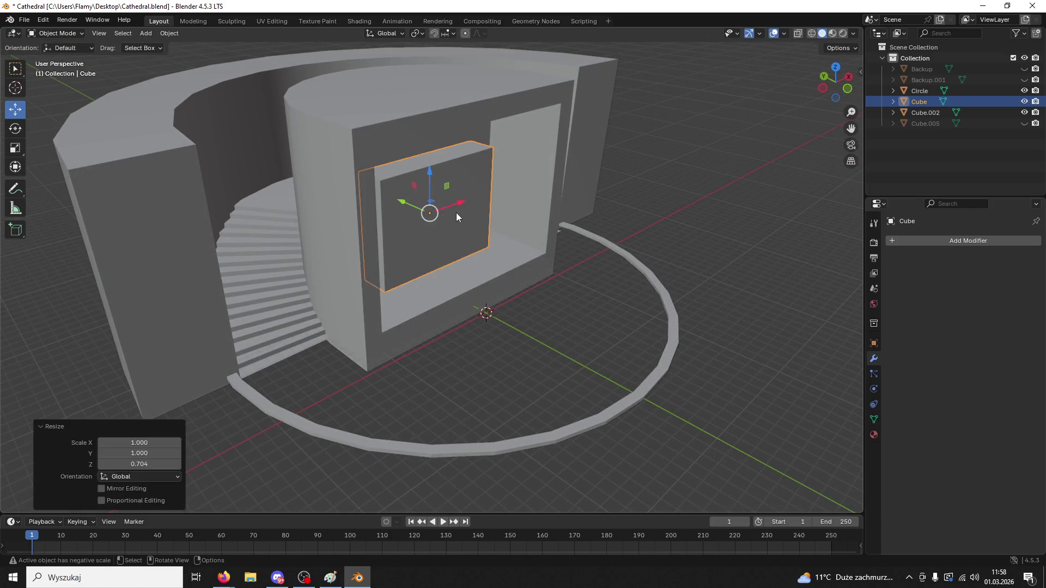
key(s)
key(x)
click(459, 214)
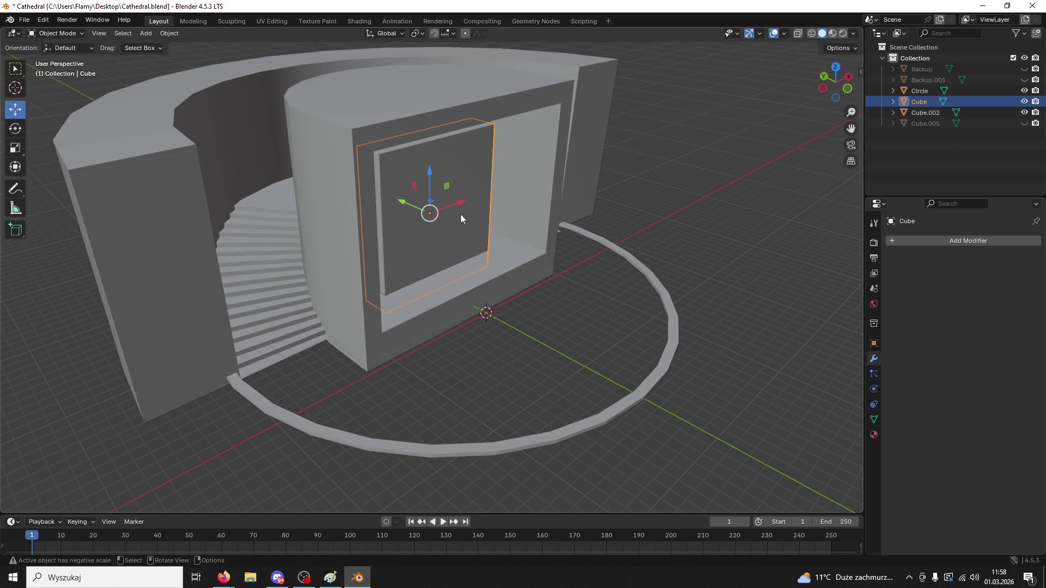
key(s)
key(y)
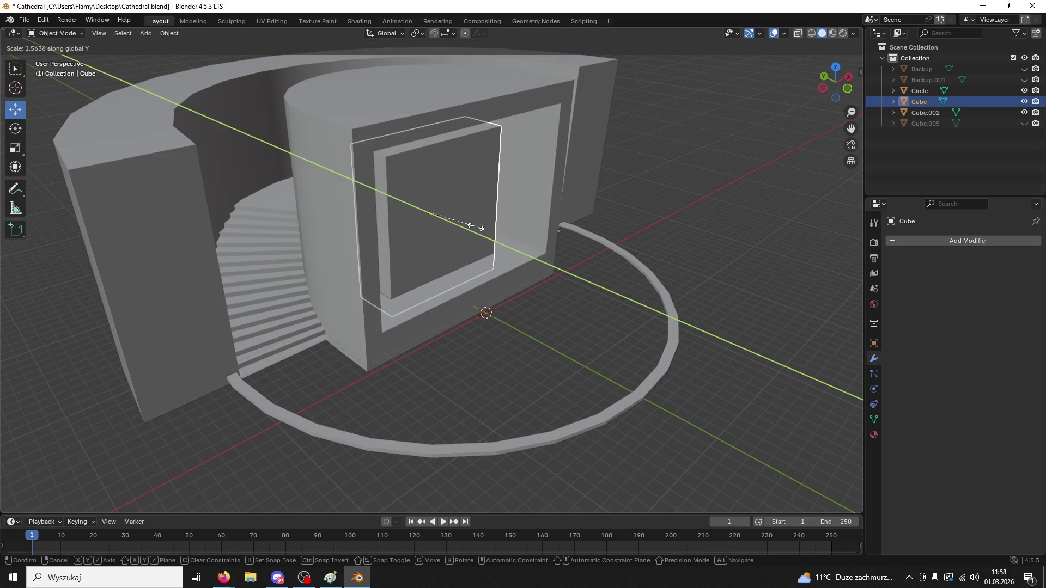
click(474, 227)
mouse_move(474, 227)
middle_down()
mouse_move(361, 220)
mouse_move(448, 192)
mouse_move(439, 214)
mouse_move(404, 205)
middle_up()
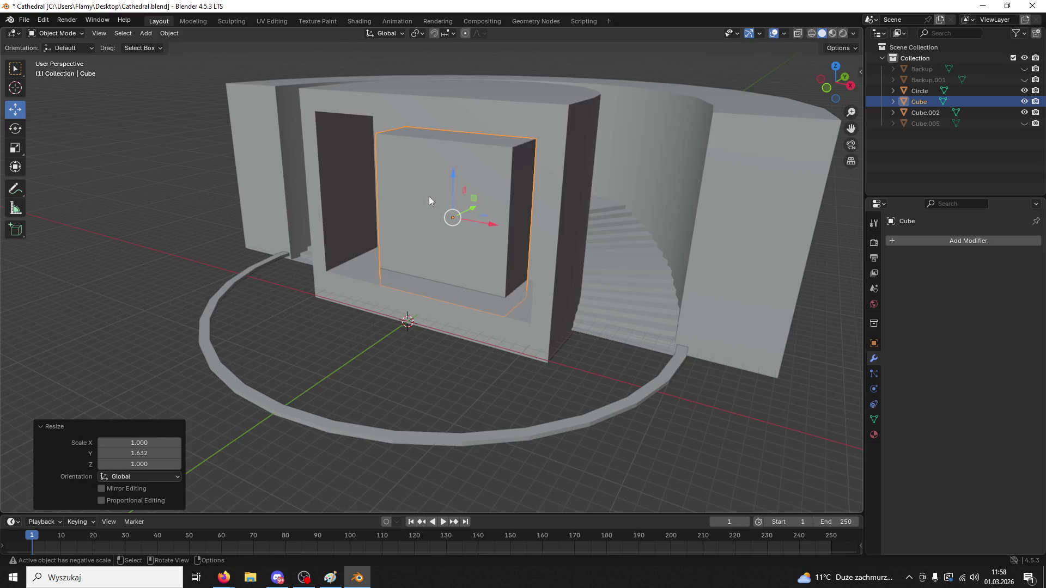
middle_drag(474, 240, 507, 232)
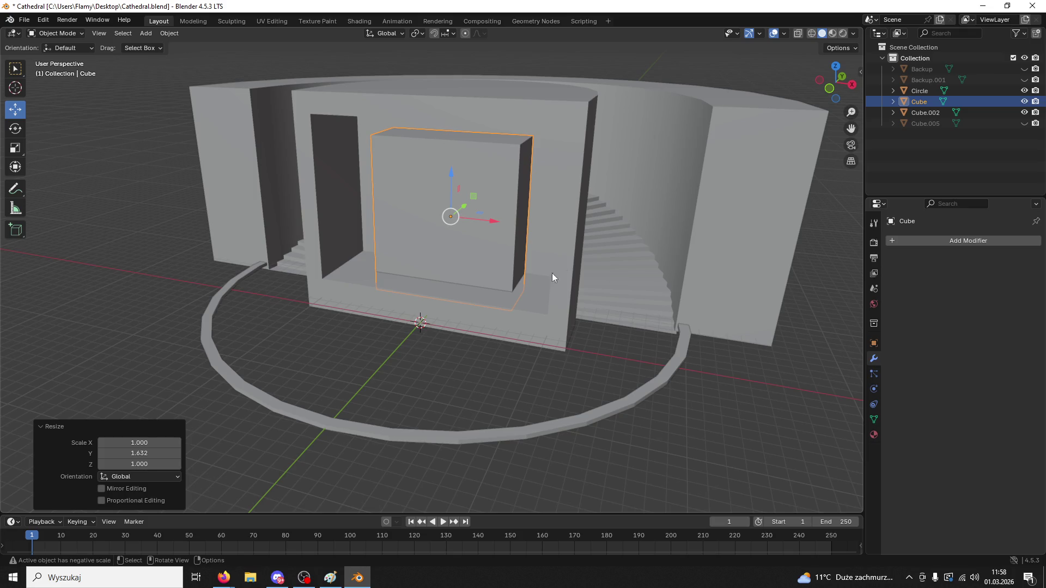
- Paste a duplicate Cube.001 and move it -4.264 m along Y in front of the block
key(ctrl+v)
key(ctrl+z)
key(ctrl+c)
key(ctrl+v)
drag(466, 207, 478, 214)
key(s)
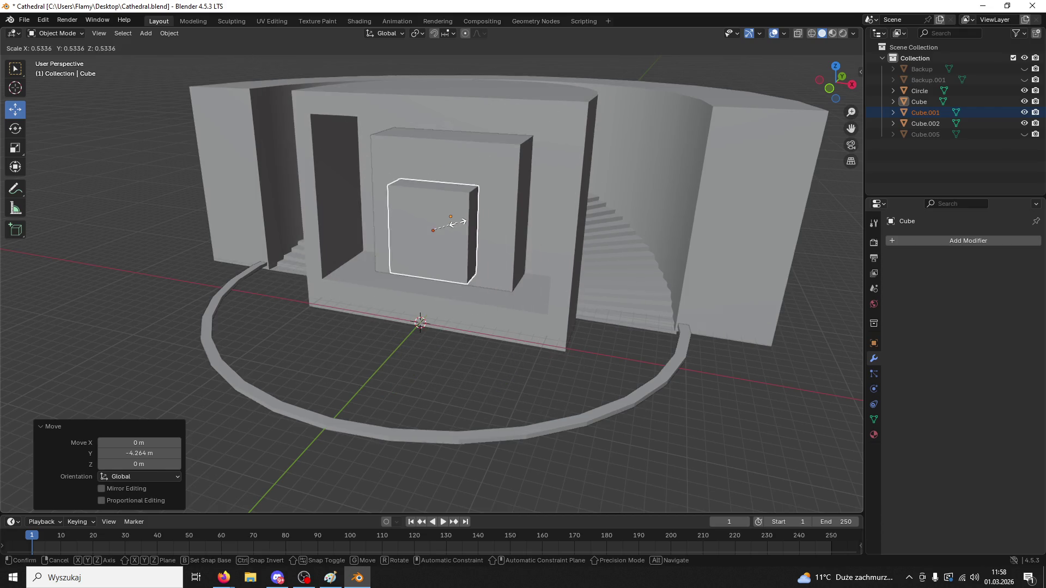
- Shrink Cube.001 to 0.778 and select its top edge in Edit Mode
click(454, 199)
mouse_move(455, 199)
middle_down()
mouse_move(442, 215)
mouse_move(456, 209)
middle_up()
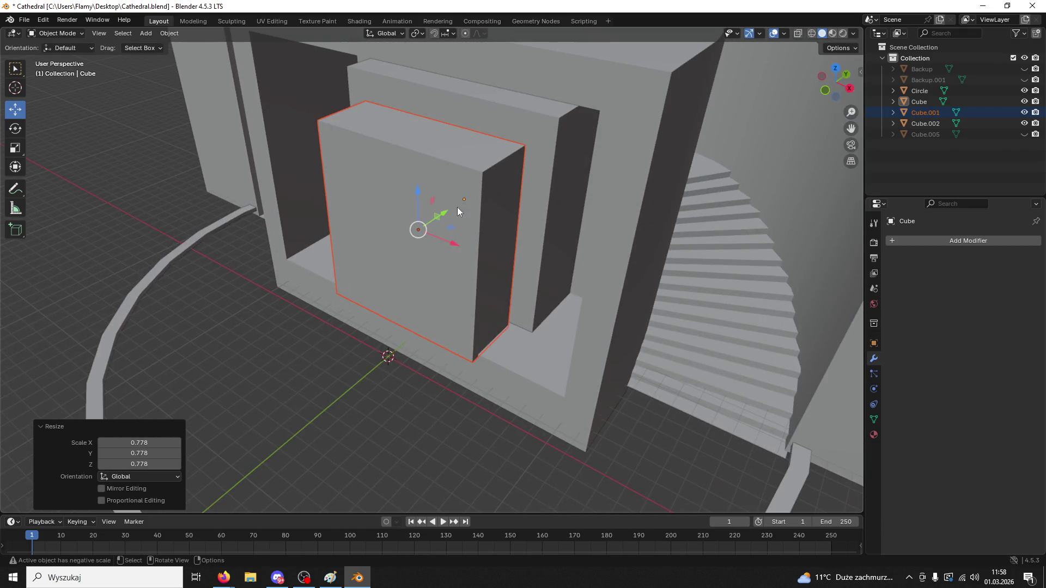
click(65, 33)
click(503, 158)
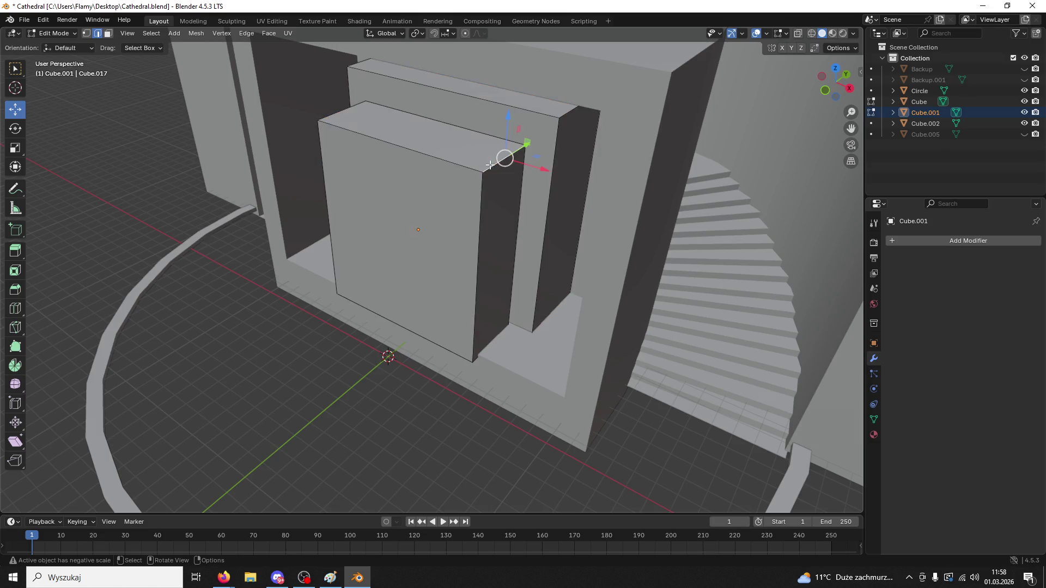
middle_drag(332, 118, 490, 141)
- Trial bevels on the top edge with Cornice Molding and Default profile presets, undoing them
key(ctrl+b)
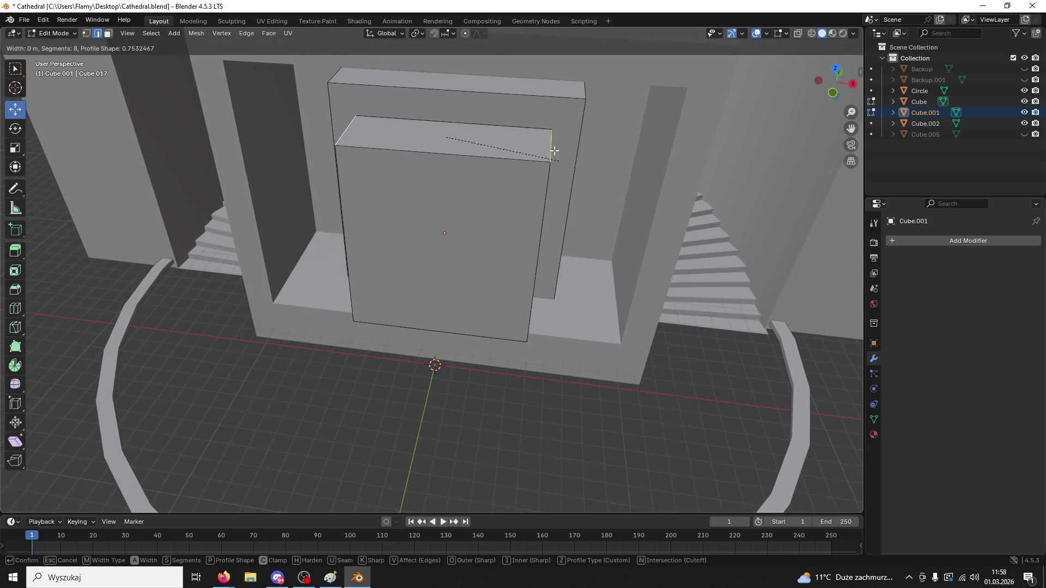
click(223, 269)
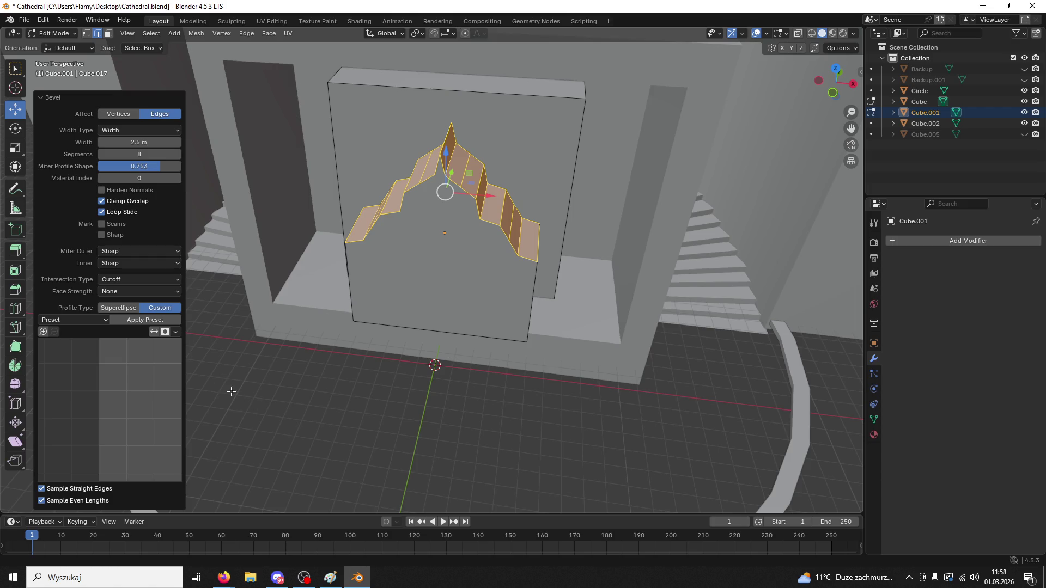
click(81, 319)
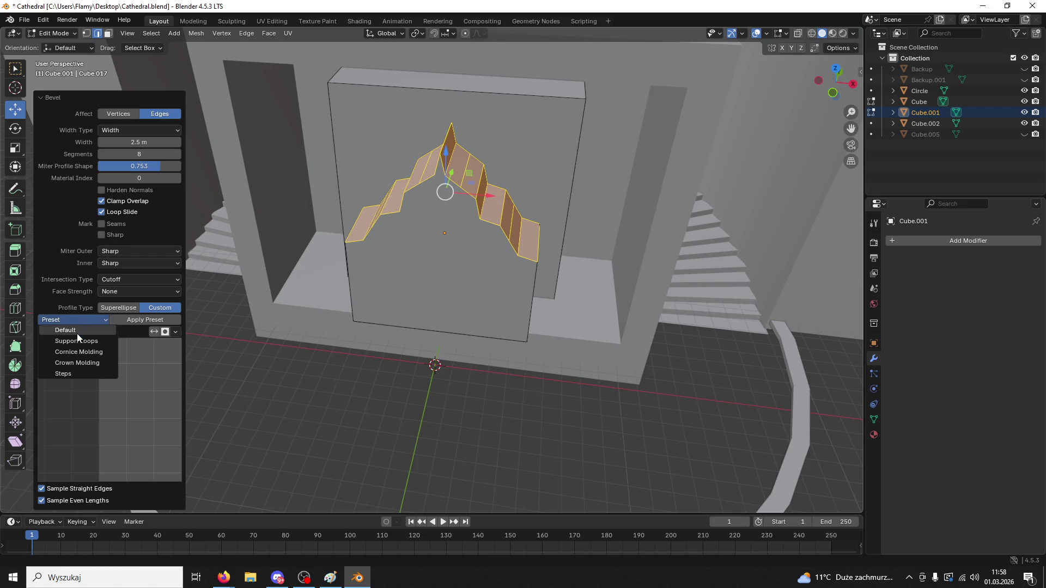
click(77, 336)
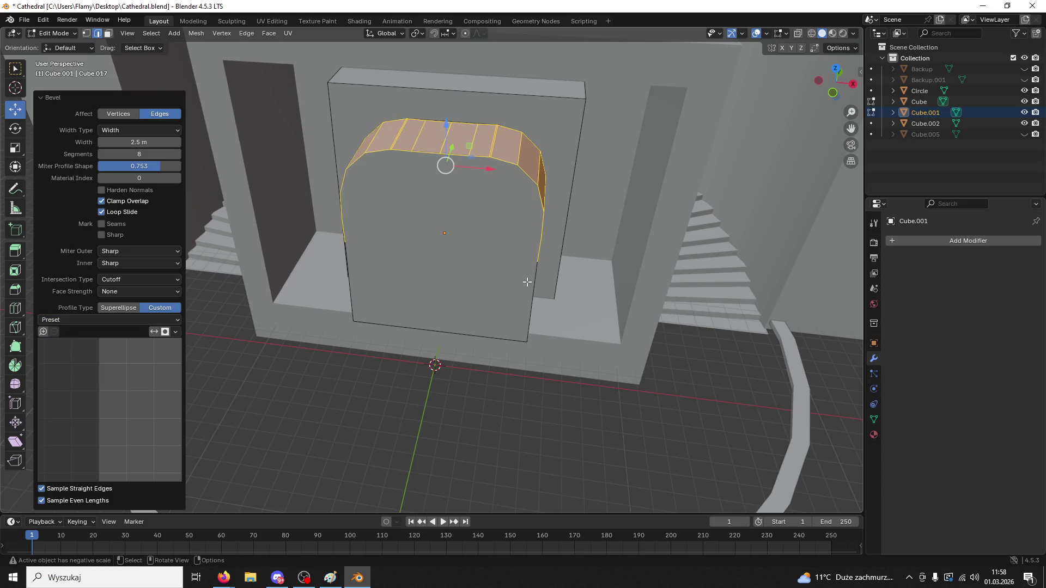
key(ctrl+z)
key(ctrl+z)
key(ctrl+b)
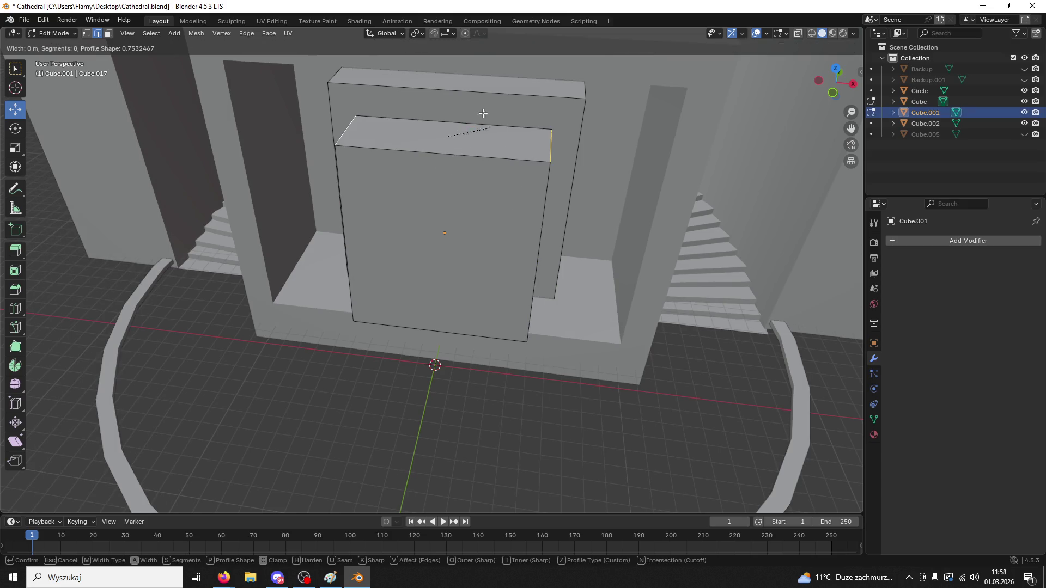
click(214, 298)
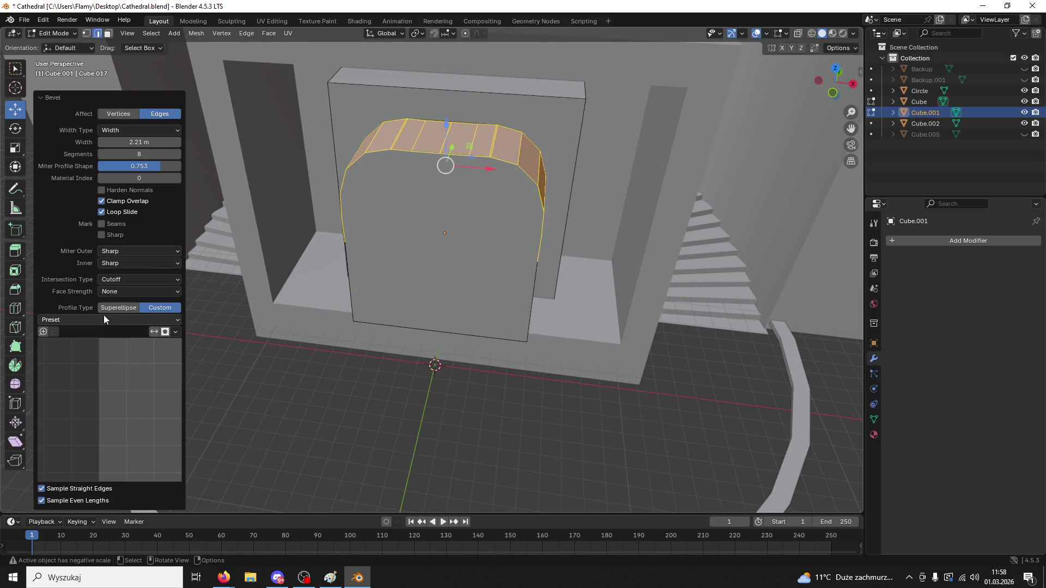
click(103, 319)
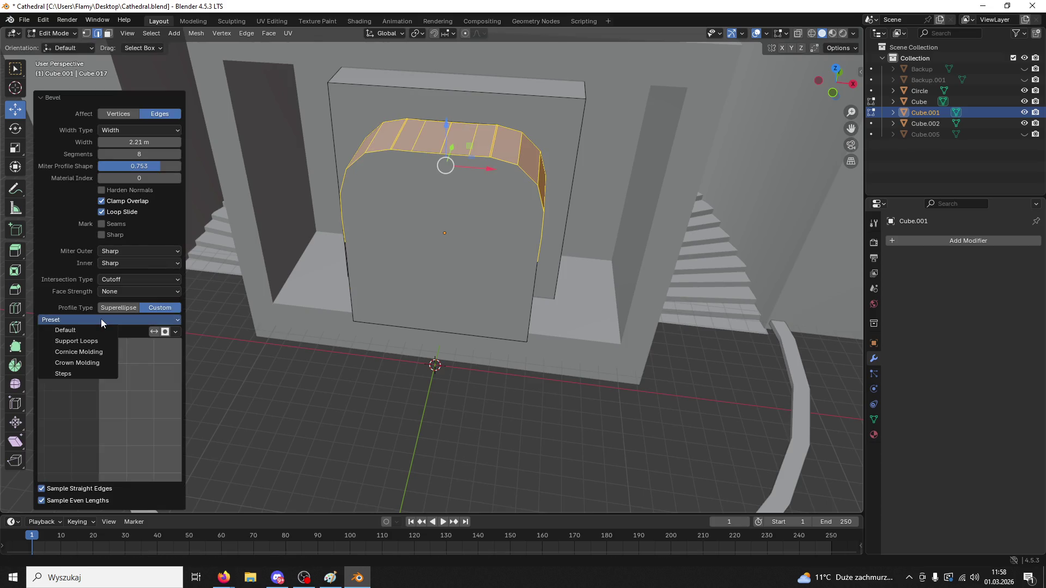
click(89, 355)
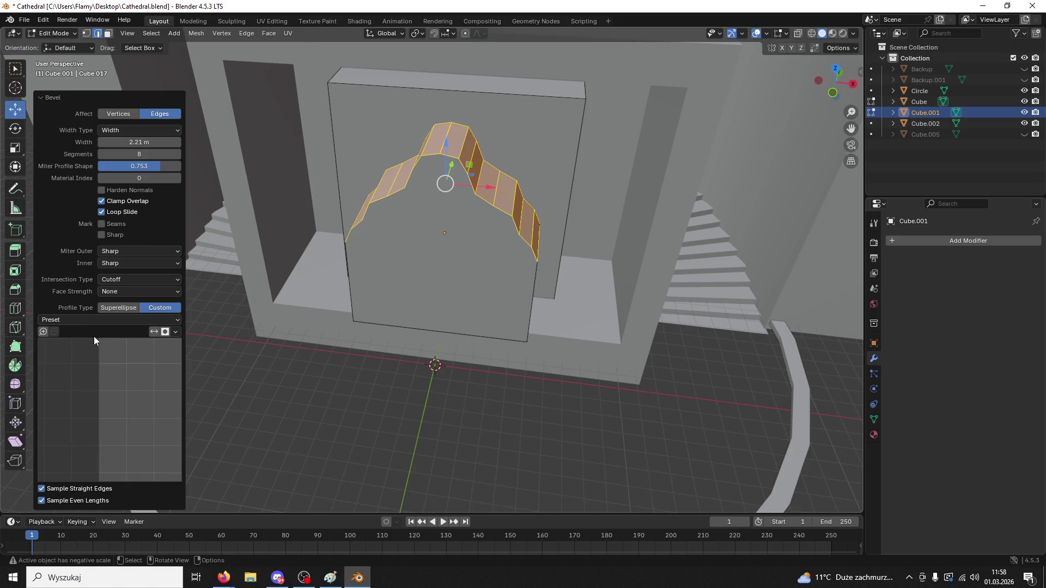
click(95, 320)
click(86, 329)
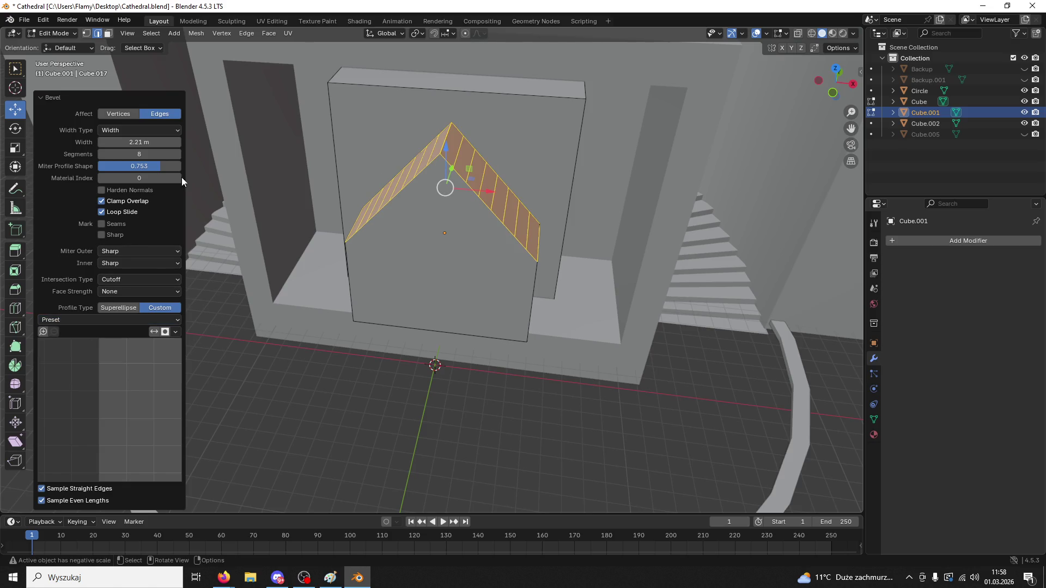
key(ctrl+z)
- Undo back to a flat top edge and return Cube.001 to Object Mode
mouse_move(533, 264)
middle_down()
mouse_move(540, 231)
mouse_move(509, 255)
middle_up()
key(ctrl+z)
scroll(511, 244, down, 5)
mouse_move(516, 450)
middle_down()
mouse_move(501, 397)
mouse_move(537, 376)
middle_up()
key(ctrl+z)
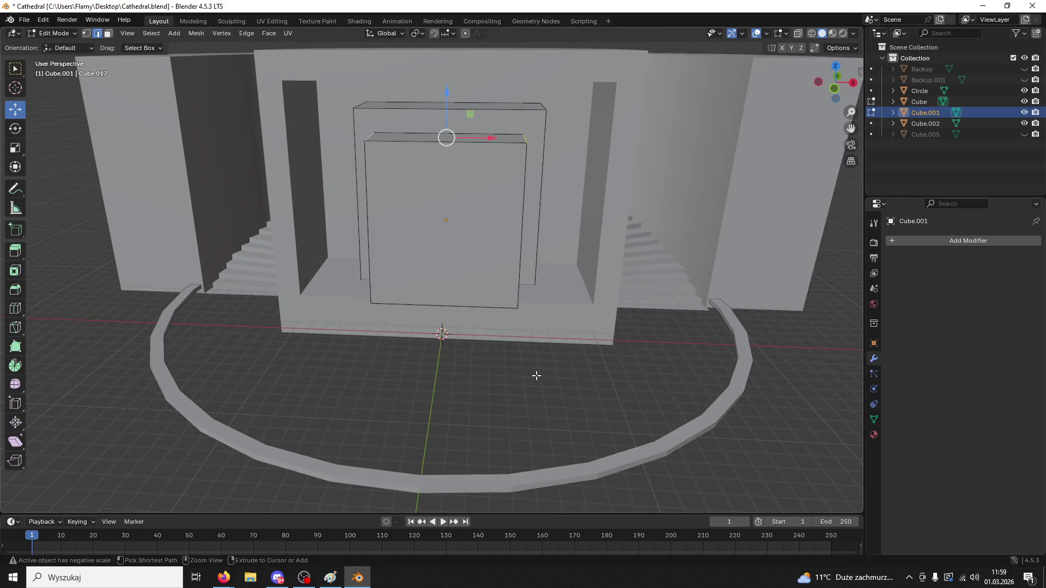
click(74, 34)
click(66, 45)
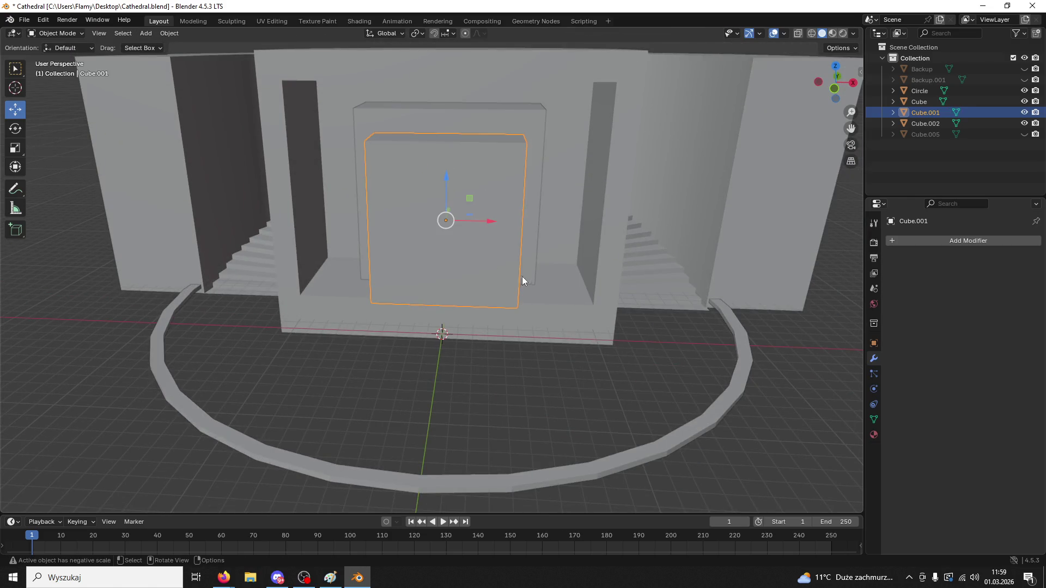
- Narrow Cube.001 along X and switch it to Edit Mode
key(s)
key(x)
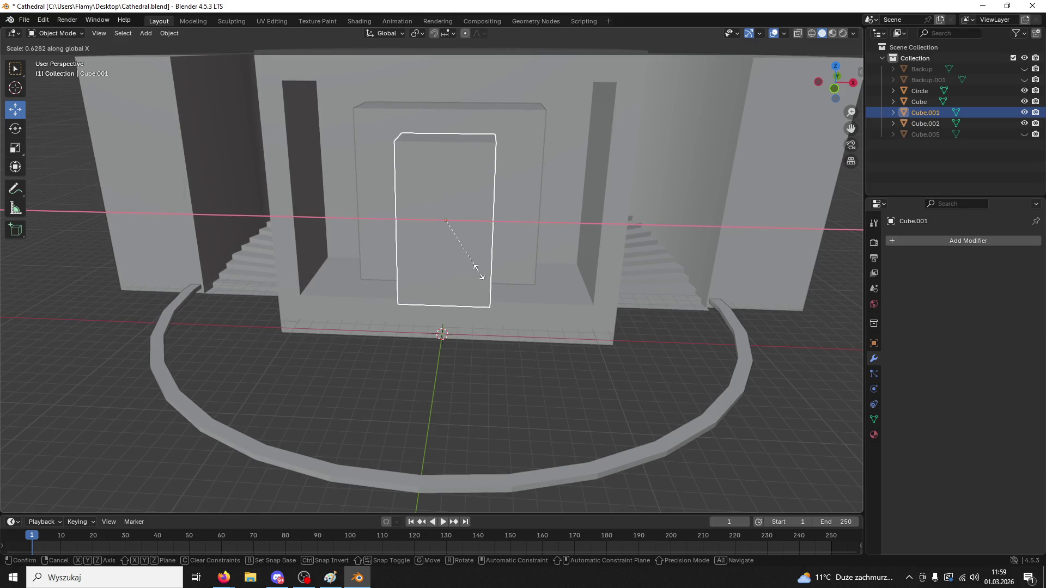
click(479, 273)
middle_drag(478, 272, 453, 286)
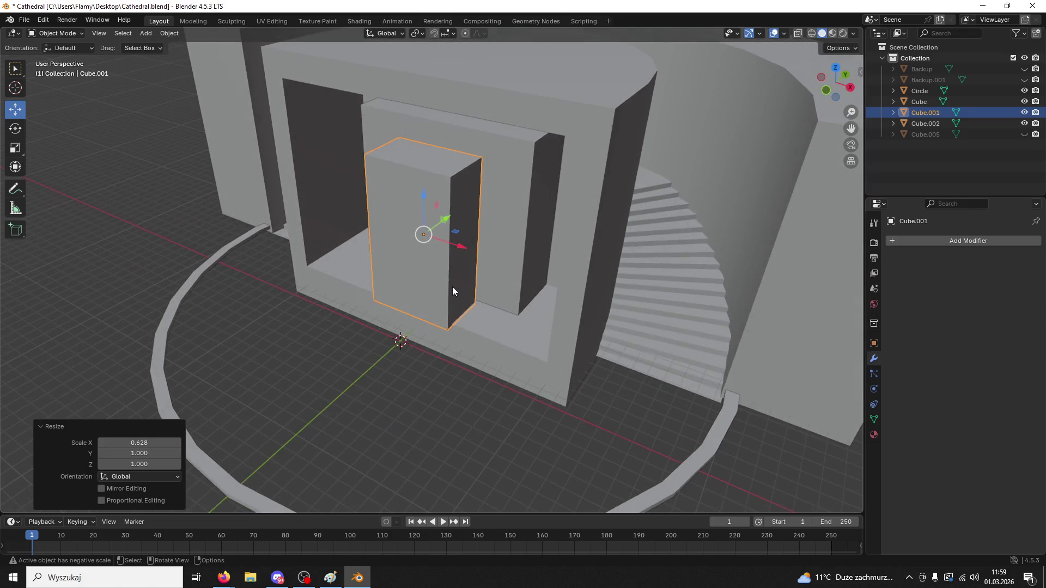
click(55, 33)
click(54, 58)
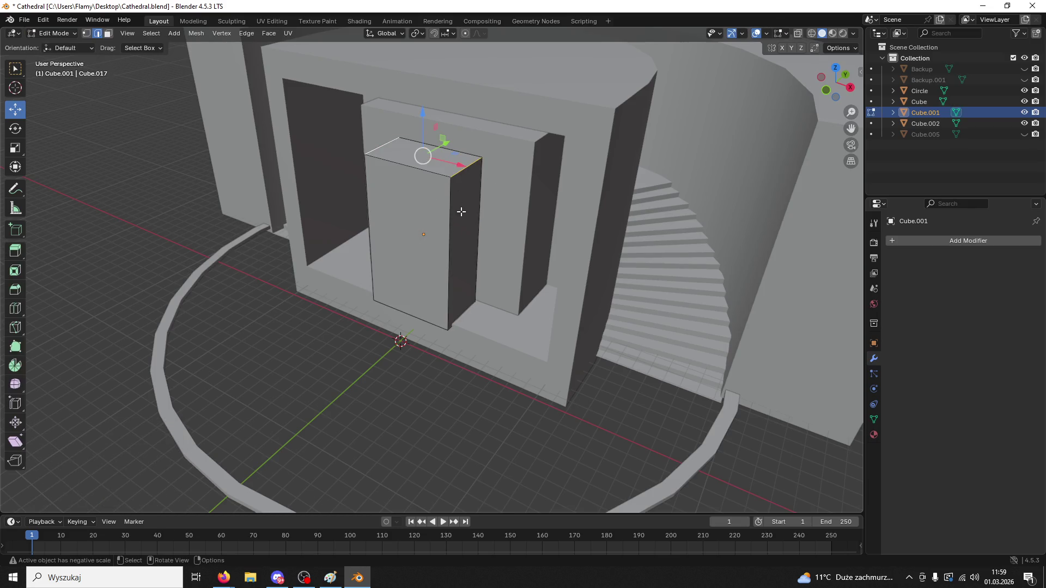
- Bevel the top edges with a superellipse profile of 0.5 and a smaller width
key(ctrl+b)
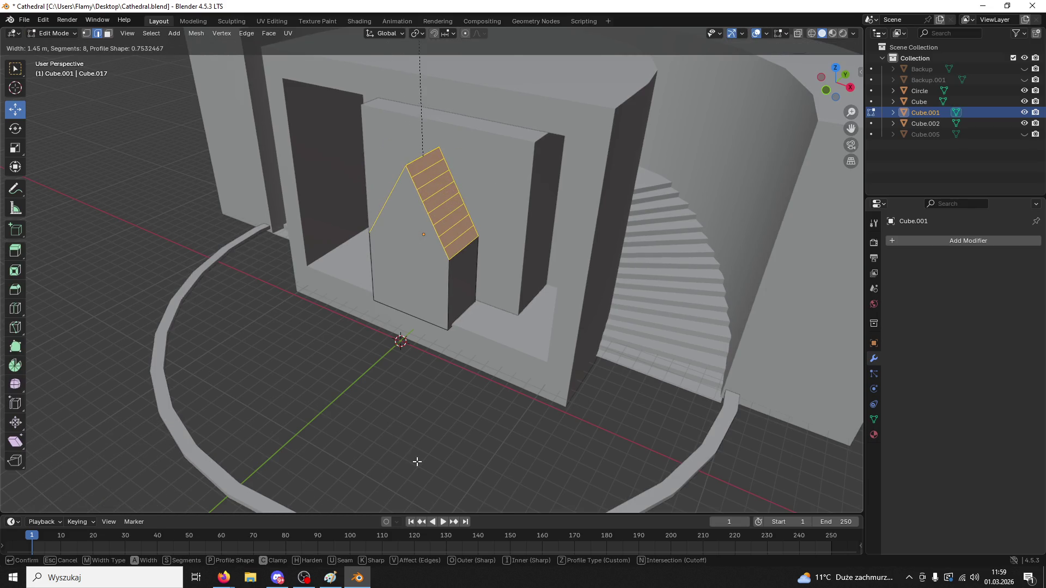
scroll(443, 490, down, 2)
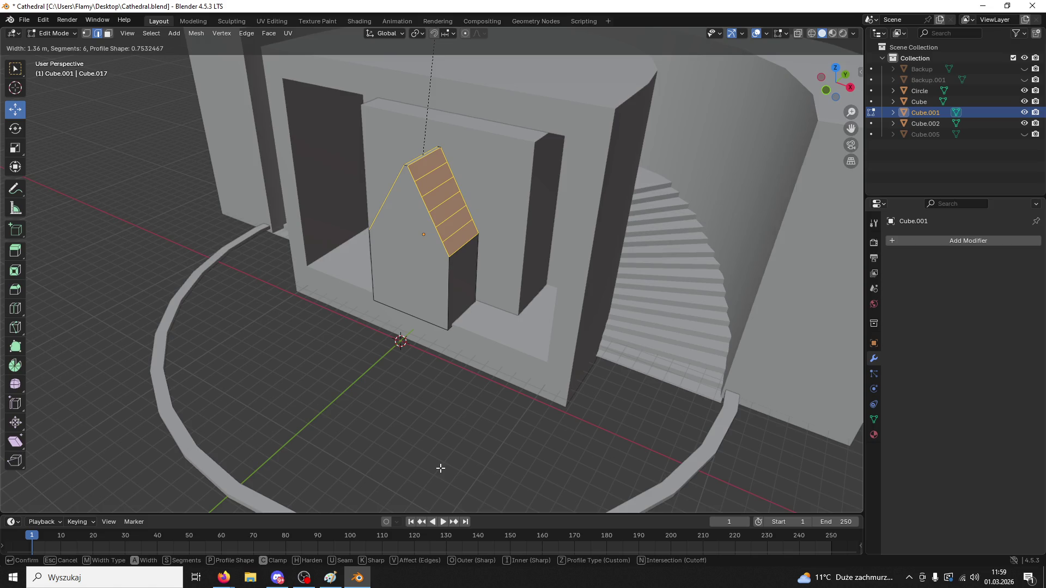
click(439, 472)
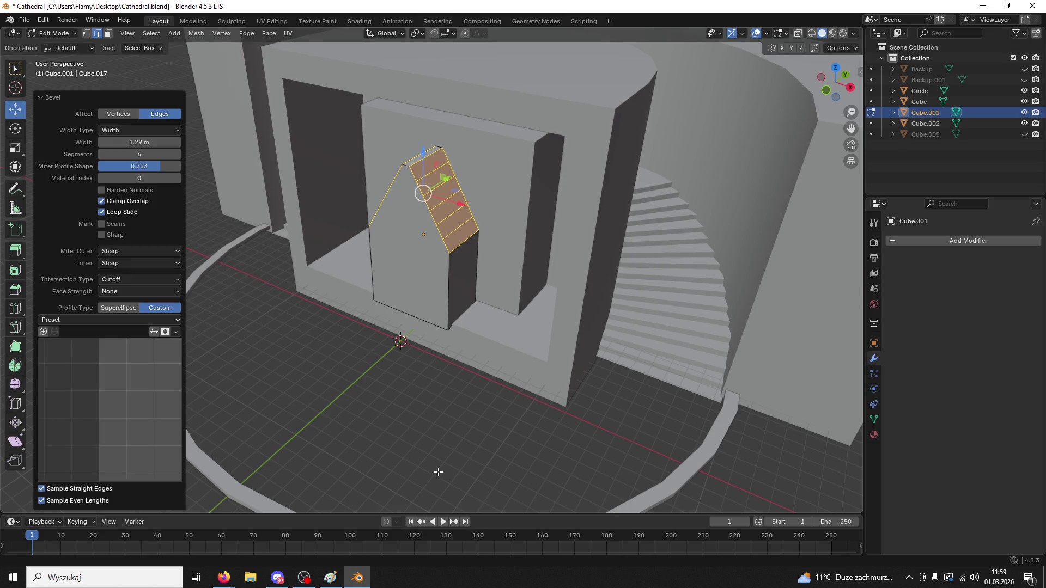
middle_drag(323, 321, 351, 304)
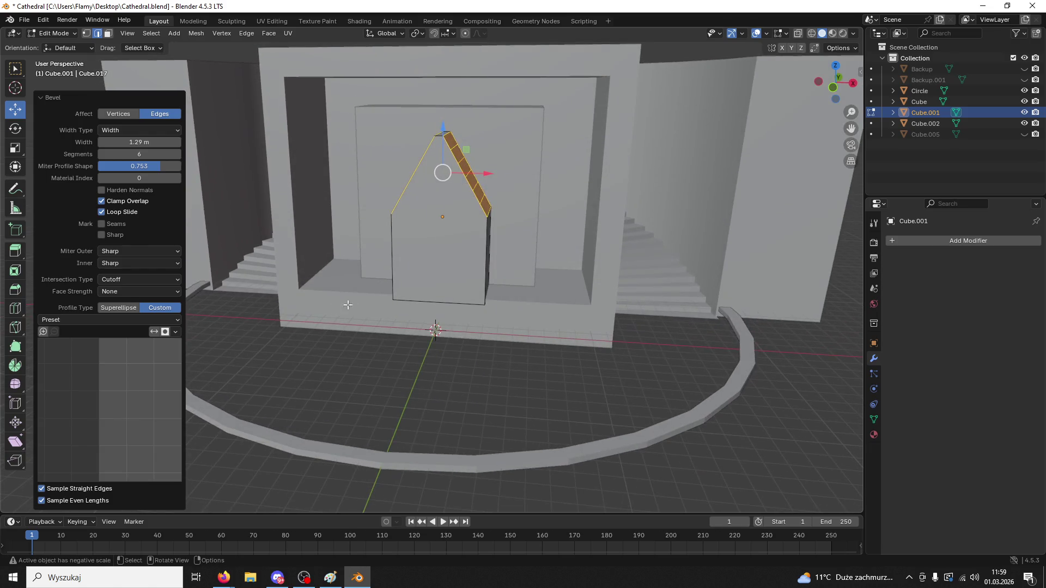
click(122, 114)
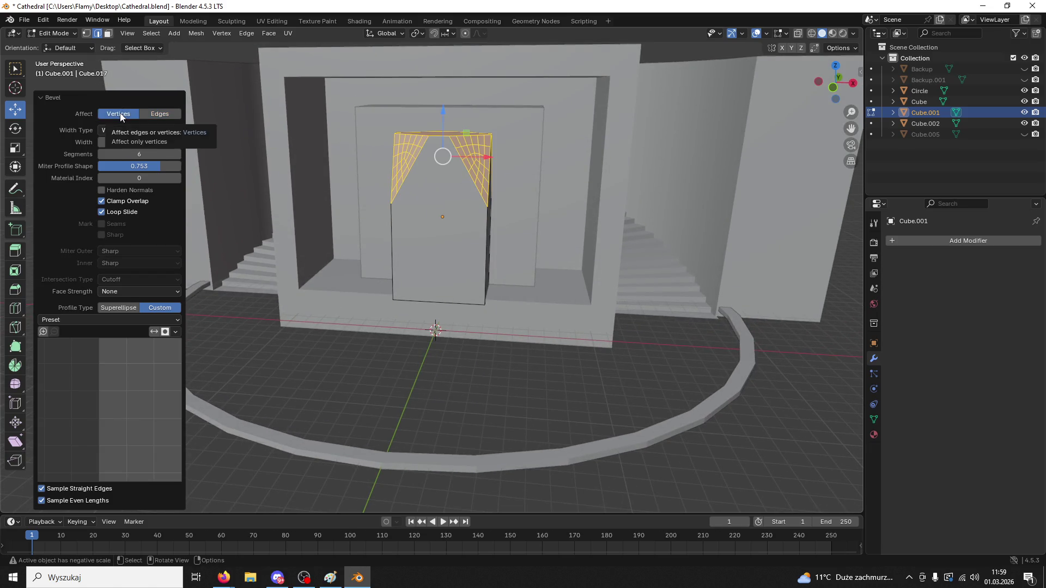
click(159, 115)
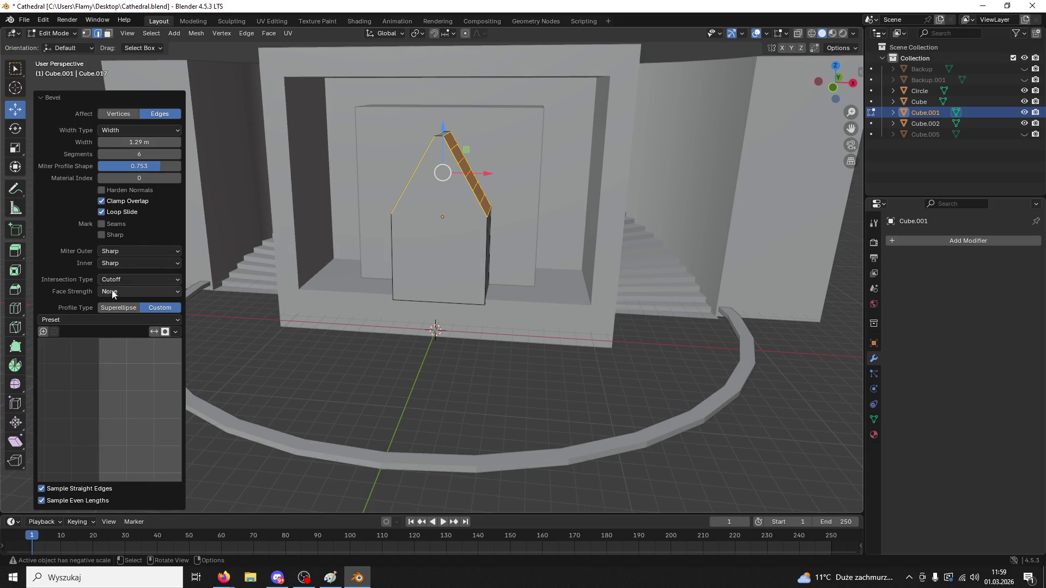
click(109, 308)
click(109, 309)
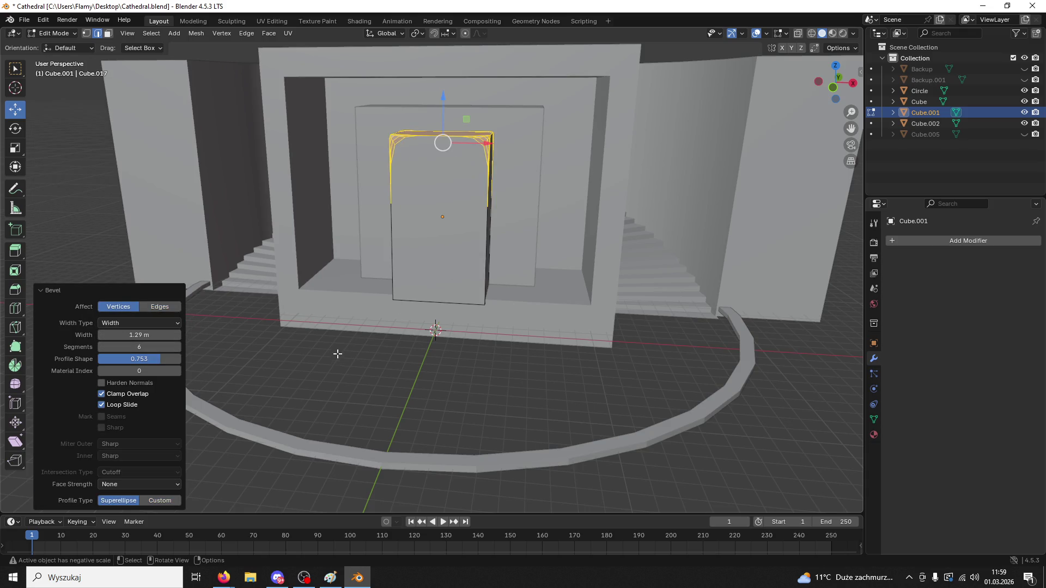
mouse_move(161, 358)
mouse_down()
mouse_move(98, 359)
mouse_move(175, 358)
mouse_up()
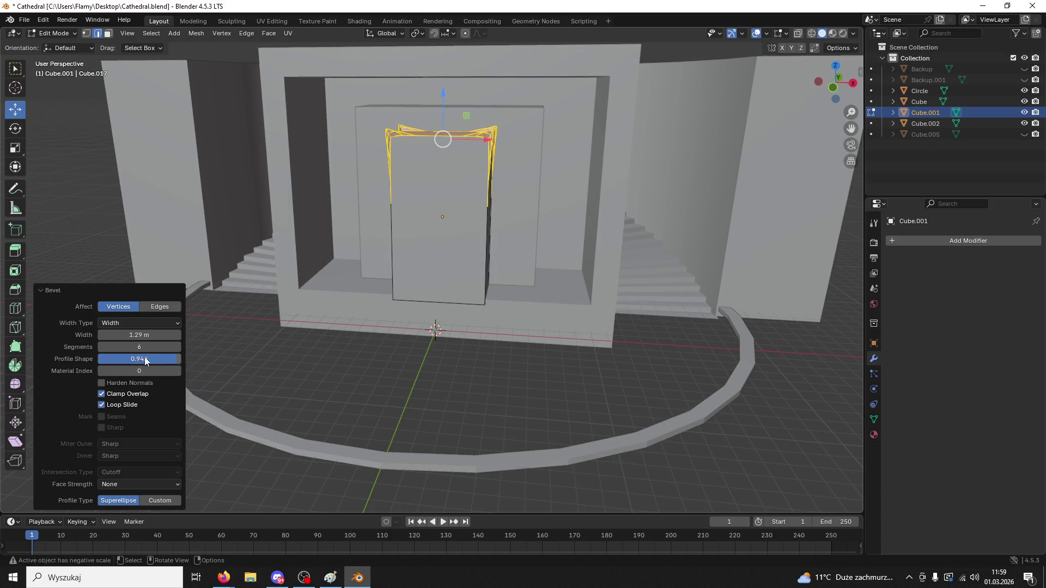
double_click(145, 357)
text(0.5)
key(Return)
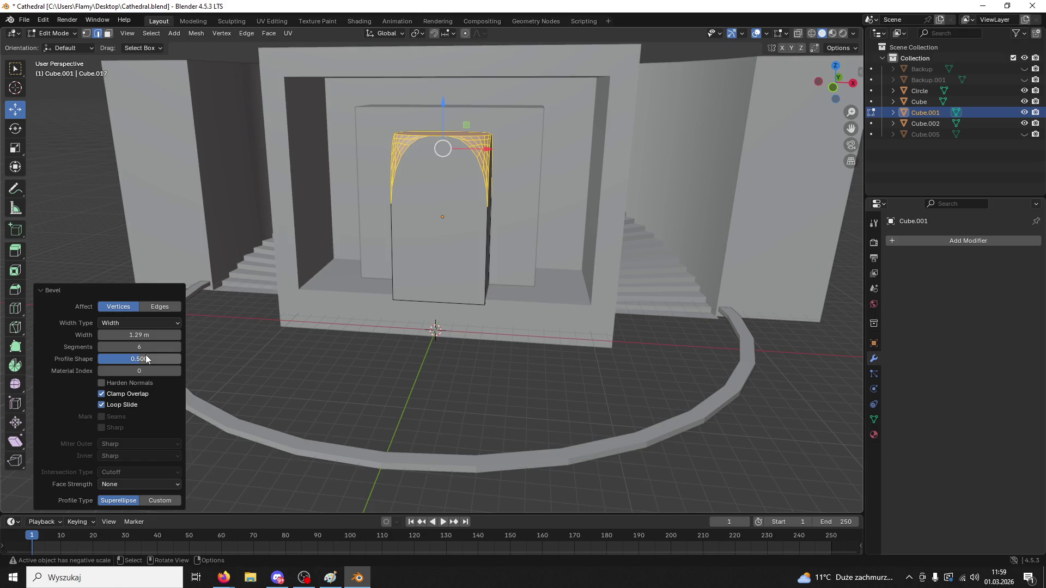
mouse_move(139, 334)
mouse_down()
mouse_move(109, 335)
mouse_move(152, 338)
mouse_up()
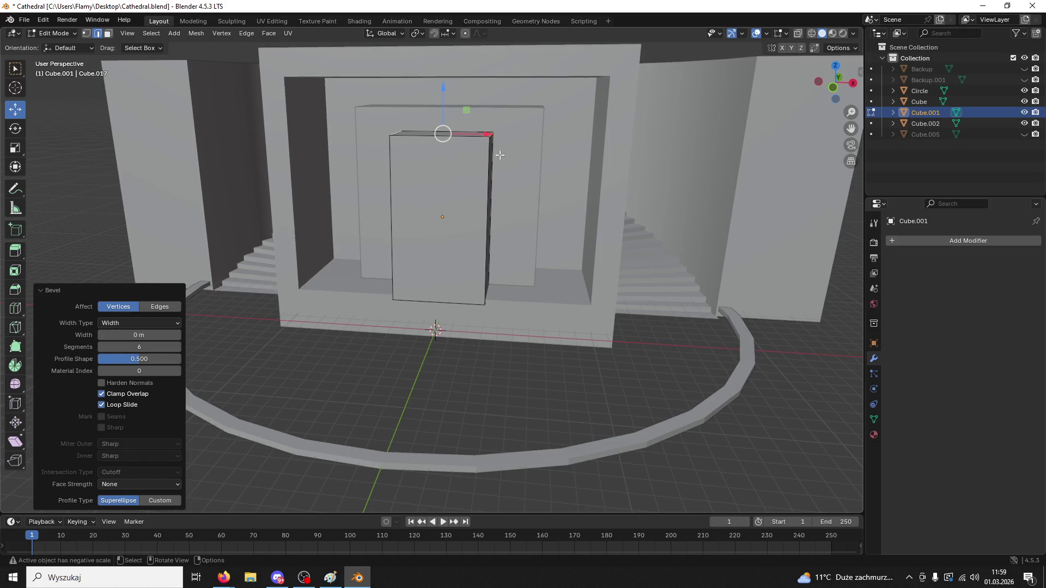
- Reselect the top edges and rebevel them into a three-segment pointed arch
click(566, 285)
middle_drag(565, 285, 504, 226)
click(433, 171)
key(ctrl+b)
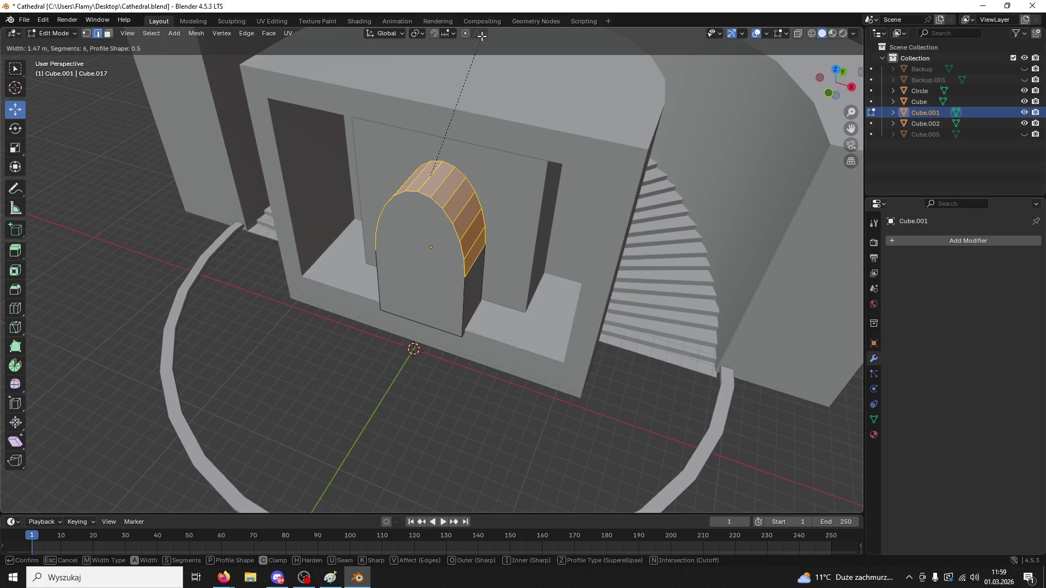
click(474, 479)
mouse_move(475, 479)
middle_down()
mouse_move(420, 292)
mouse_move(533, 323)
middle_up()
mouse_move(657, 258)
middle_down()
mouse_move(578, 240)
mouse_move(512, 243)
middle_up()
key(ctrl+b)
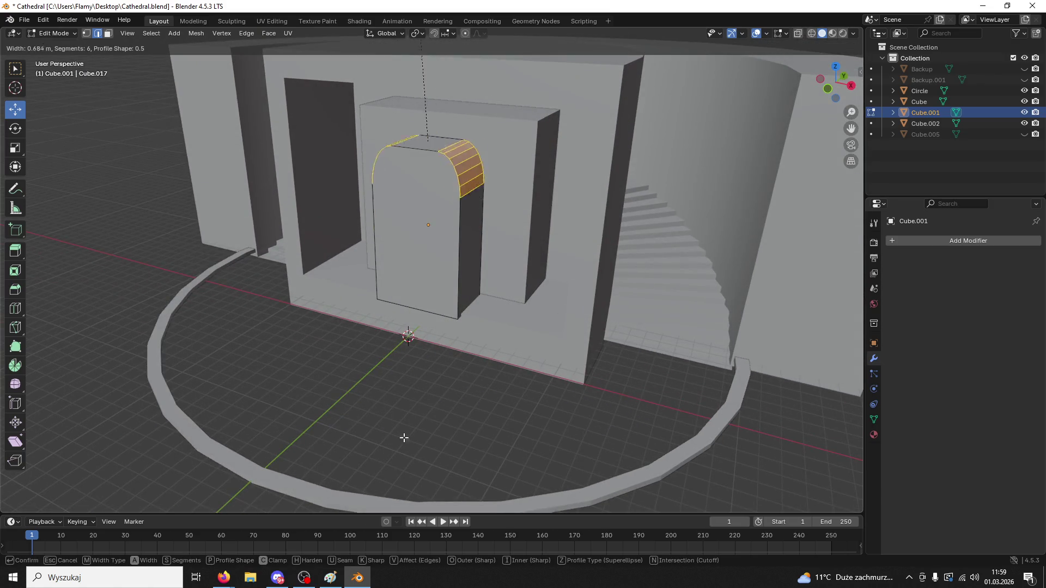
scroll(384, 285, down, 4)
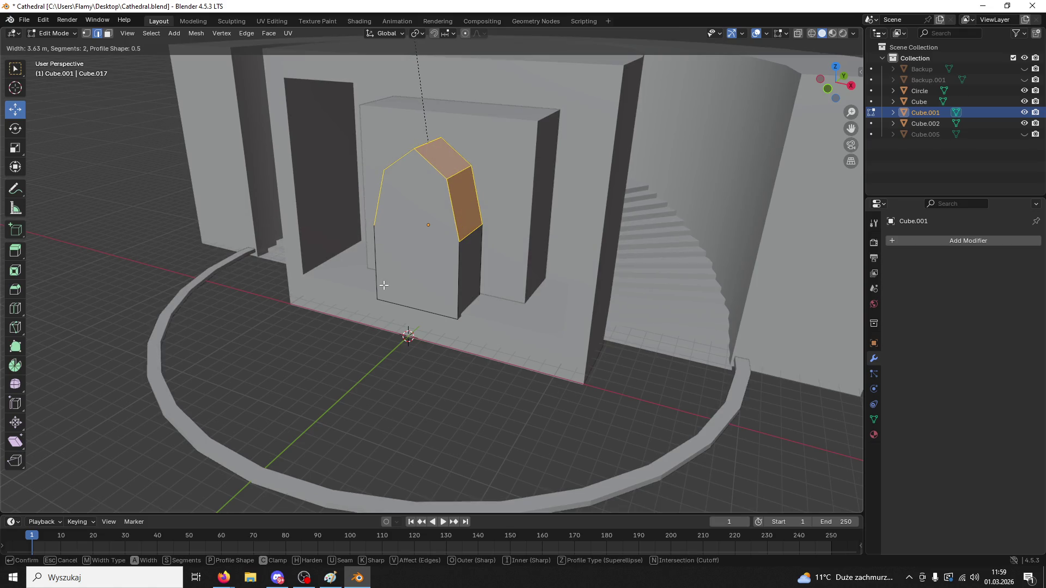
scroll(379, 250, up, 1)
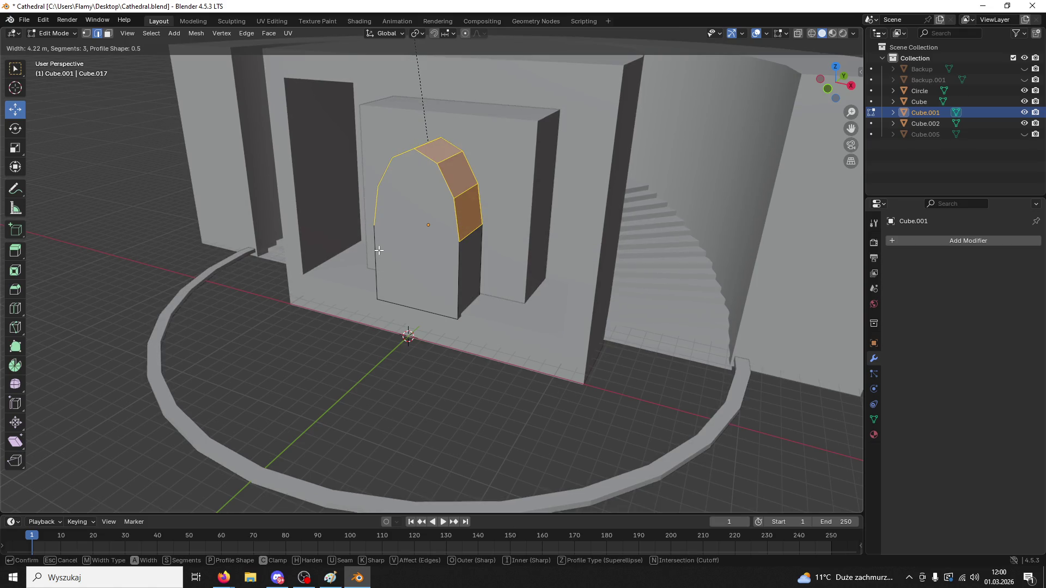
click(441, 323)
- Try nudging the upper-left arch edge, then undo the move
click(428, 143)
click(411, 303)
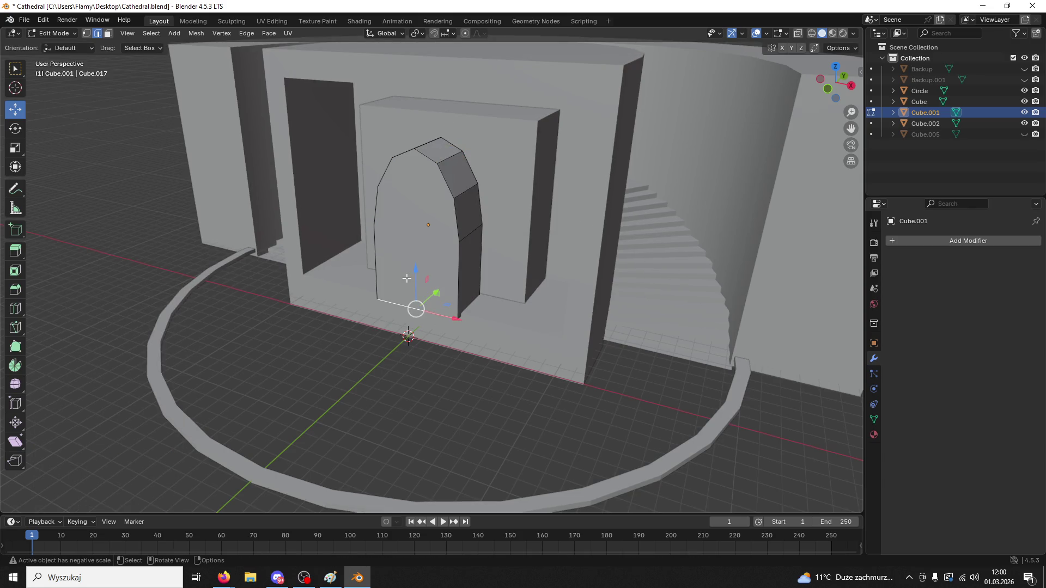
middle_drag(602, 282, 590, 249)
click(445, 140)
drag(451, 112, 458, 112)
ctrl+middle_drag(457, 111, 487, 129)
key(ctrl+z)
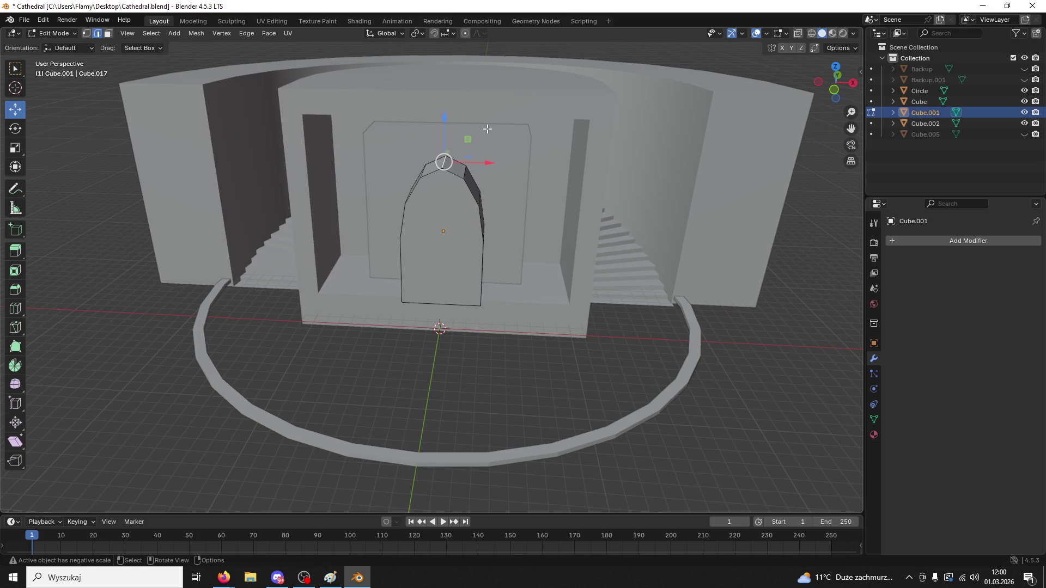
- Select the whole mesh and merge by distance, removing 2 duplicate vertices
key(a)
key(m)
click(464, 129)
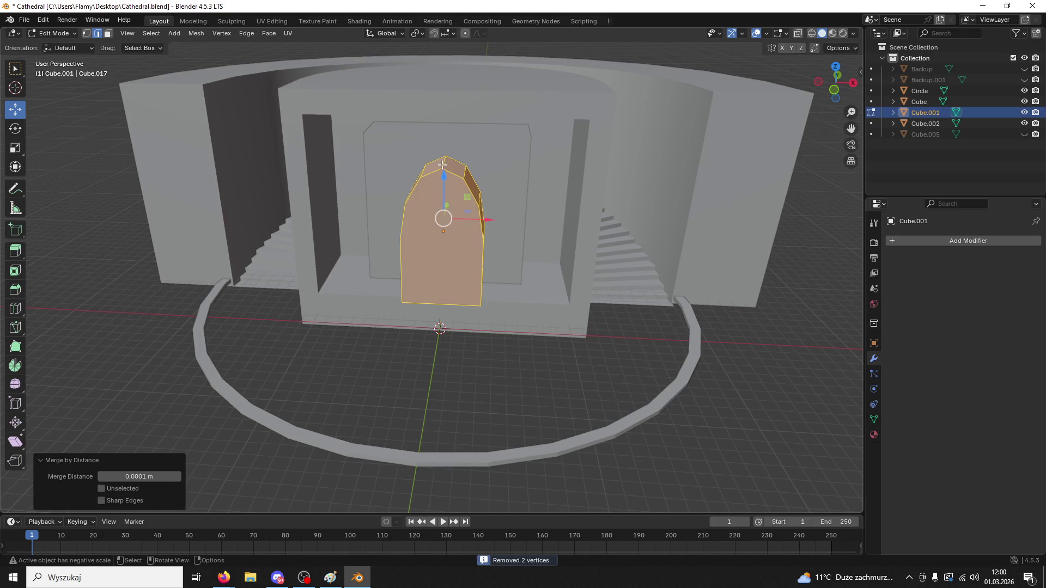
- Raise the arch's top vertex to sharpen the point and add an unslid loop cut across the arch
click(445, 158)
drag(445, 116, 446, 103)
mouse_move(446, 103)
middle_down()
mouse_move(414, 142)
mouse_move(469, 191)
middle_up()
click(469, 191)
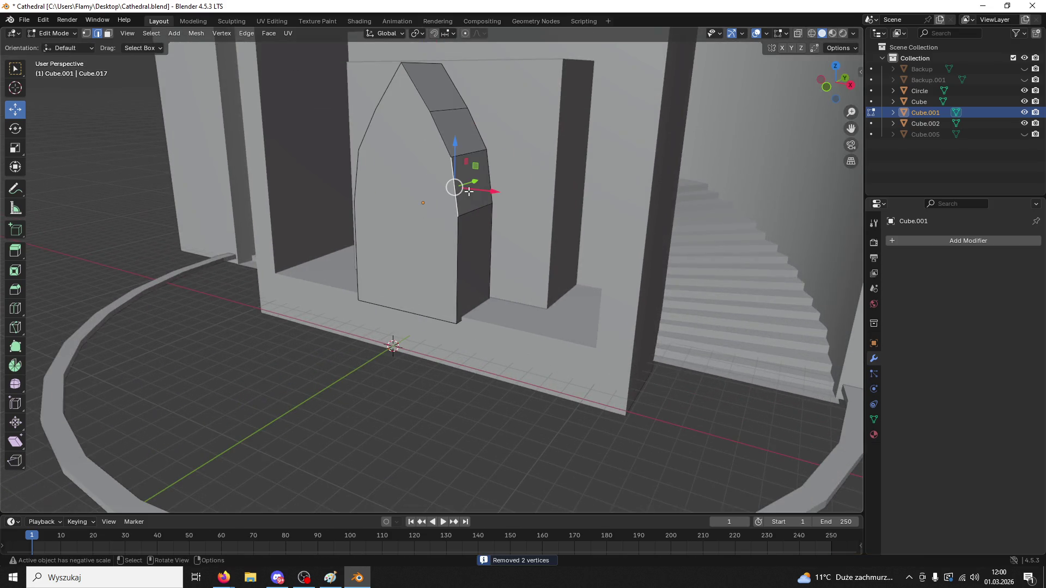
key(ctrl+r)
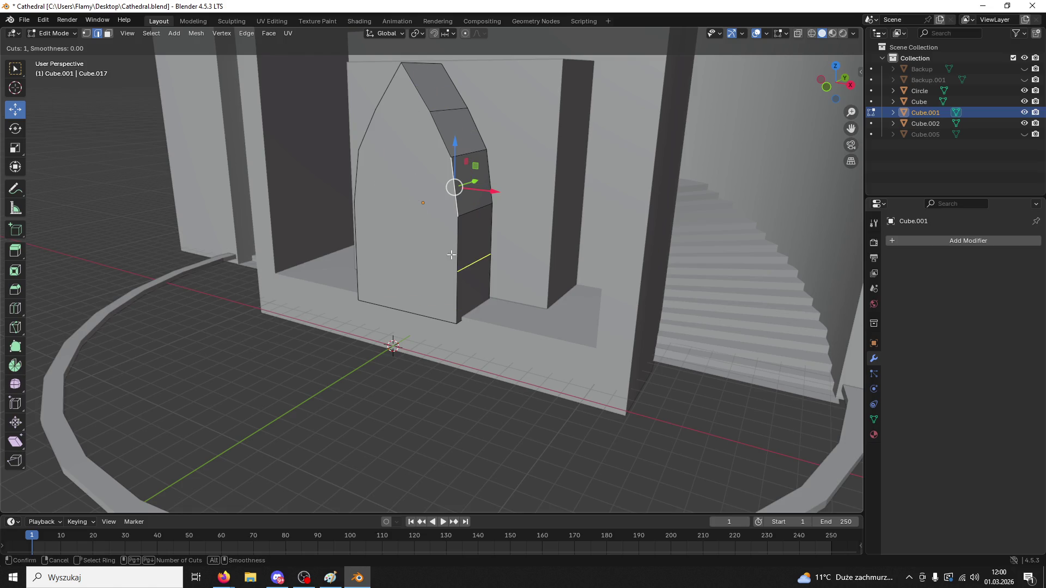
click(465, 267)
right_click(466, 268)
mouse_move(466, 267)
middle_down()
mouse_move(414, 266)
mouse_move(456, 264)
mouse_move(436, 255)
mouse_move(414, 270)
mouse_move(422, 278)
mouse_move(373, 264)
middle_up()
middle_drag(386, 199, 359, 205)
- Return to Object Mode and apply the block's scale
click(54, 33)
click(55, 45)
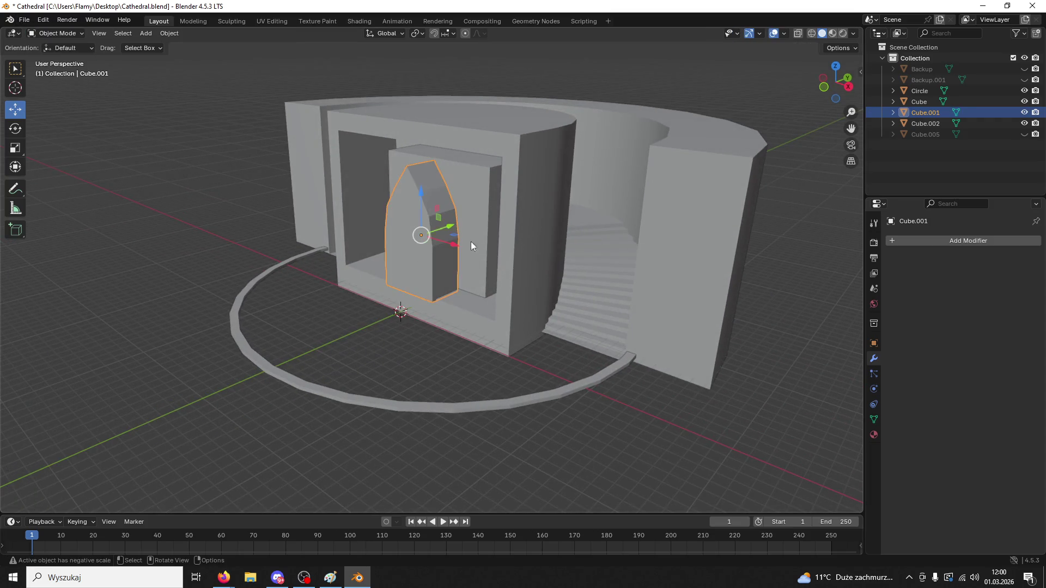
key(ctrl+a)
click(431, 249)
scroll(421, 236, up, 6)
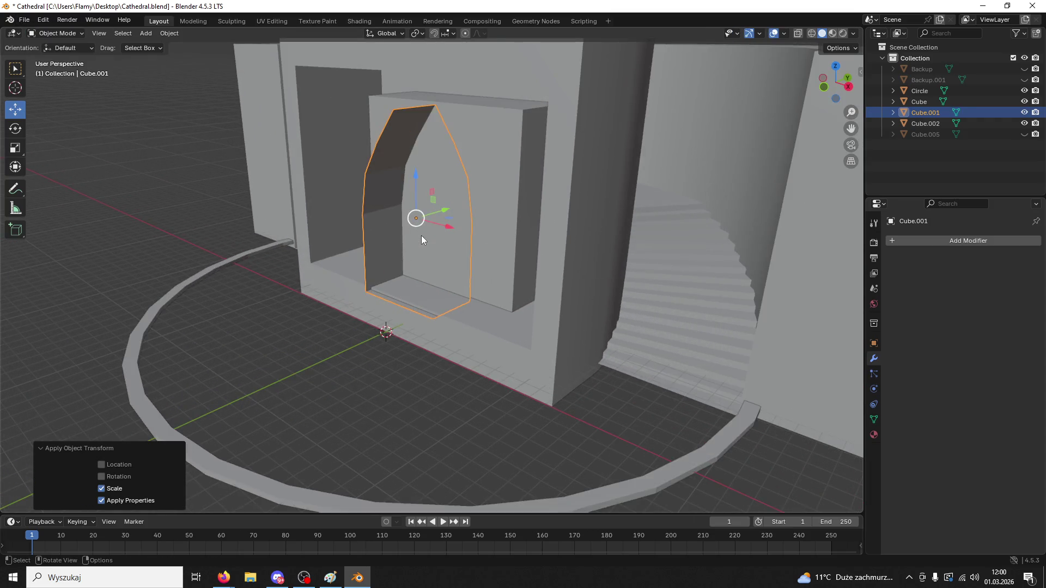
scroll(423, 235, down, 5)
key(ctrl+z)
key(ctrl+a)
click(460, 230)
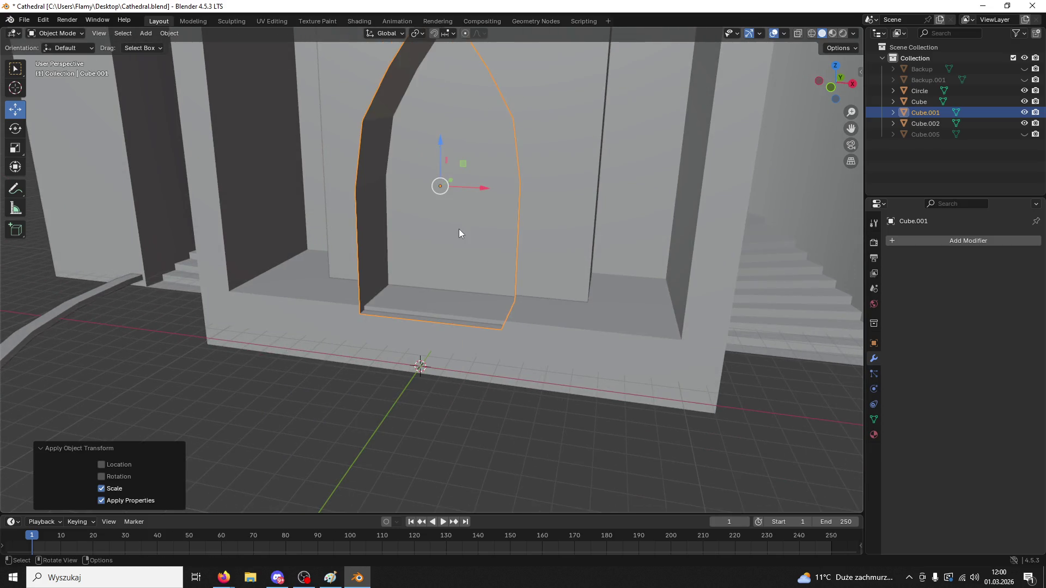
scroll(459, 229, up, 5)
middle_drag(414, 248, 402, 248)
- Back in Edit Mode, revert the arch to a plain box and discard a trial top-edge bevel
key(Tab)
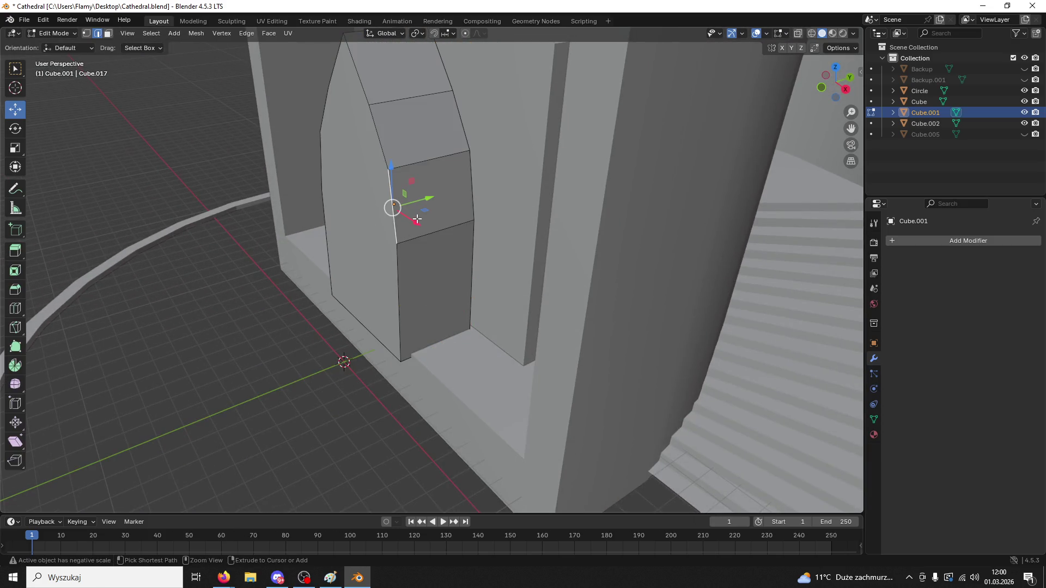
key(a)
key(ctrl+z)
ctrl+click(419, 212)
key(ctrl+z)
middle_drag(419, 212, 408, 73)
key(ctrl+b)
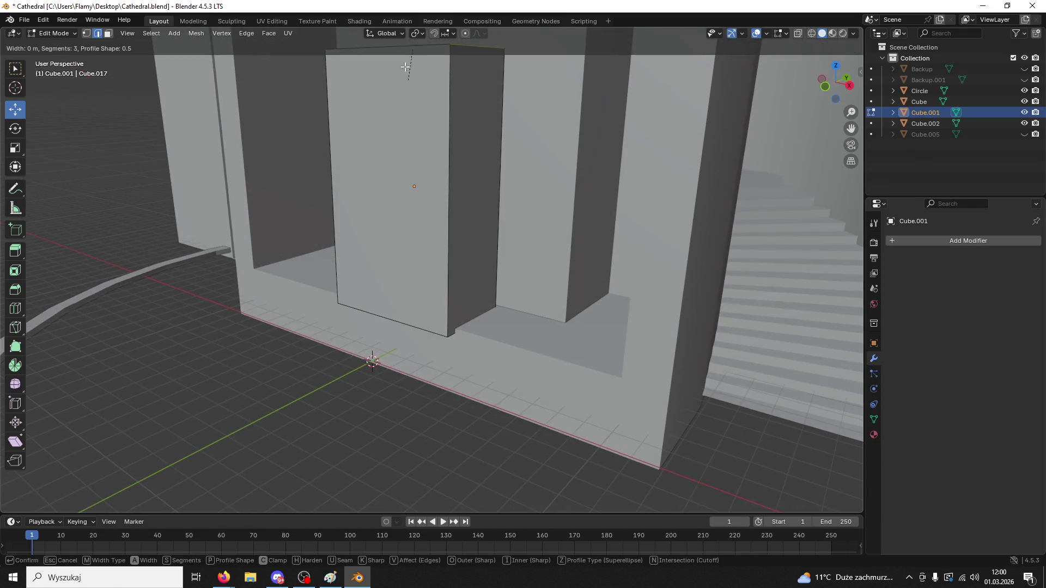
click(663, 122)
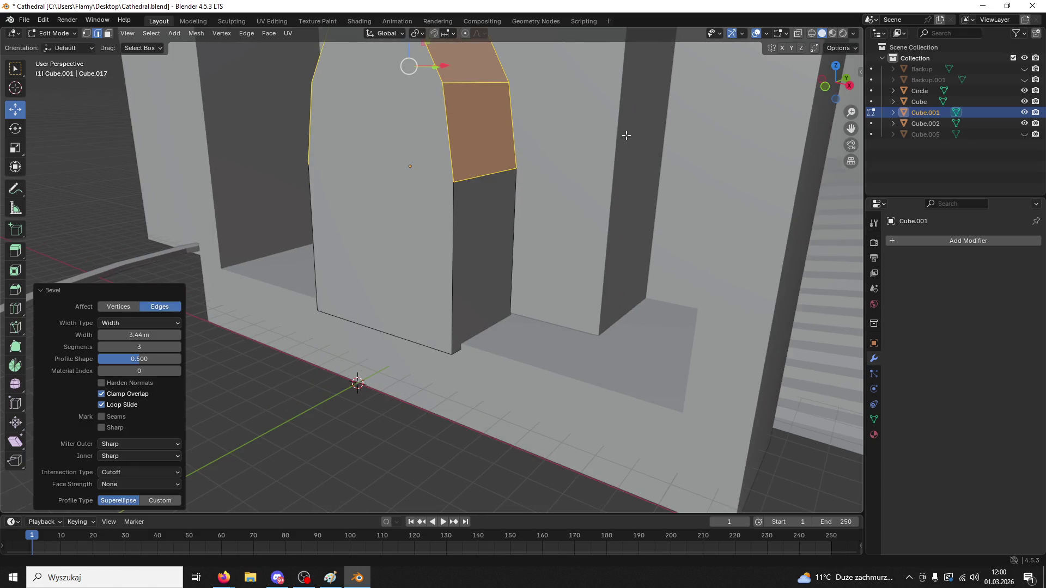
key(ctrl+z)
- Try and undo further three-segment arch bevels, leaving a plain box, then return to Object Mode
key(ctrl+b)
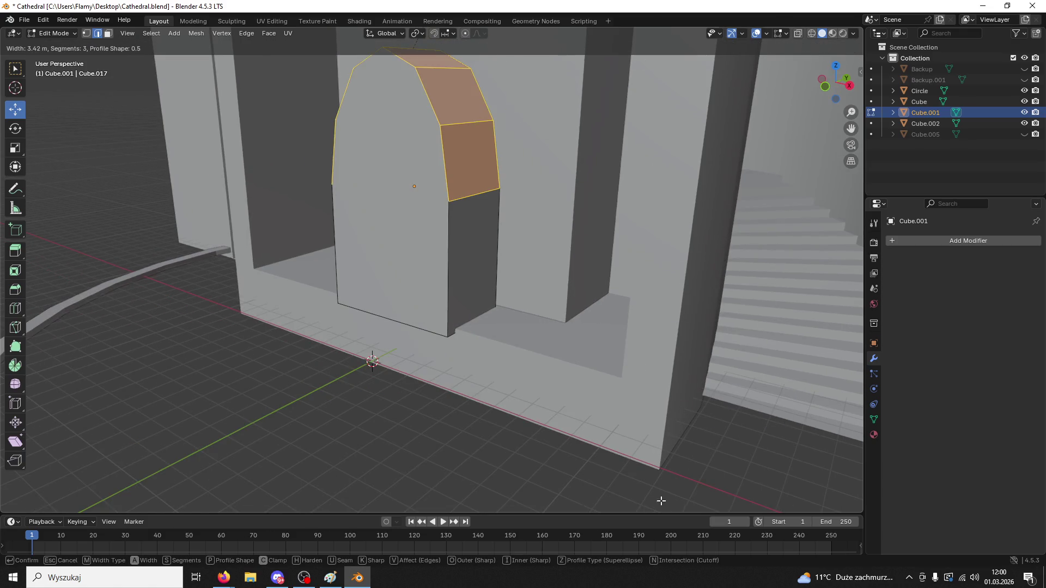
click(596, 431)
key(ctrl+z)
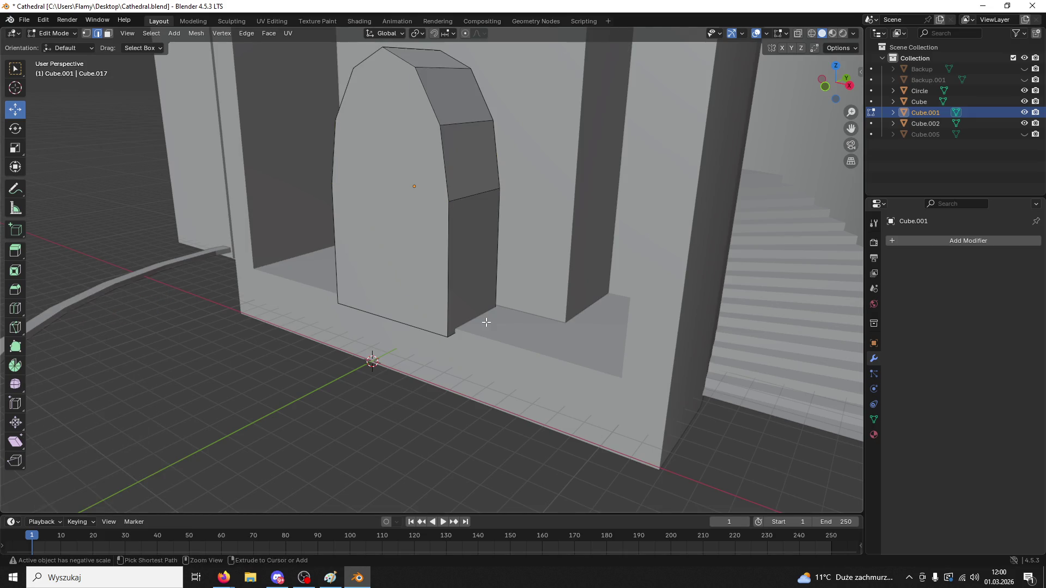
key(ctrl+z)
scroll(505, 298, down, 5)
key(ctrl+b)
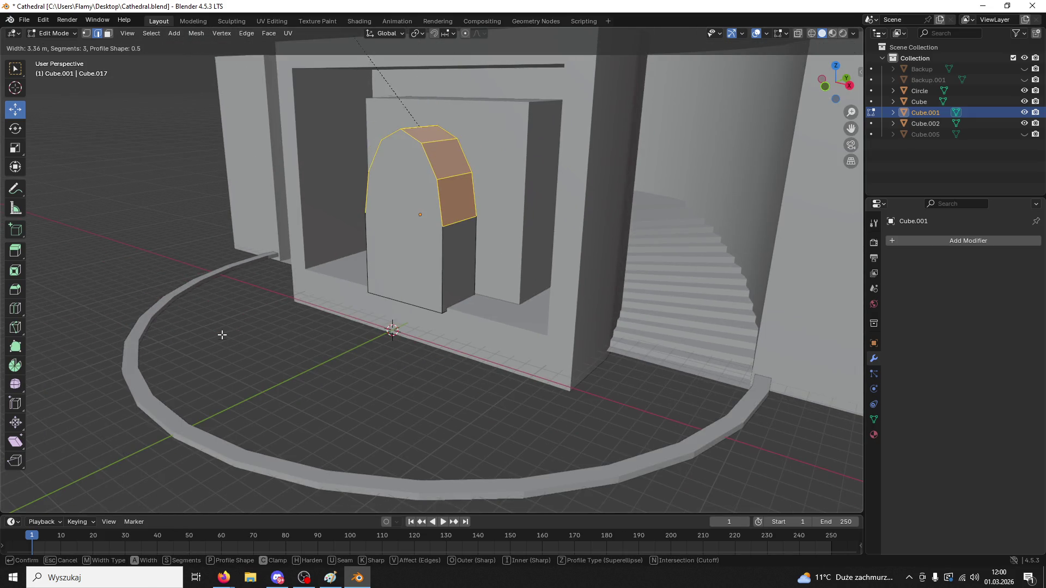
click(376, 423)
key(ctrl+z)
key(a)
click(34, 31)
click(53, 46)
- Stretch Cube.001 along Z to about 2.33 times its height
key(s)
key(z)
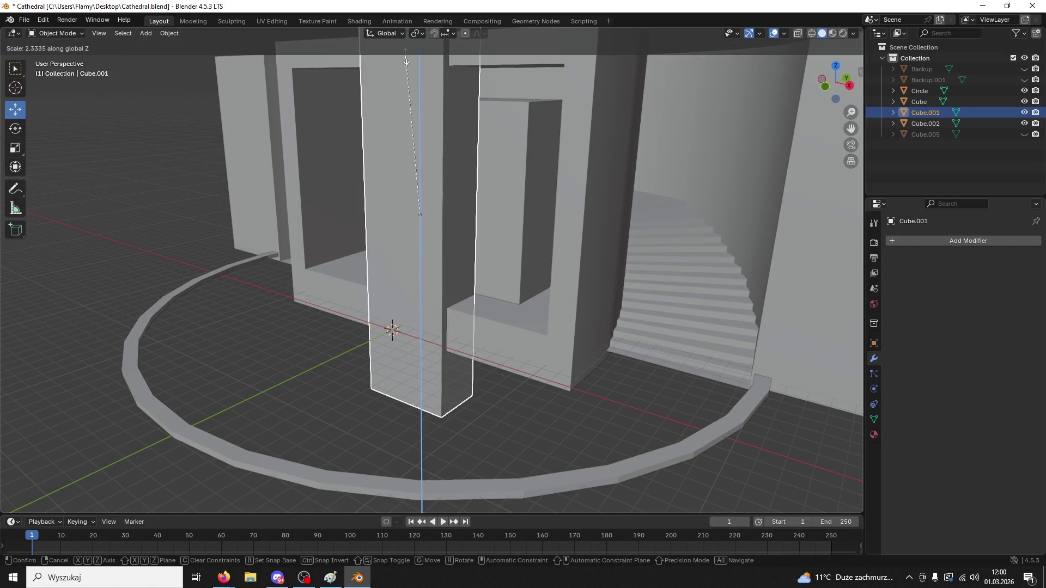
click(437, 74)
middle_drag(437, 74, 545, 237)
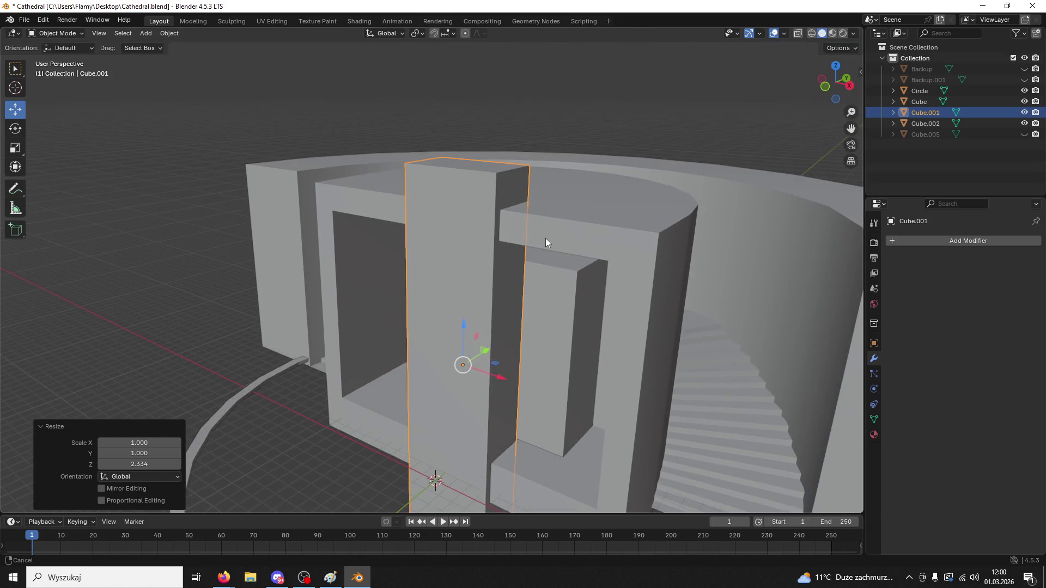
- In Edit Mode, bevel the box's two top edges into a rounded six-segment arch
click(54, 33)
click(61, 58)
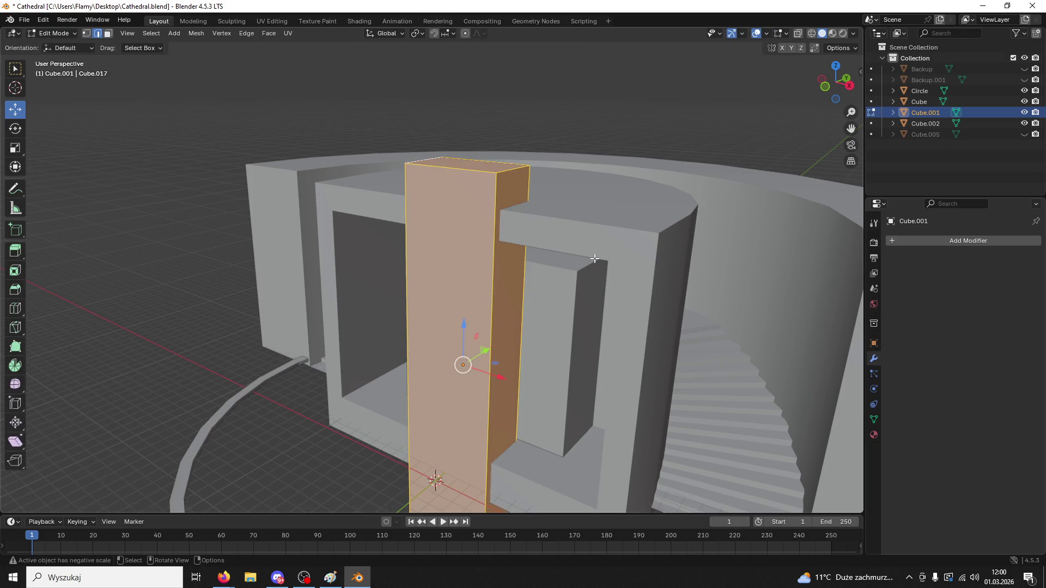
click(508, 171)
shift+click(429, 158)
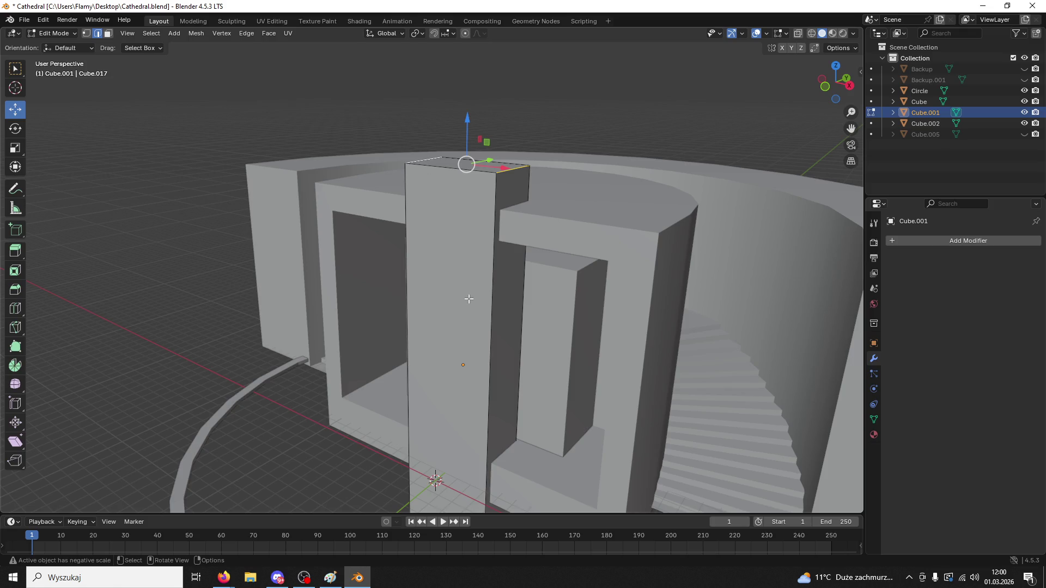
middle_drag(468, 299, 506, 287)
key(ctrl+b)
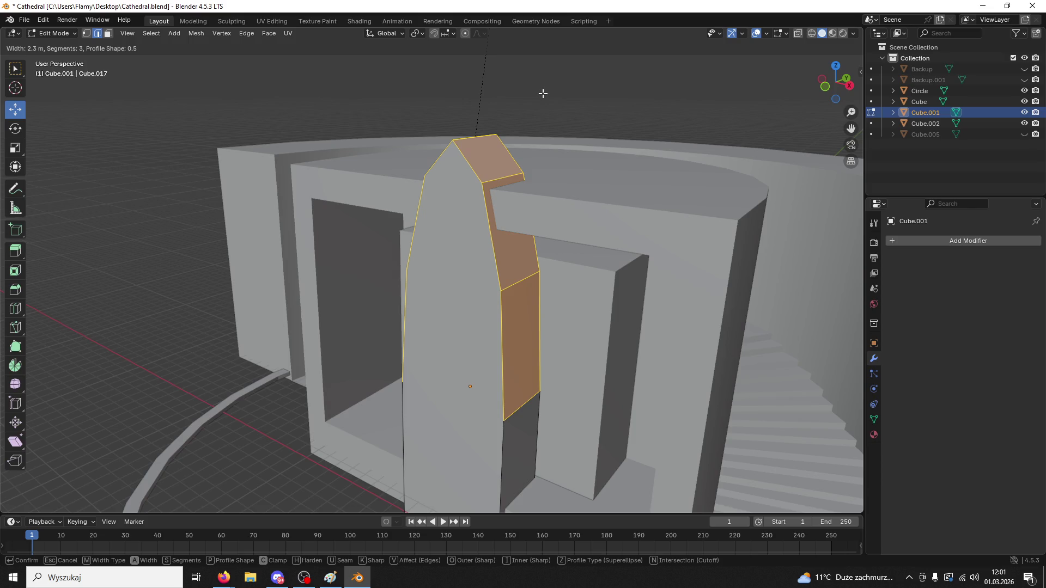
scroll(543, 93, up, 3)
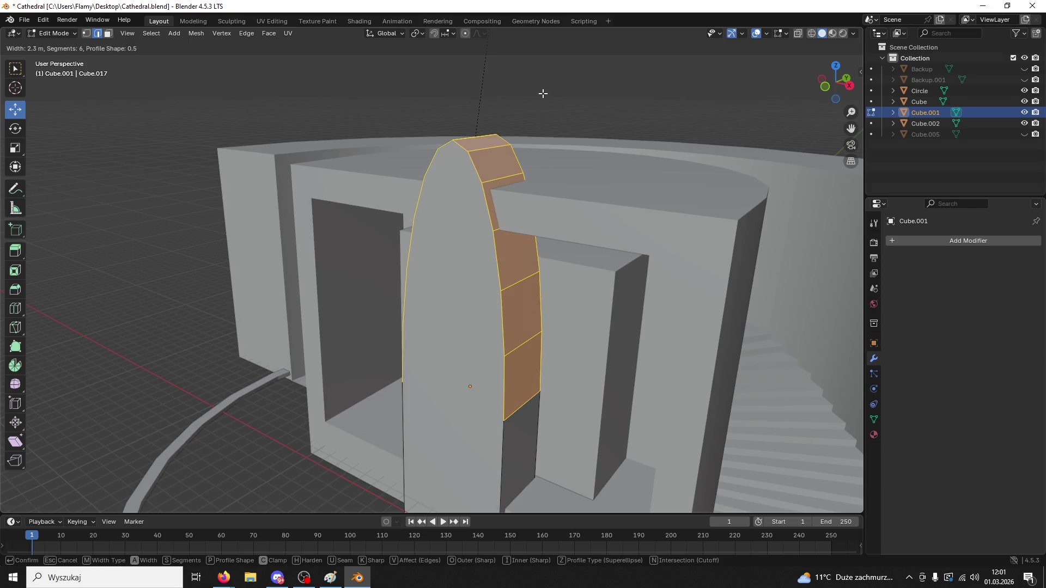
click(542, 93)
middle_drag(542, 93, 517, 175)
- Select the whole arch mesh and merge its duplicate vertices by distance
click(517, 174)
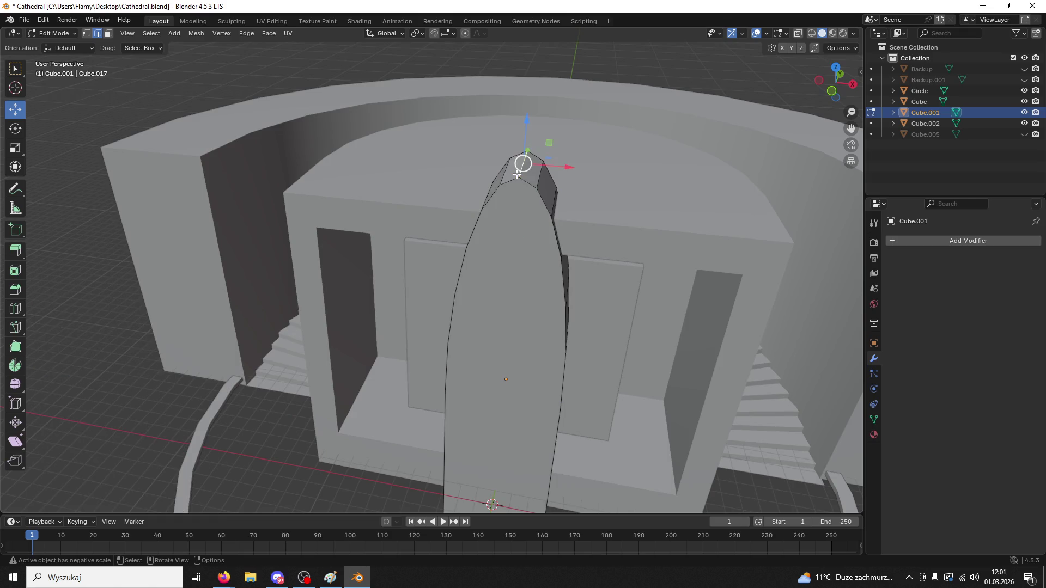
drag(520, 130, 521, 126)
key(ctrl+z)
key(ctrl+l)
key(m)
click(536, 145)
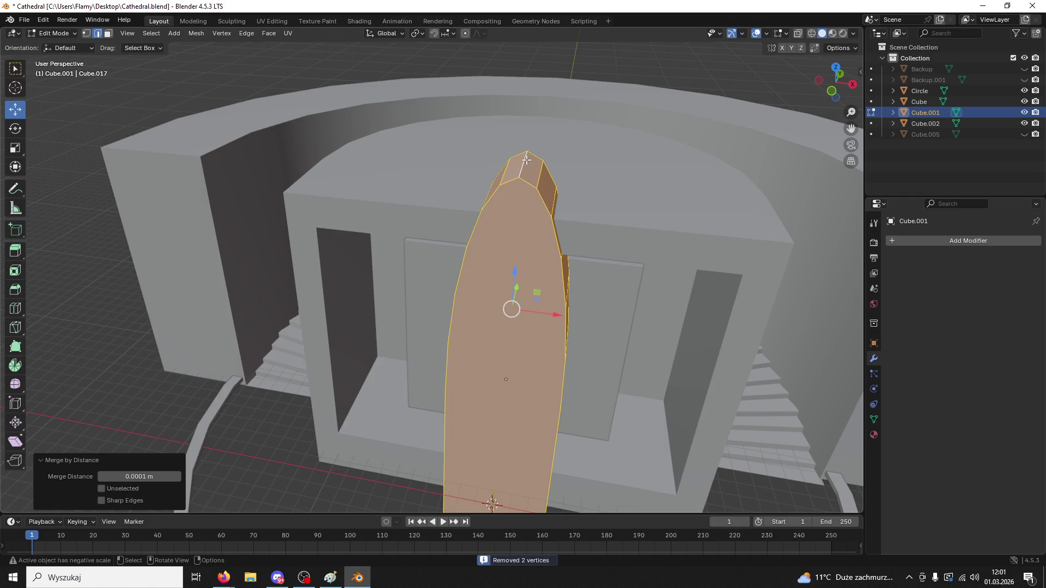
- Raise the arch's tip vertex 0.10652 m into a point and return to Object Mode
click(520, 150)
drag(529, 114, 528, 98)
mouse_move(528, 98)
middle_down()
mouse_move(564, 138)
mouse_move(544, 86)
middle_up()
drag(534, 69, 534, 64)
middle_drag(534, 65, 597, 138)
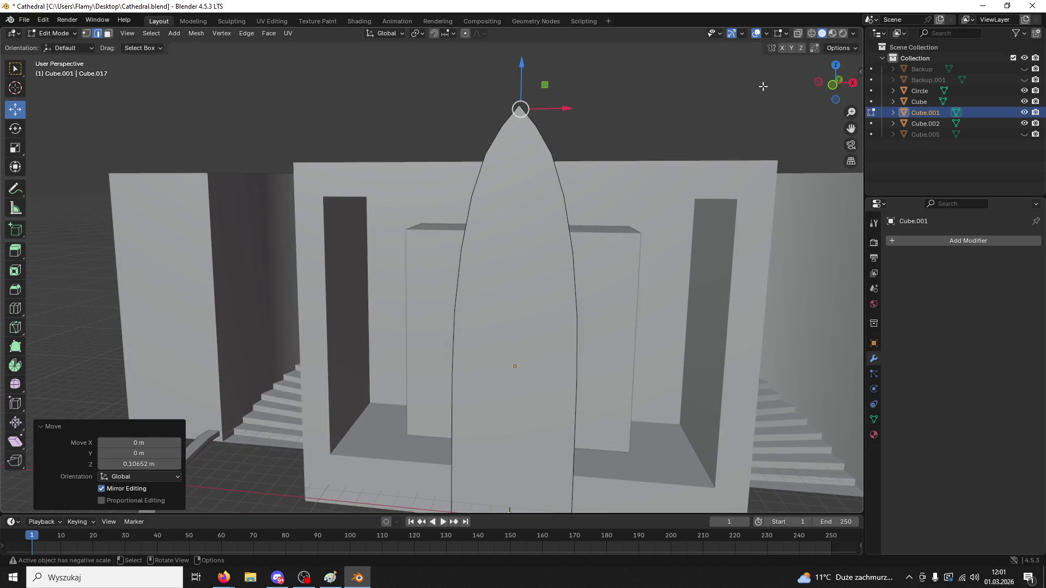
click(57, 33)
click(55, 46)
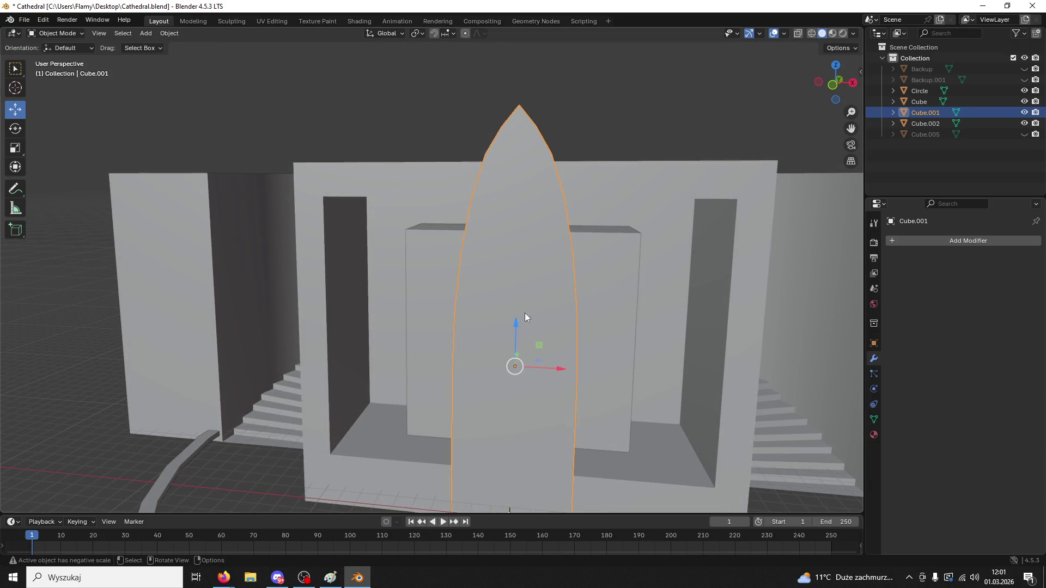
- Shrink the arch to 0.522 and widen it along X
key(s)
click(540, 368)
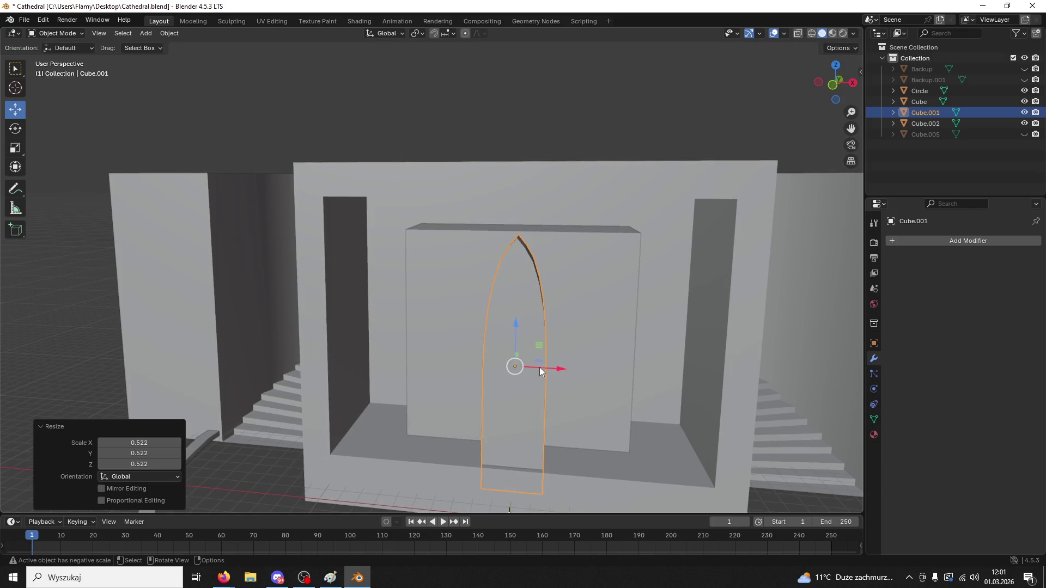
scroll(539, 367, up, 1)
key(s)
key(x)
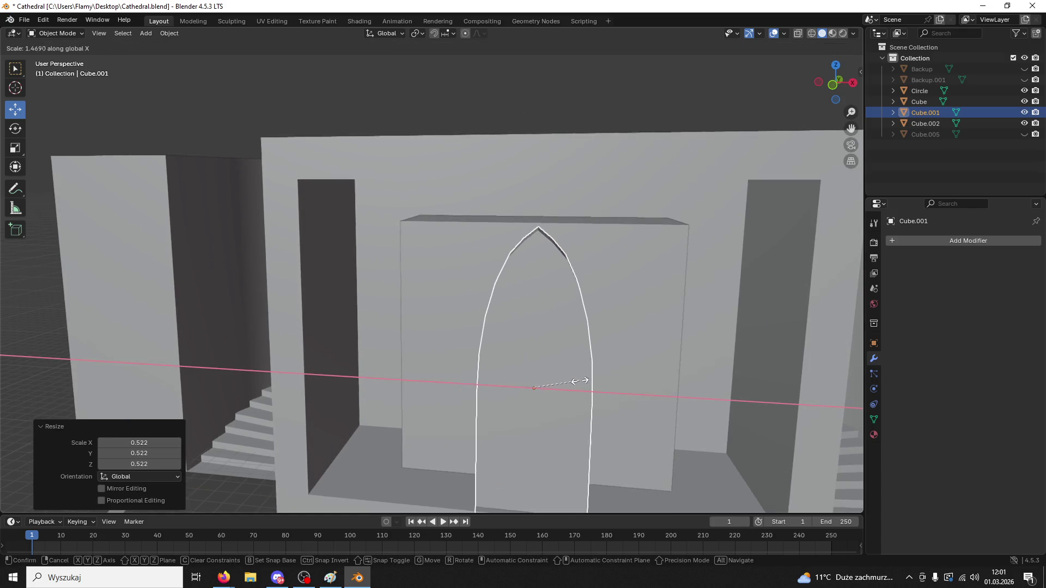
click(587, 381)
scroll(586, 381, down, 2)
- Move the arch along Y toward the wall block and nudge it along its height
mouse_move(586, 380)
middle_down()
mouse_move(512, 367)
mouse_move(433, 309)
mouse_move(439, 364)
middle_up()
drag(439, 365, 476, 362)
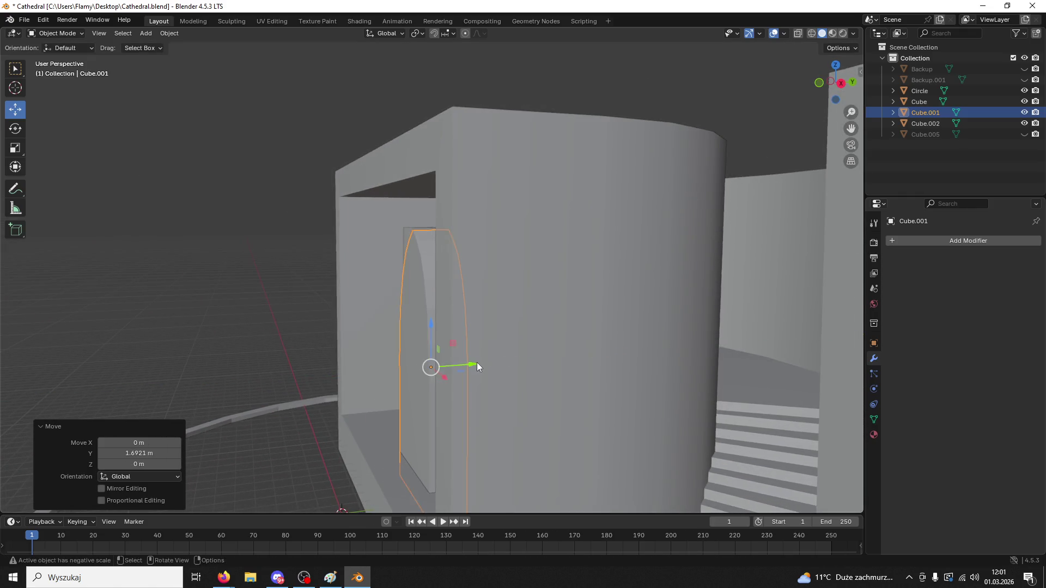
middle_drag(477, 363, 518, 376)
drag(483, 338, 482, 338)
click(566, 327)
mouse_move(567, 326)
middle_down()
mouse_move(602, 301)
mouse_move(645, 318)
mouse_move(600, 330)
mouse_move(561, 316)
mouse_move(551, 274)
mouse_move(587, 326)
middle_up()
- Hide the outer wall Cube.002 and check the arch from a straight front view
click(548, 338)
click(579, 343)
click(734, 305)
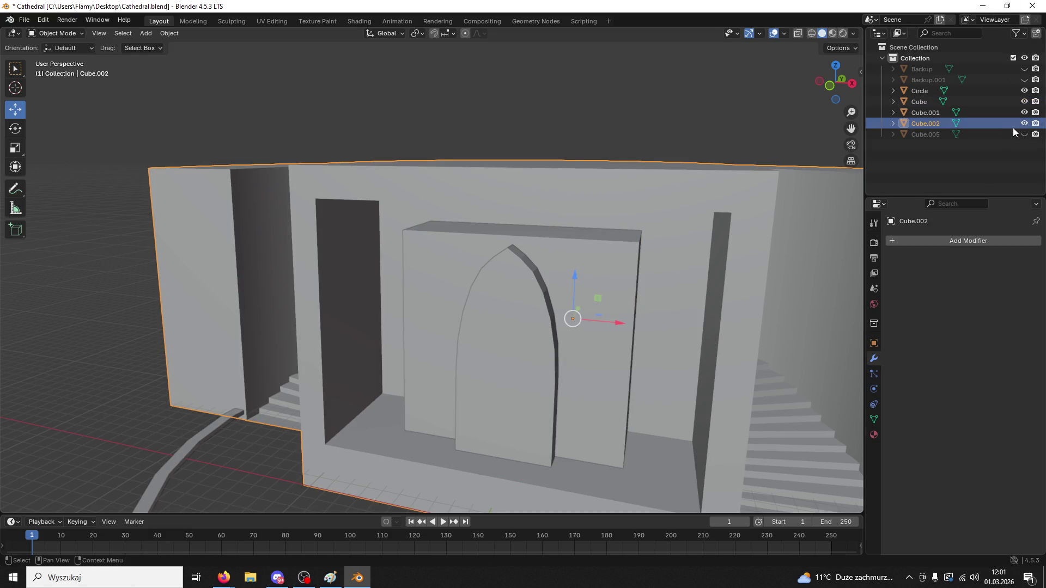
click(1023, 123)
mouse_move(584, 431)
middle_down()
mouse_move(567, 359)
mouse_move(585, 421)
mouse_move(658, 234)
middle_up()
click(557, 390)
click(836, 84)
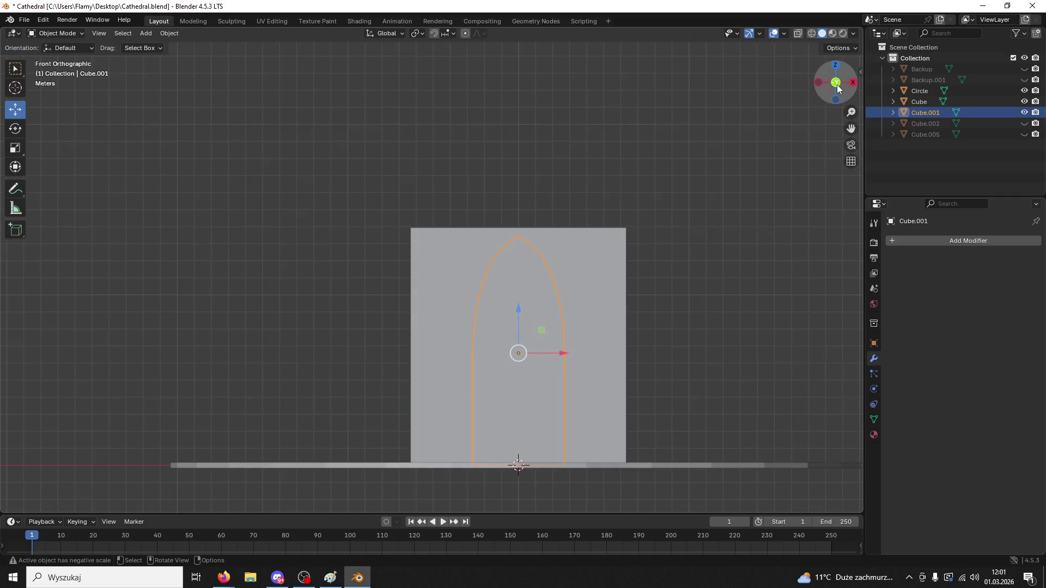
middle_drag(596, 279, 541, 306)
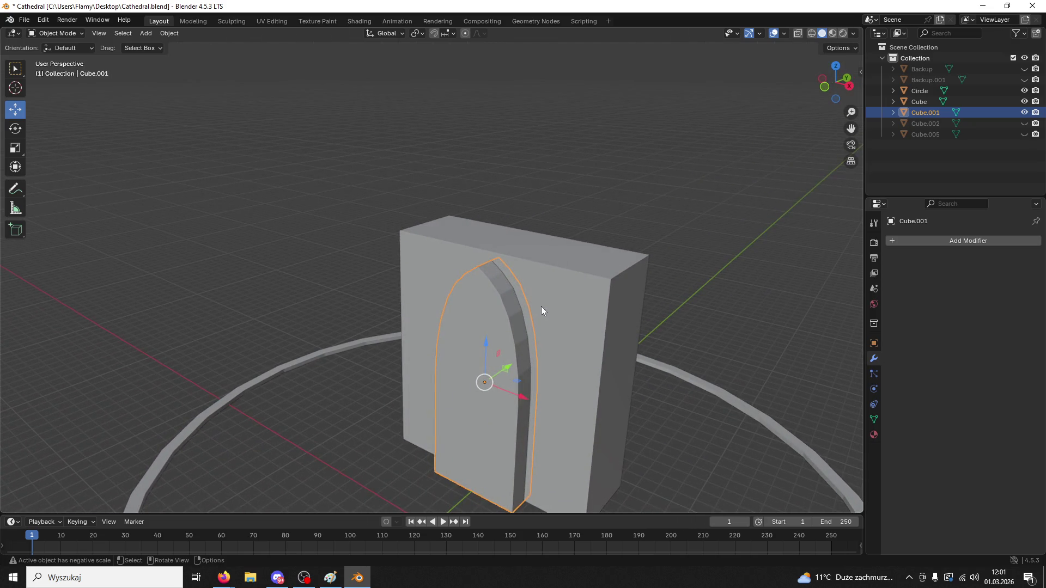
- Push the arch shape Cube.001 into the wall block Cube
click(525, 335)
click(874, 343)
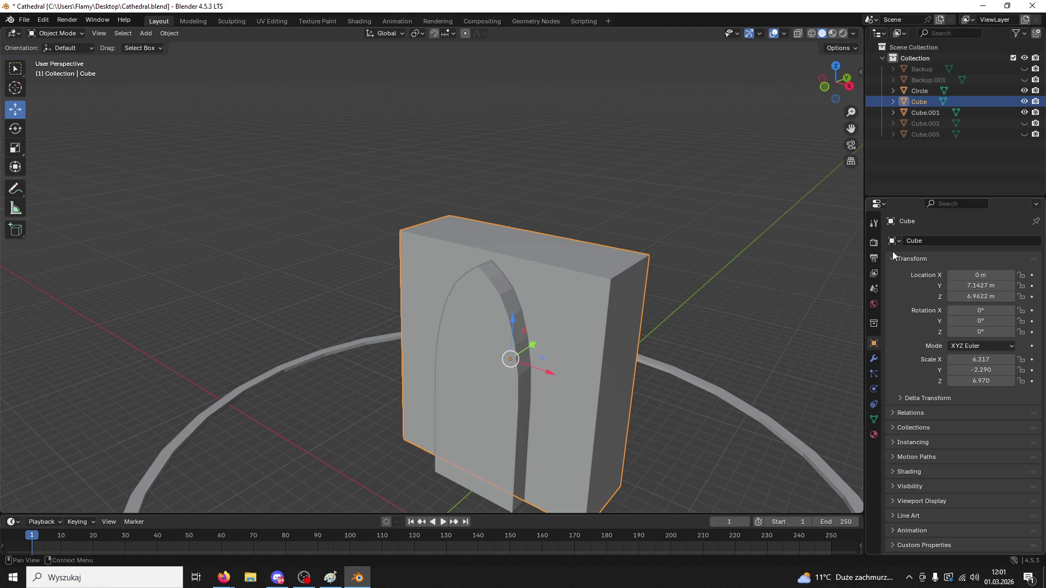
click(501, 377)
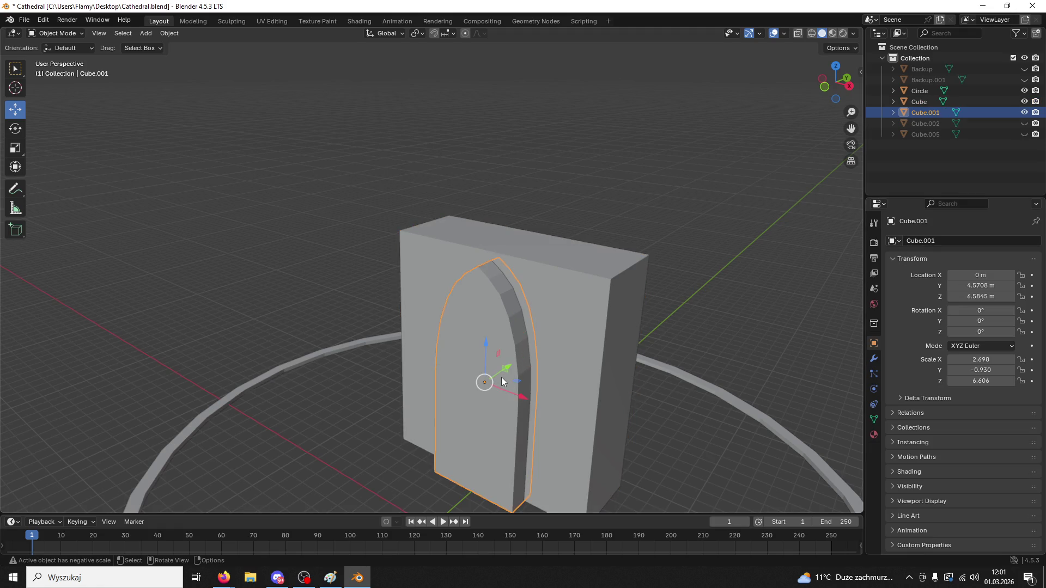
middle_drag(523, 364, 475, 396)
drag(492, 379, 531, 381)
- Give Cube a Boolean Difference modifier with Cube.001 as the cutter and apply it
click(535, 384)
click(873, 360)
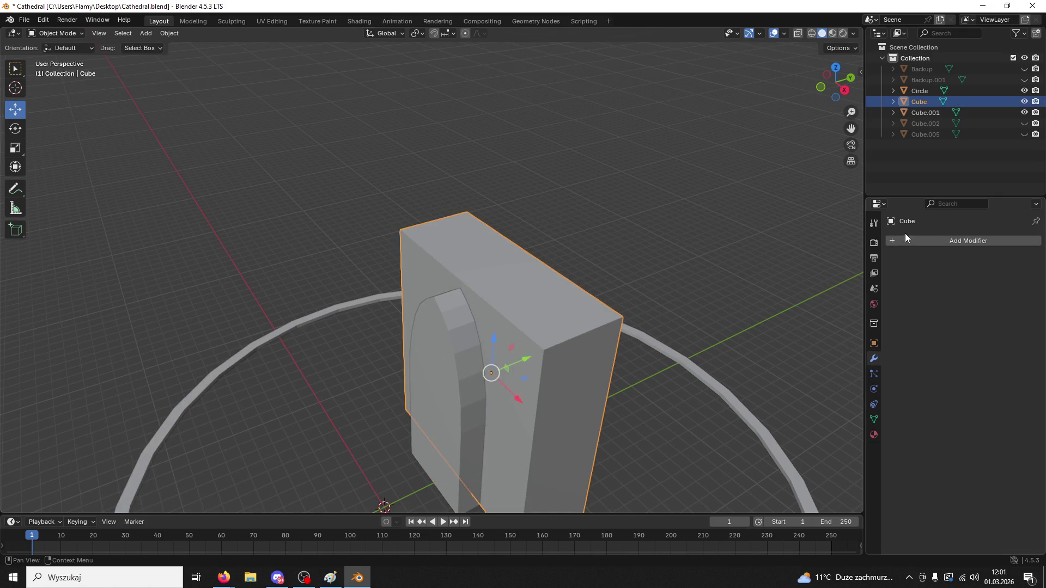
click(904, 234)
key(space)
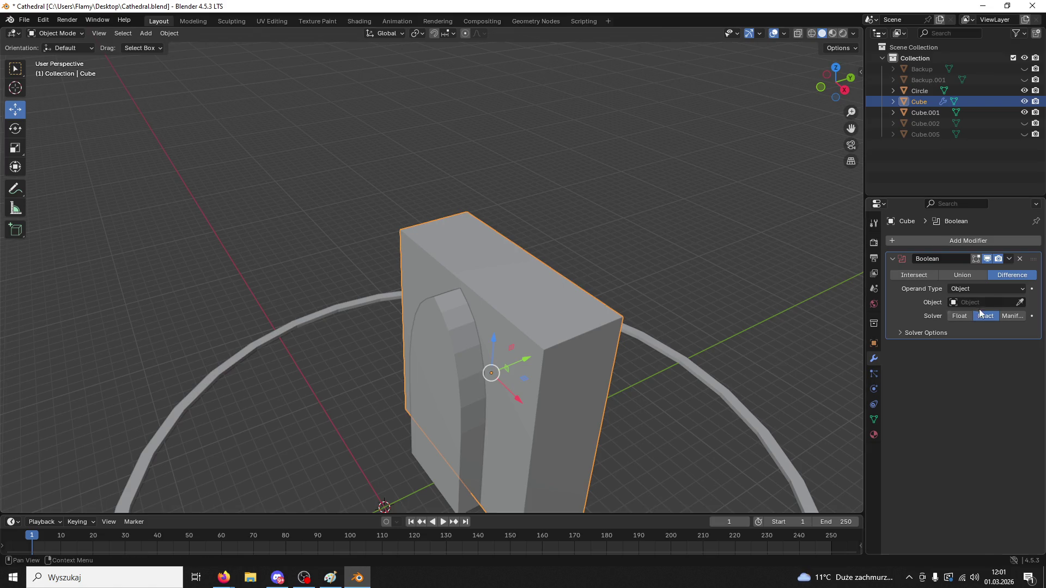
click(463, 353)
click(1009, 259)
click(991, 267)
- Move the arch out to inspect the cut, undo the move, and paste an arch copy Cube.003
click(444, 395)
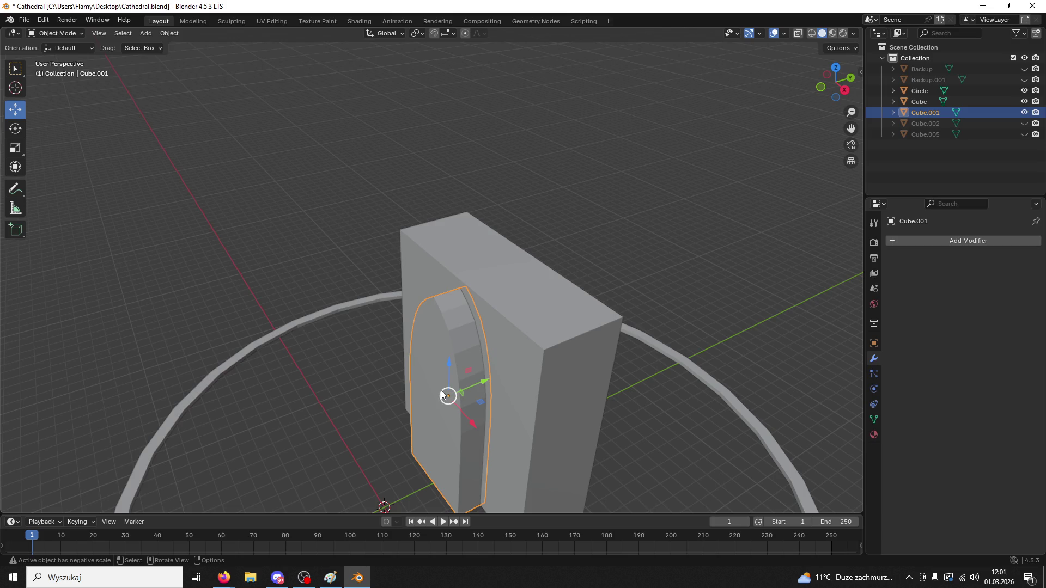
drag(462, 386, 355, 409)
mouse_move(485, 390)
middle_down()
mouse_move(609, 335)
mouse_move(566, 359)
mouse_move(588, 397)
middle_up()
key(ctrl+z)
key(ctrl+v)
- Narrow the original arch to 0.399 width along X and position it on the block
click(681, 421)
click(564, 356)
drag(564, 357, 648, 359)
key(s)
key(x)
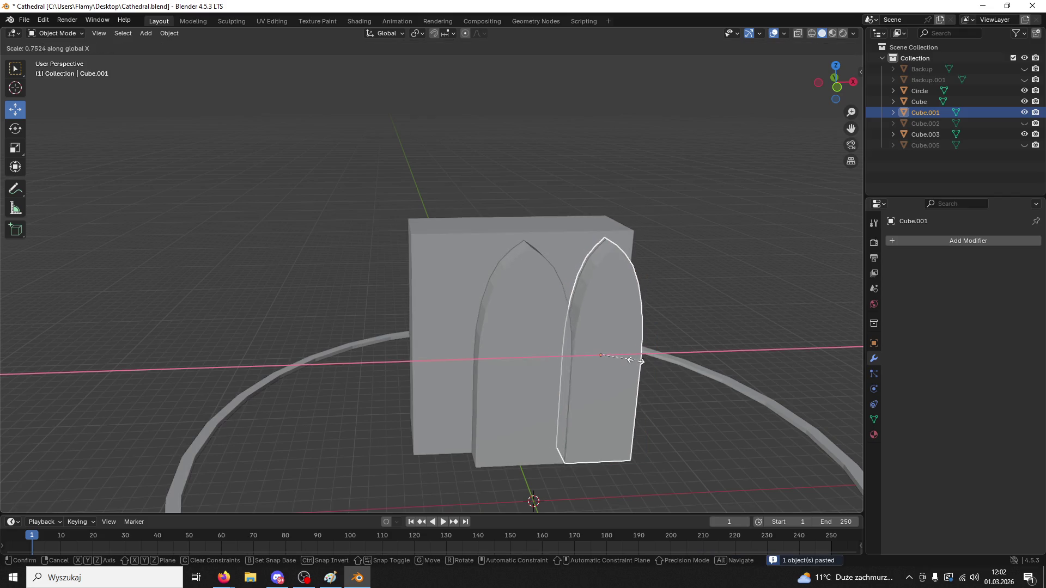
click(620, 358)
middle_drag(620, 358, 575, 354)
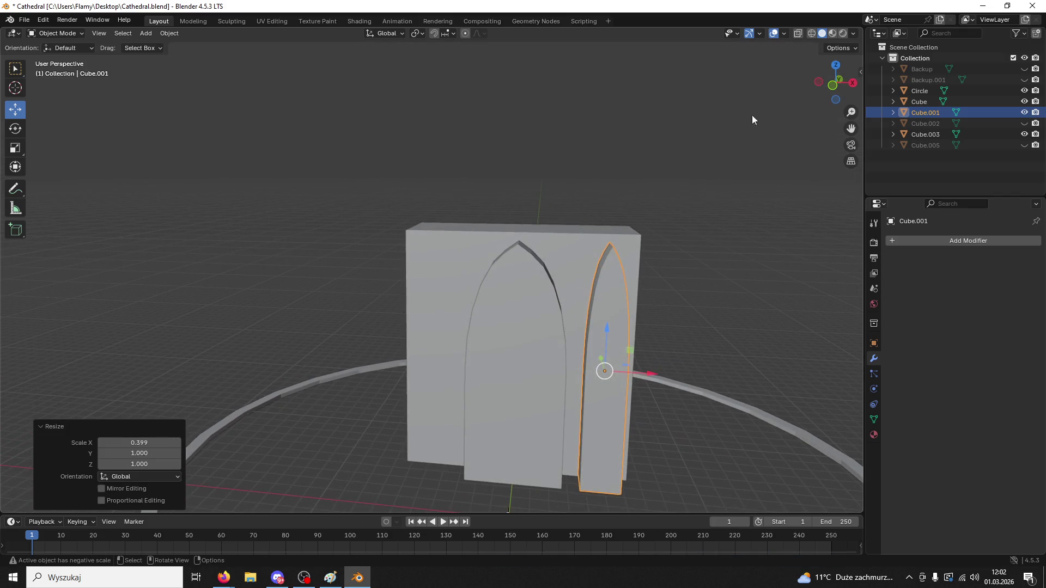
click(833, 85)
mouse_move(636, 352)
mouse_down()
mouse_move(467, 353)
mouse_move(487, 360)
mouse_up()
click(619, 358)
click(606, 364)
- Copy the narrow arch and place the pasted copy on the block's left side
key(alt+a)
click(611, 391)
key(ctrl+c)
key(ctrl+v)
click(482, 256)
middle_drag(481, 256, 469, 301)
- Cut the left arch Cube.004 into the block with an applied Boolean, then delete Cube.004
click(874, 344)
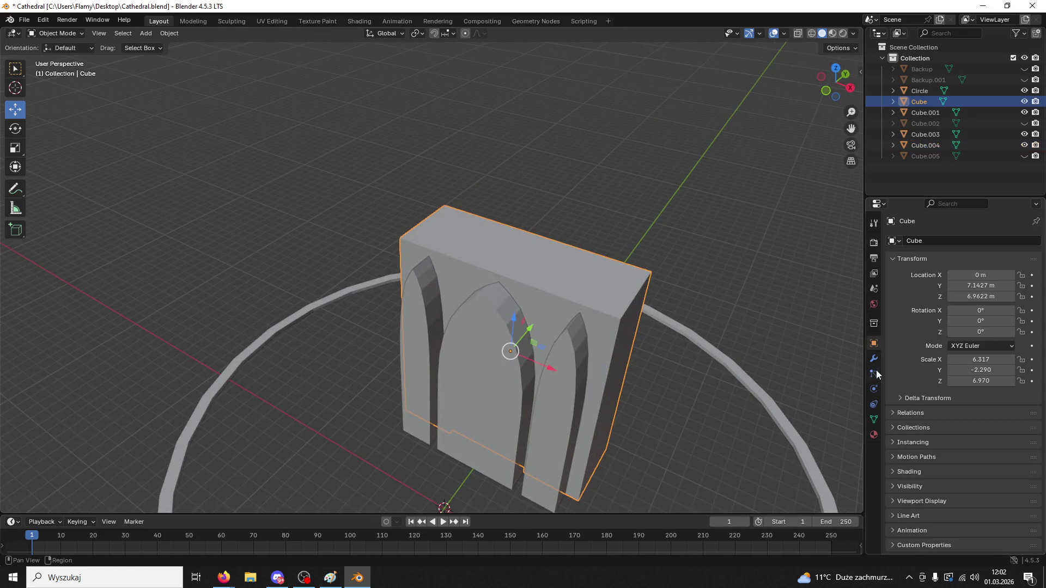
click(874, 358)
click(900, 242)
text(bool)
click(921, 295)
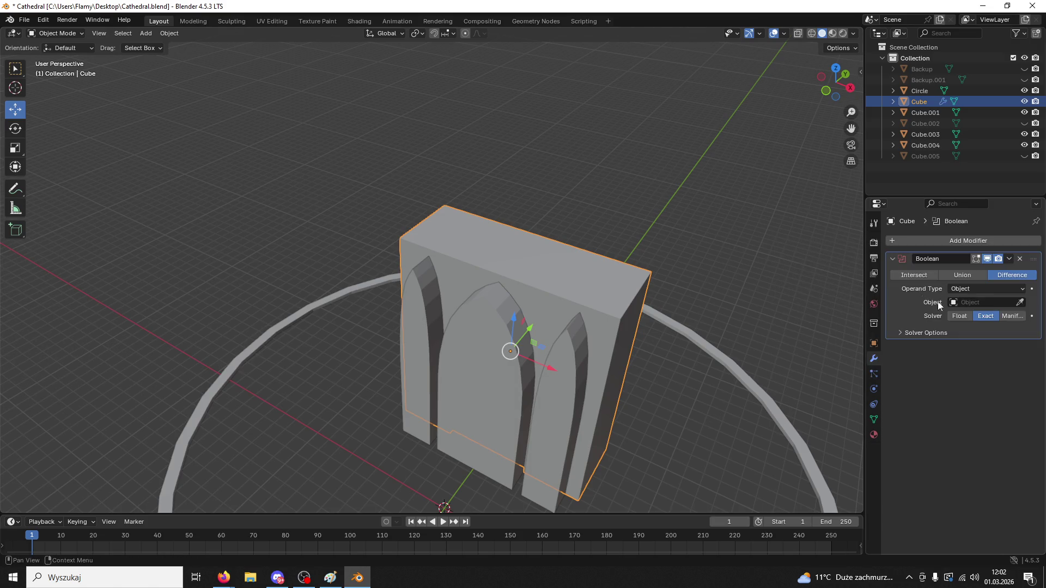
click(416, 321)
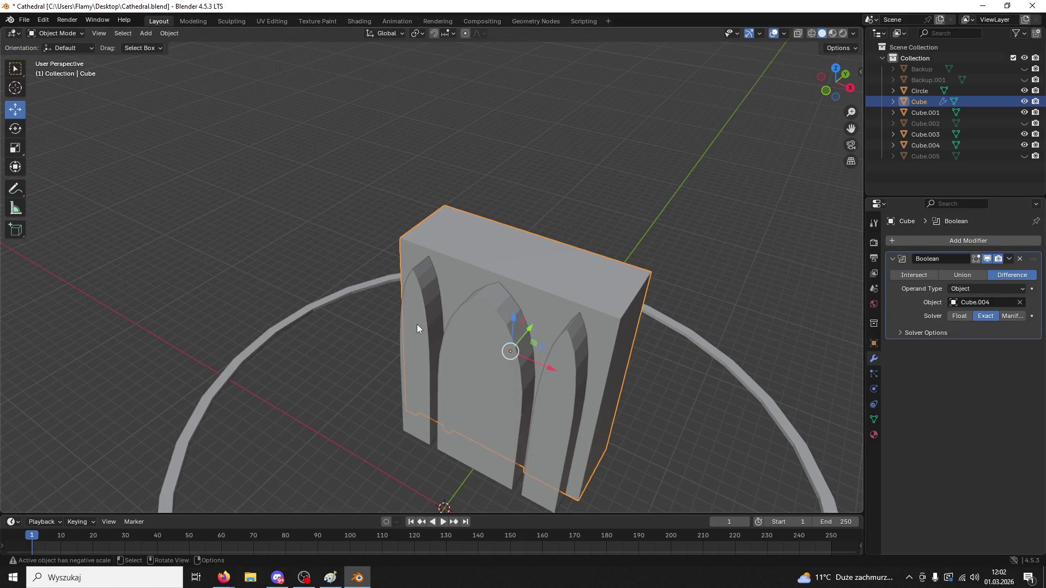
click(1009, 259)
click(945, 271)
click(446, 273)
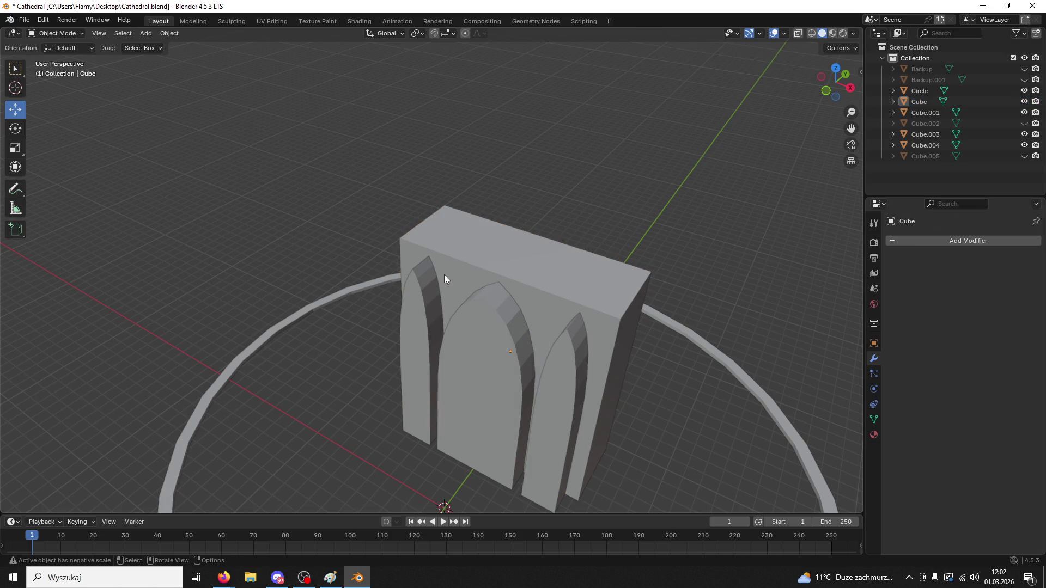
key(Delete)
- Cut Cube.001 into the wall block with an applied Boolean, then delete Cube.001
click(557, 369)
click(532, 306)
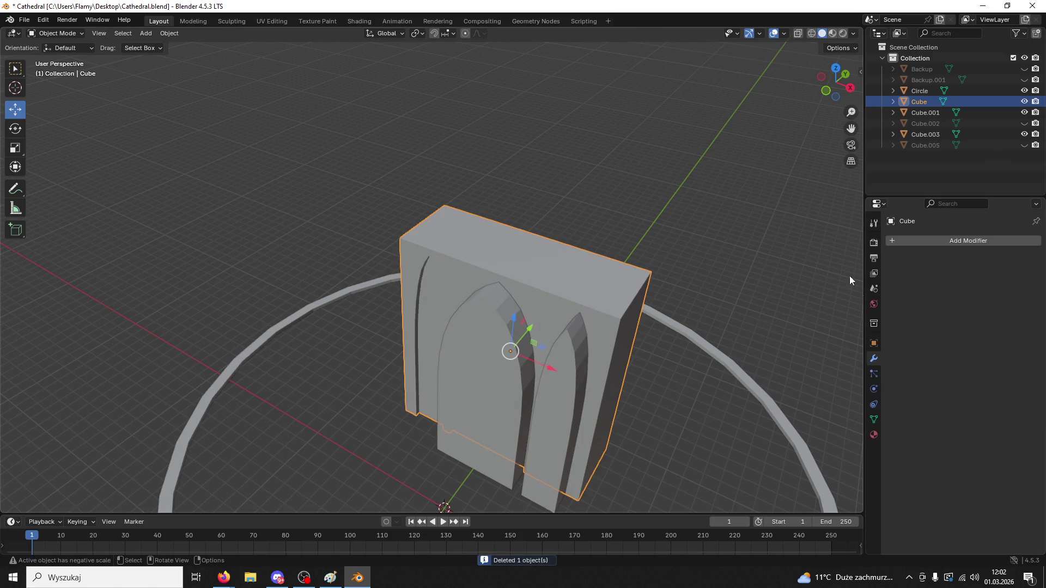
click(874, 343)
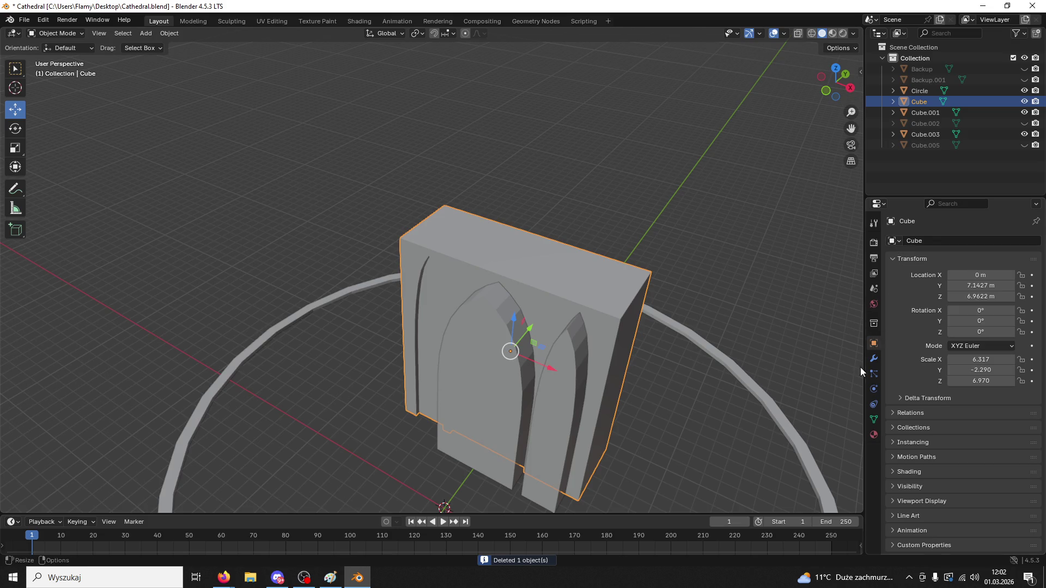
click(873, 358)
click(891, 239)
mouse_move(839, 252)
click(908, 276)
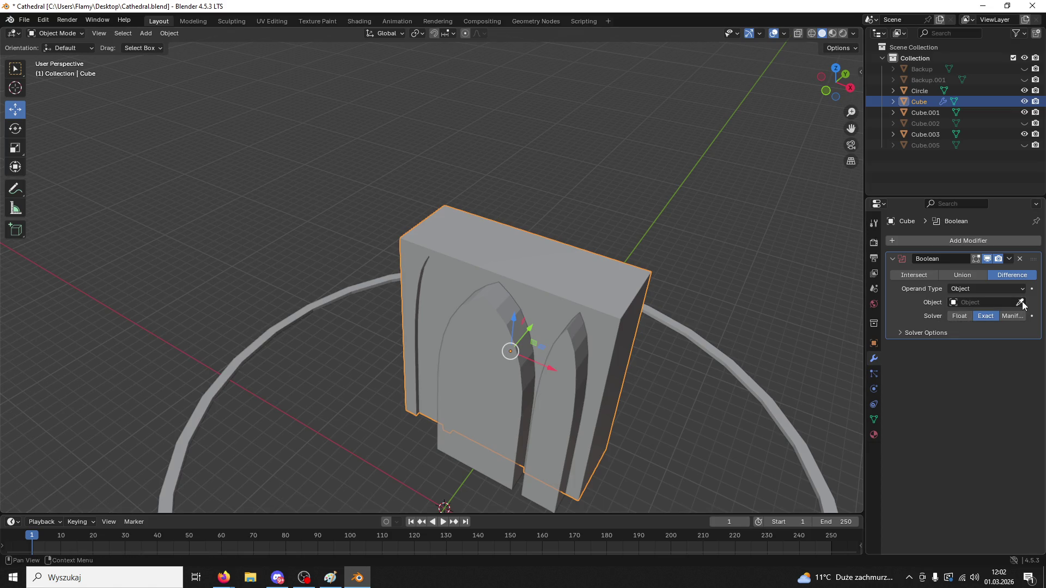
click(566, 387)
click(1009, 259)
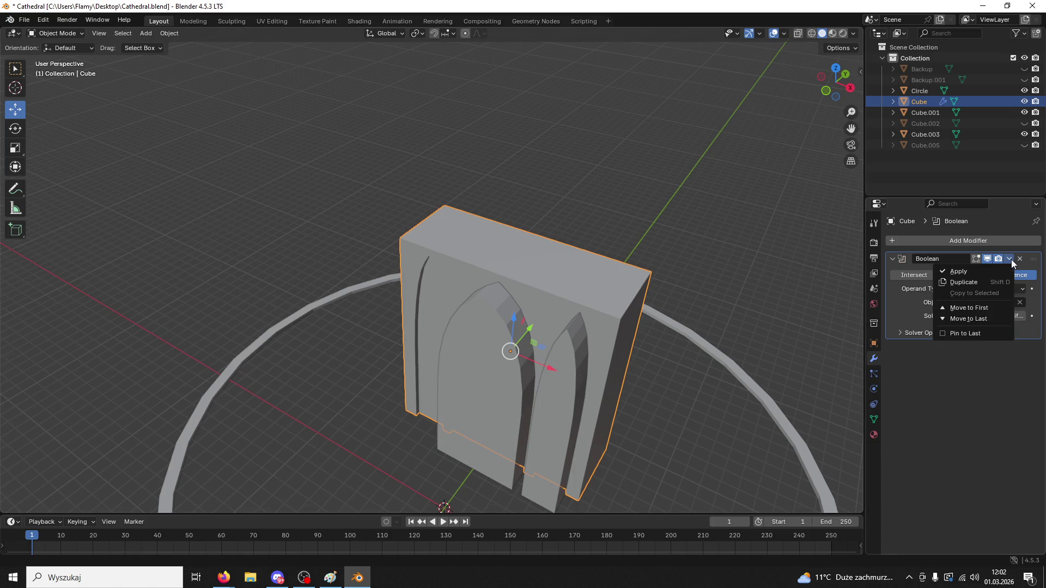
click(951, 268)
click(573, 399)
key(Delete)
- Move the arch piece Cube.003 15.572 m along Y against the block's front
click(493, 375)
mouse_move(493, 374)
mouse_down()
mouse_move(593, 316)
mouse_move(642, 267)
mouse_up()
mouse_move(632, 276)
middle_down()
mouse_move(745, 218)
mouse_move(754, 237)
mouse_move(676, 263)
mouse_move(752, 122)
middle_up()
- Undo the arch's Y move, try sliding its mesh in Edit Mode, then cancel and return
key(ctrl+z)
click(834, 82)
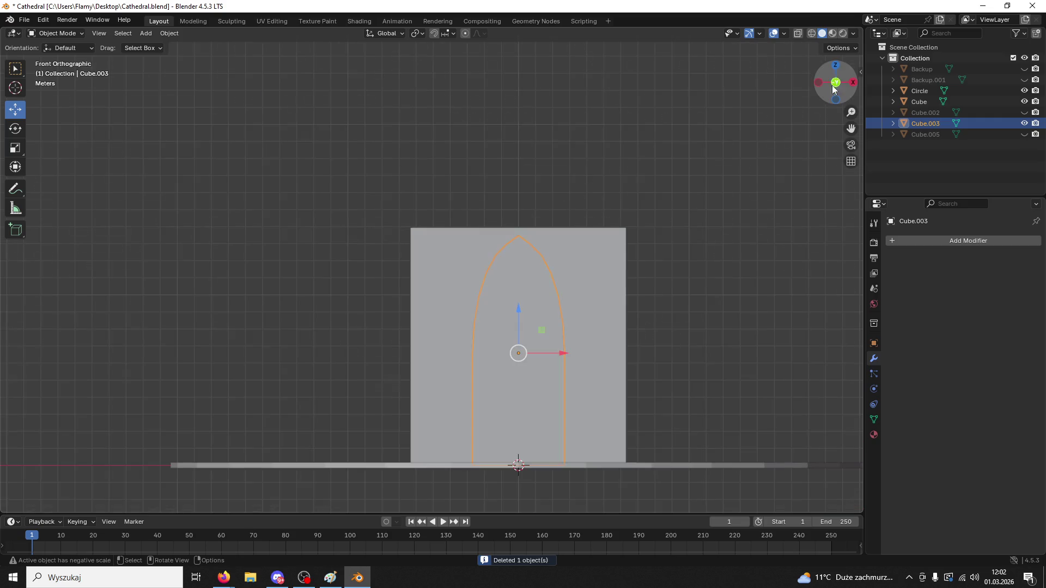
key(Tab)
middle_drag(637, 397, 452, 370)
mouse_move(468, 390)
mouse_down()
mouse_move(478, 390)
mouse_move(412, 339)
mouse_up()
right_click(477, 391)
key(ctrl+z)
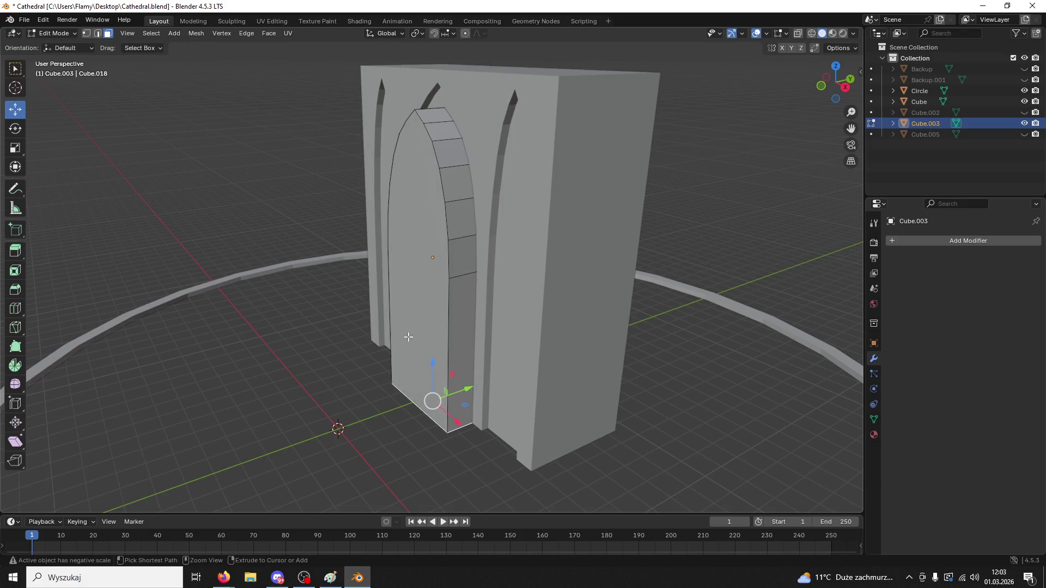
click(44, 38)
click(52, 51)
- Move Cube.003 along Y into the wall and paste a copy of it
drag(467, 255, 479, 249)
mouse_move(479, 248)
middle_down()
mouse_move(533, 232)
mouse_move(642, 241)
middle_up()
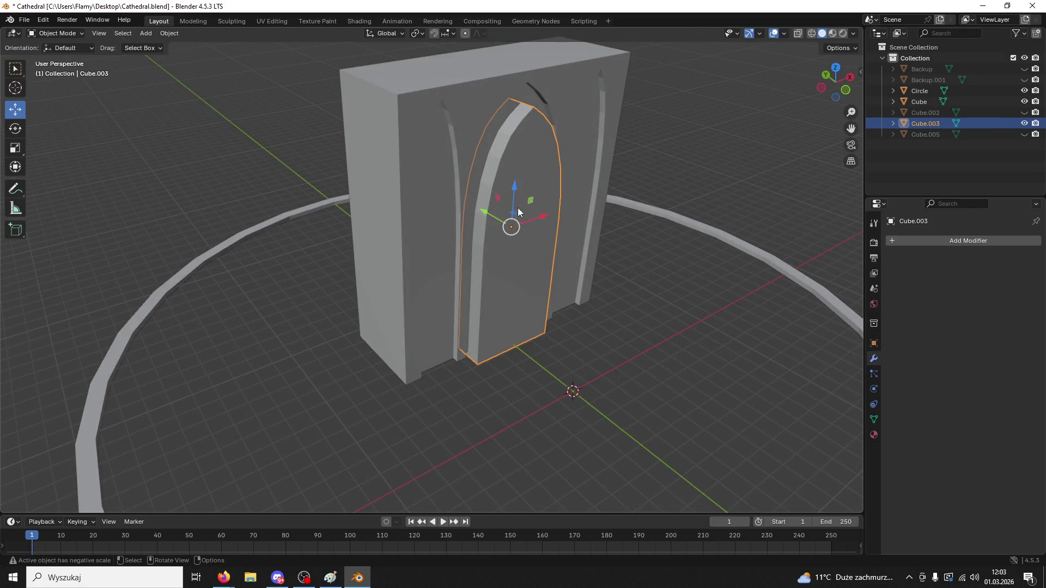
key(ctrl+v)
key(g)
key(y)
key(Escape)
- Test shrinking the pasted copy to 0.904, then delete the copy
mouse_move(549, 235)
middle_down()
mouse_move(508, 226)
mouse_move(579, 278)
middle_up()
key(s)
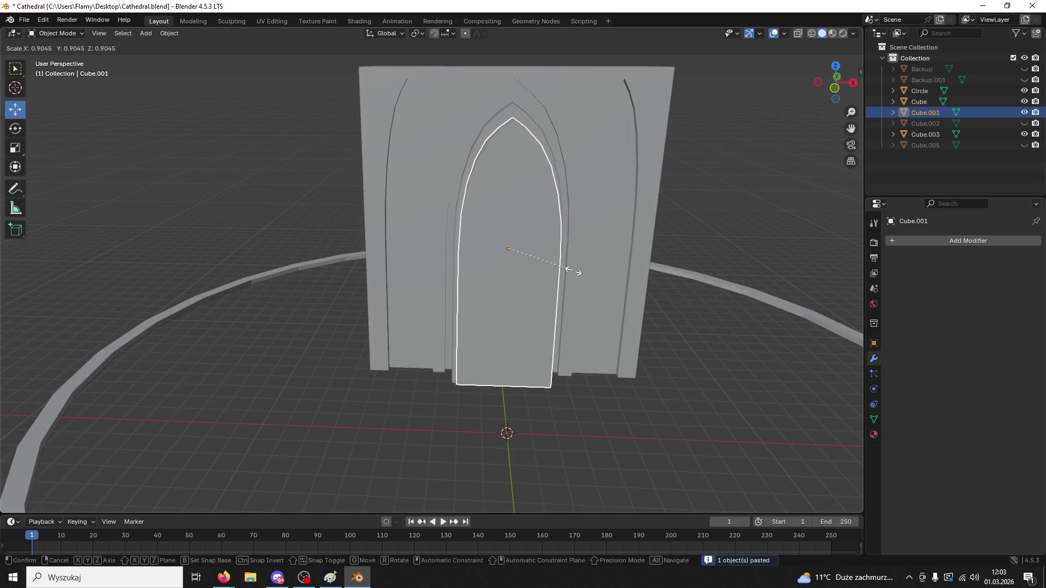
click(573, 270)
click(836, 90)
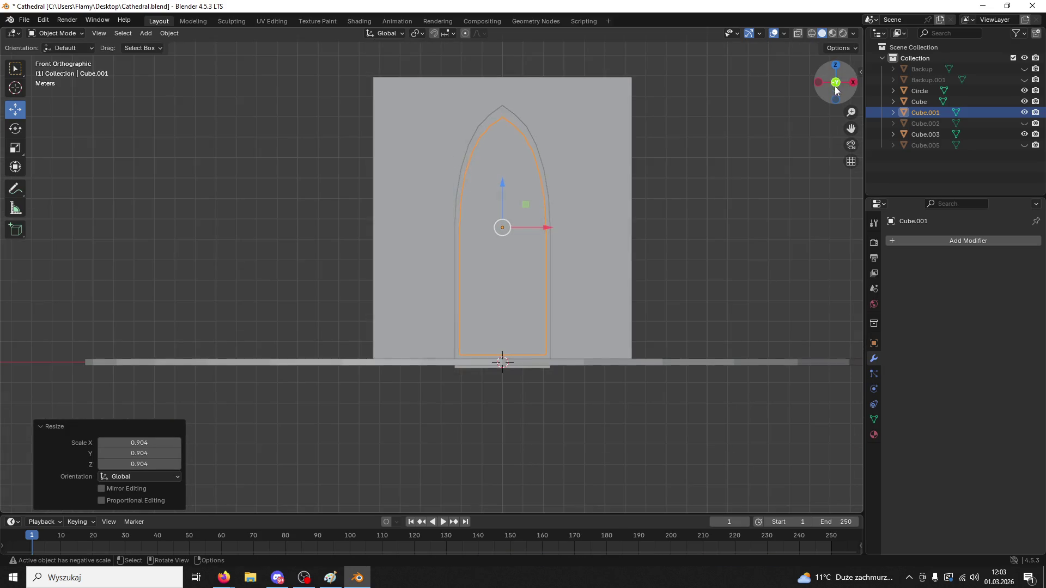
key(ctrl+z)
key(ctrl+z)
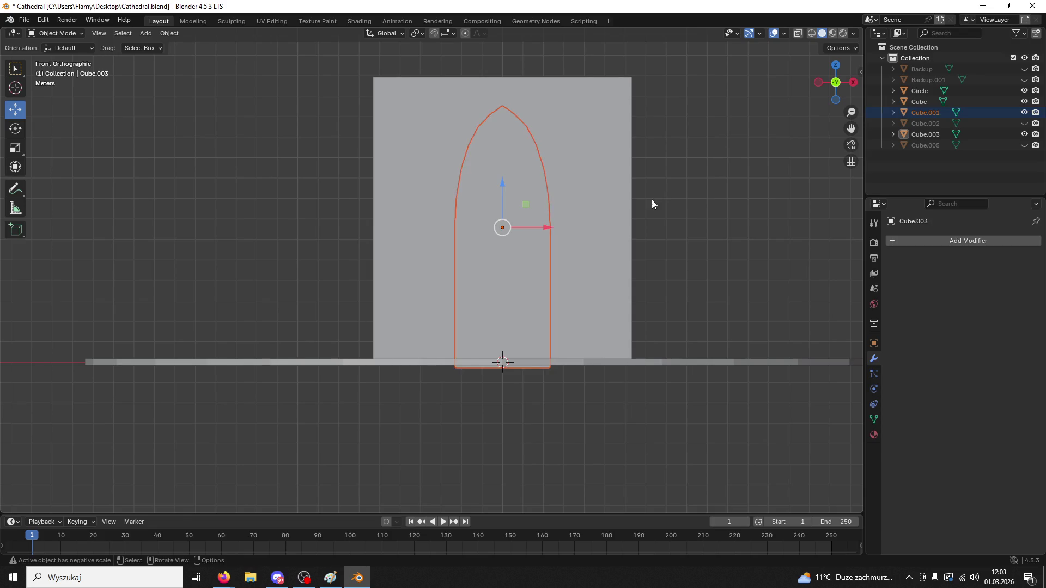
middle_drag(652, 203, 696, 250)
key(Delete)
- Apply the scale of the arch piece Cube.003
click(540, 247)
key(ctrl+a)
click(541, 249)
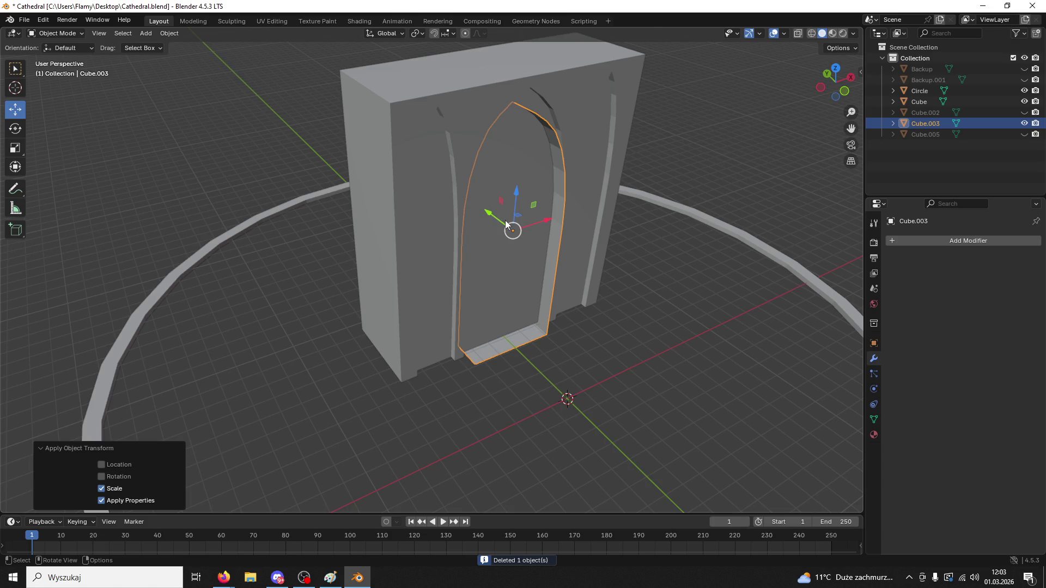
- Flip the face normals of the whole Cube.003 mesh and return to Object Mode
click(36, 35)
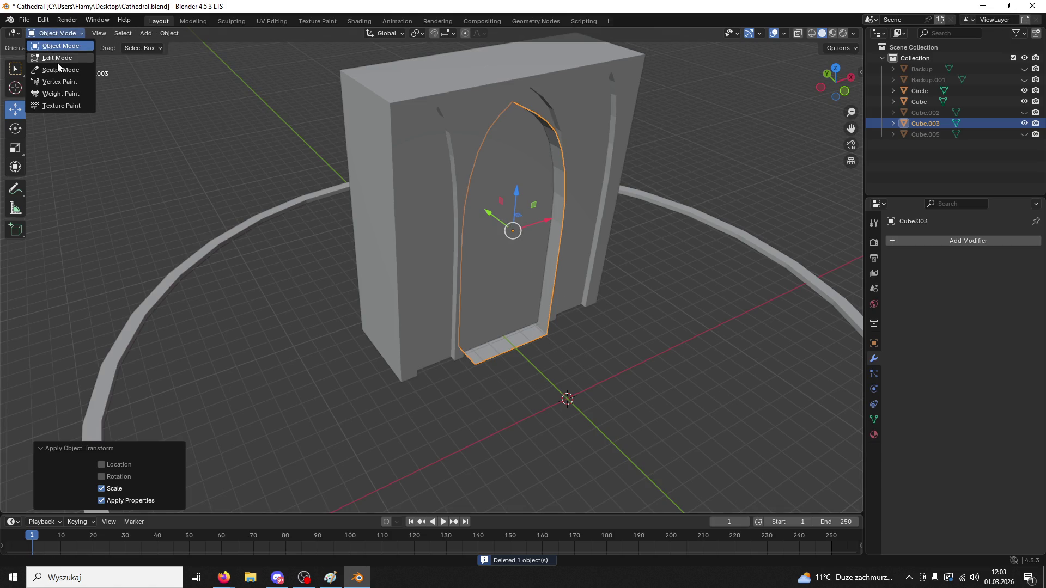
click(54, 54)
key(a)
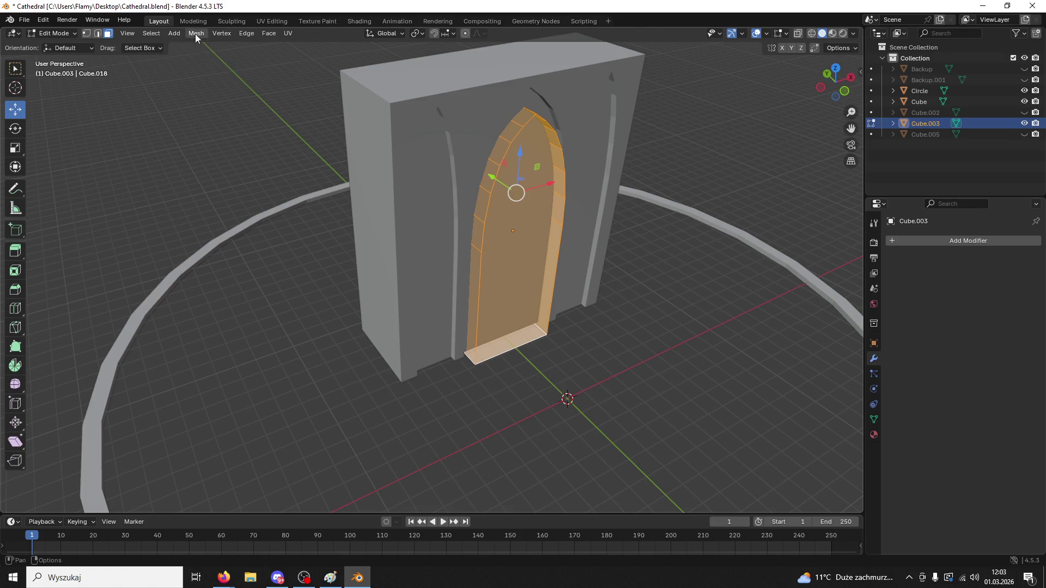
click(198, 34)
mouse_move(246, 219)
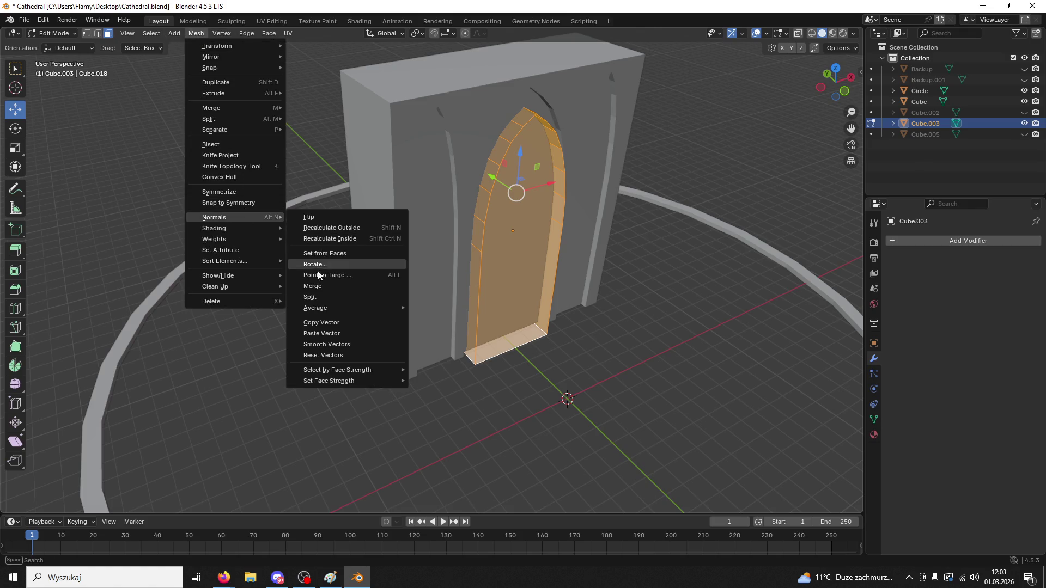
click(316, 218)
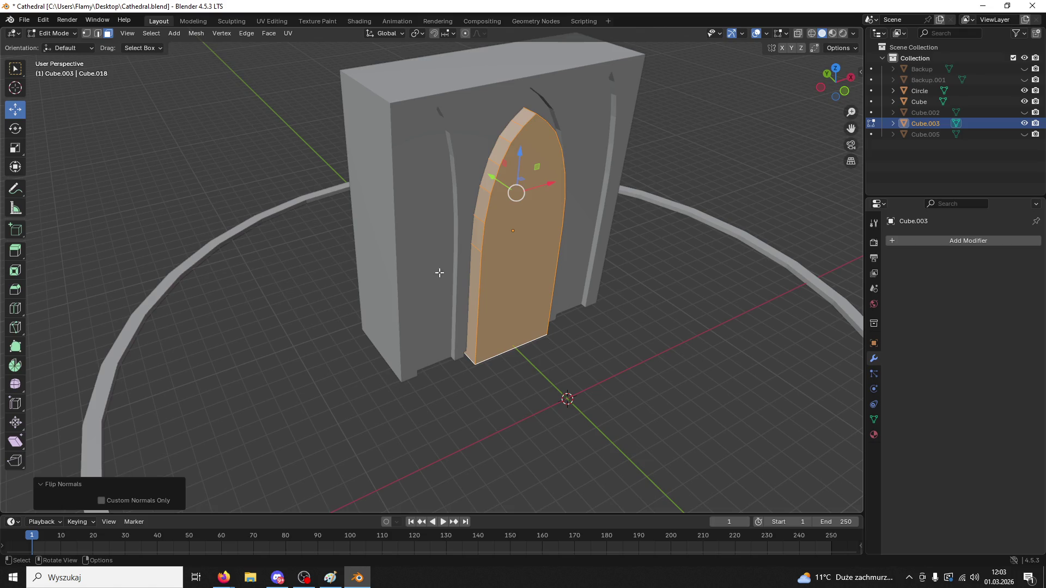
click(58, 36)
click(55, 43)
shift+click(535, 254)
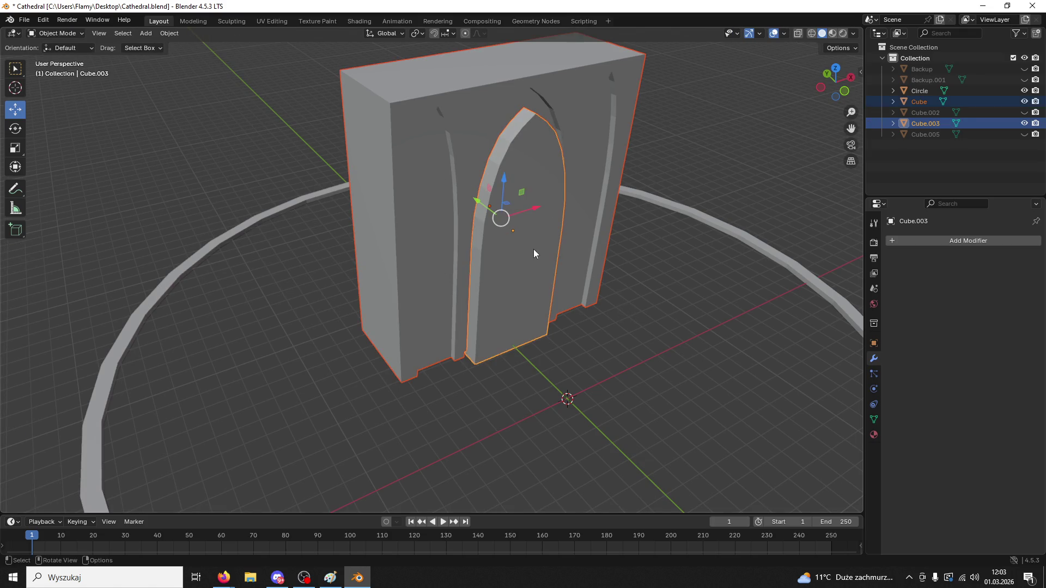
- Select Cube.003 alone and try a Y-axis move, then undo it
click(595, 360)
click(473, 242)
key(g)
key(y)
click(556, 283)
key(ctrl+z)
- Paste a copy of the arch, scale it to 0.925, then narrow its width to 0.945
key(ctrl+c)
key(ctrl+v)
key(g)
key(y)
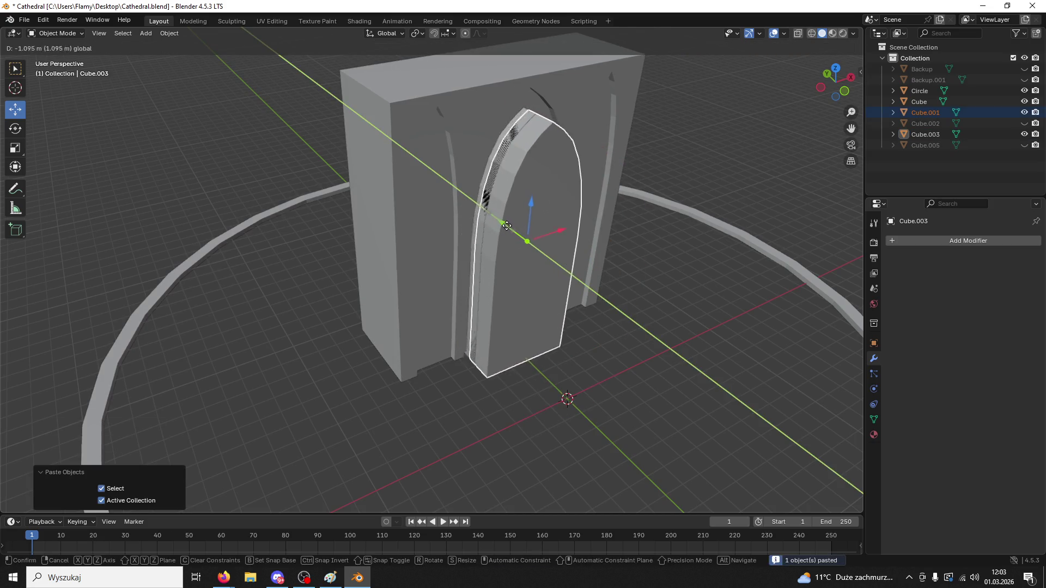
key(Escape)
click(840, 93)
key(s)
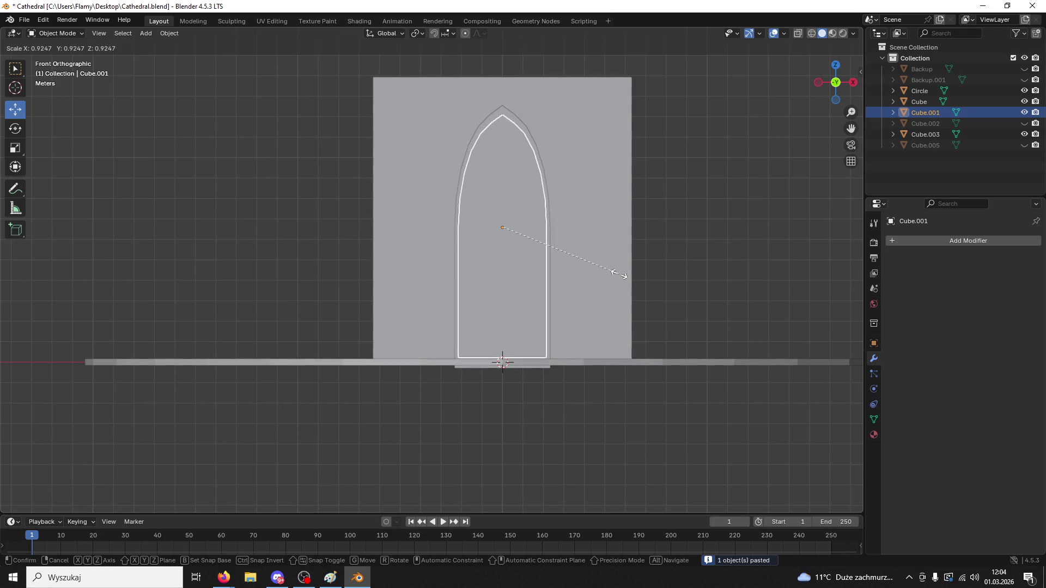
click(618, 274)
key(s)
key(x)
click(618, 273)
- Lower the copy's bottom face below the wall in Edit Mode
mouse_move(619, 273)
middle_down()
mouse_move(559, 302)
mouse_move(526, 281)
middle_up()
mouse_move(458, 267)
middle_down()
mouse_move(506, 305)
mouse_move(548, 274)
mouse_move(38, 16)
middle_up()
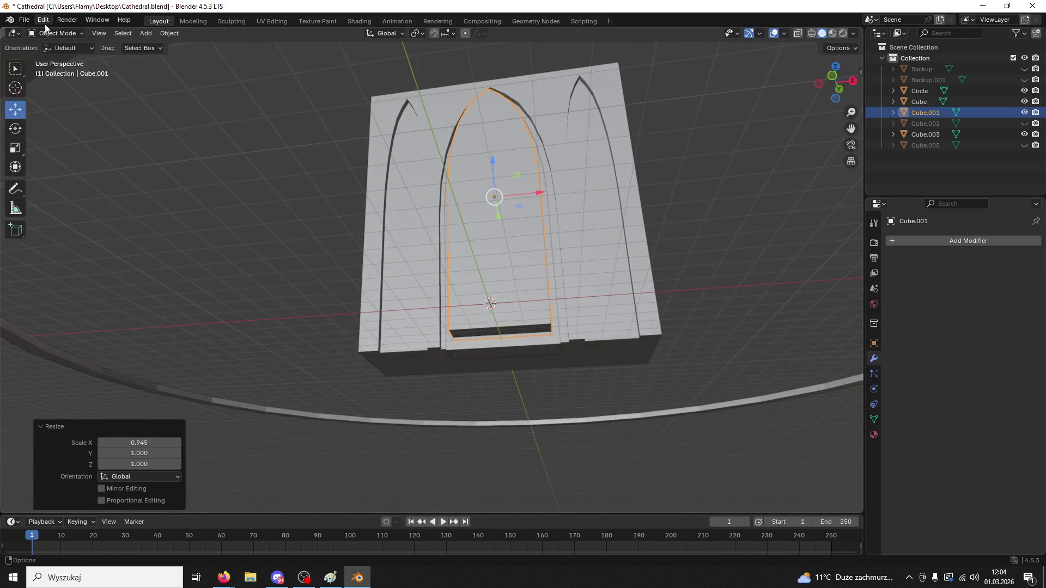
click(52, 33)
click(55, 56)
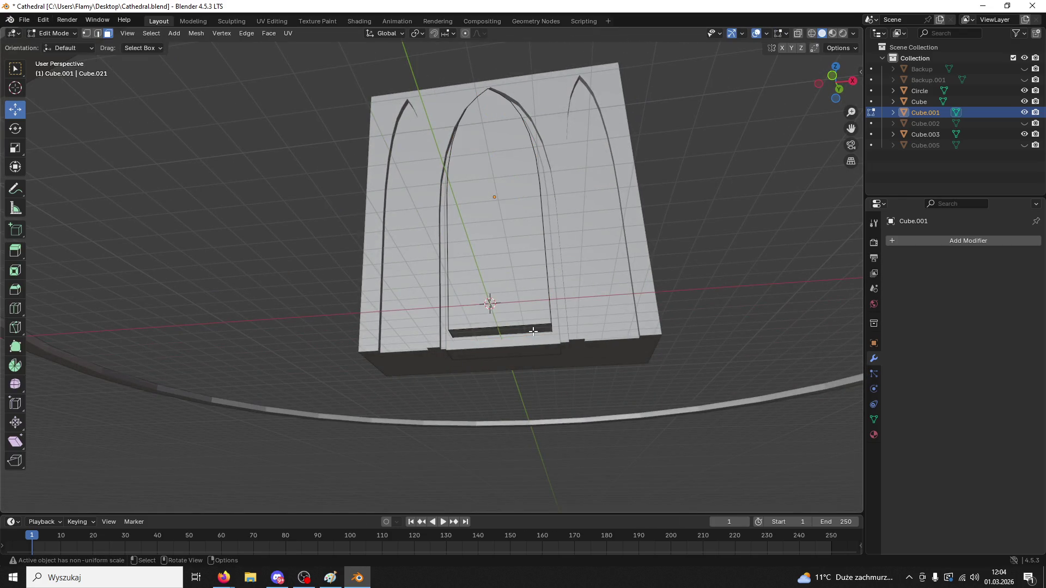
drag(499, 293, 493, 318)
mouse_move(493, 319)
middle_down()
mouse_move(390, 402)
mouse_move(410, 193)
middle_up()
click(62, 35)
click(68, 44)
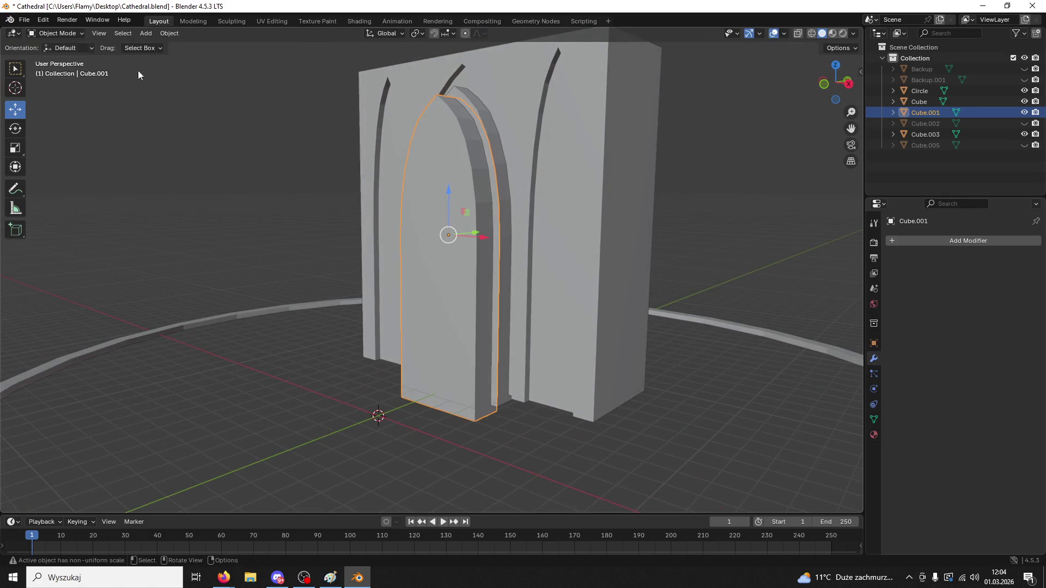
- Cut Cube.001 out of Cube.003 with an applied Boolean Difference modifier
click(492, 130)
mouse_move(492, 131)
middle_down()
mouse_move(450, 189)
mouse_move(401, 214)
mouse_move(421, 233)
mouse_move(416, 282)
middle_up()
click(401, 215)
click(426, 320)
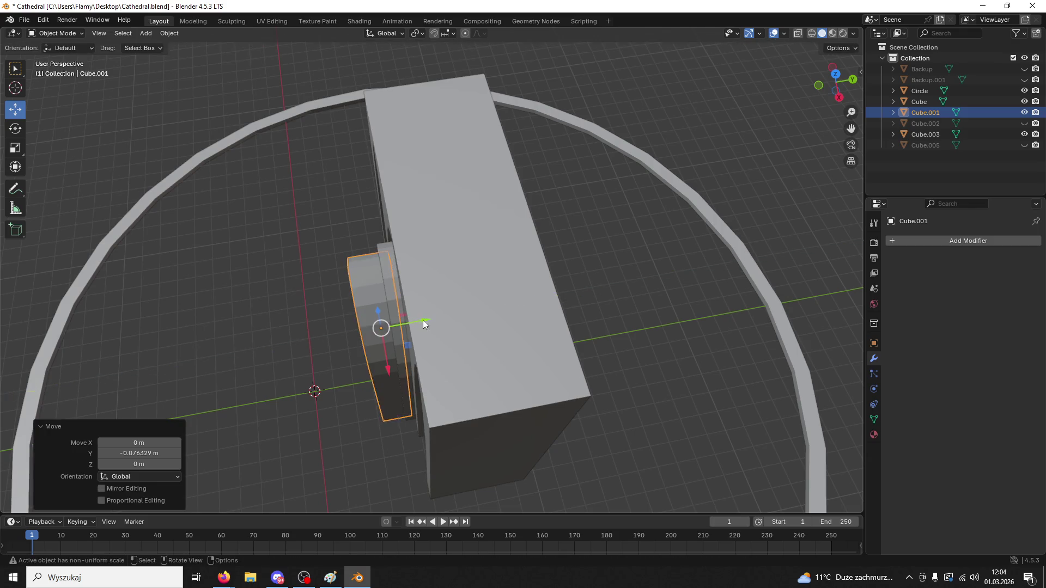
middle_drag(423, 322, 465, 301)
click(919, 240)
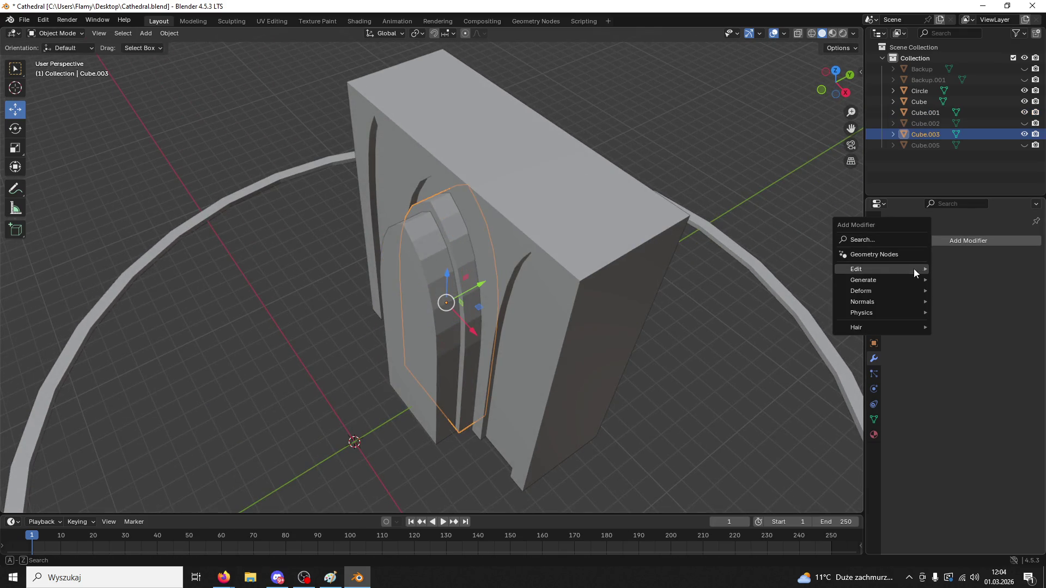
click(877, 238)
click(857, 261)
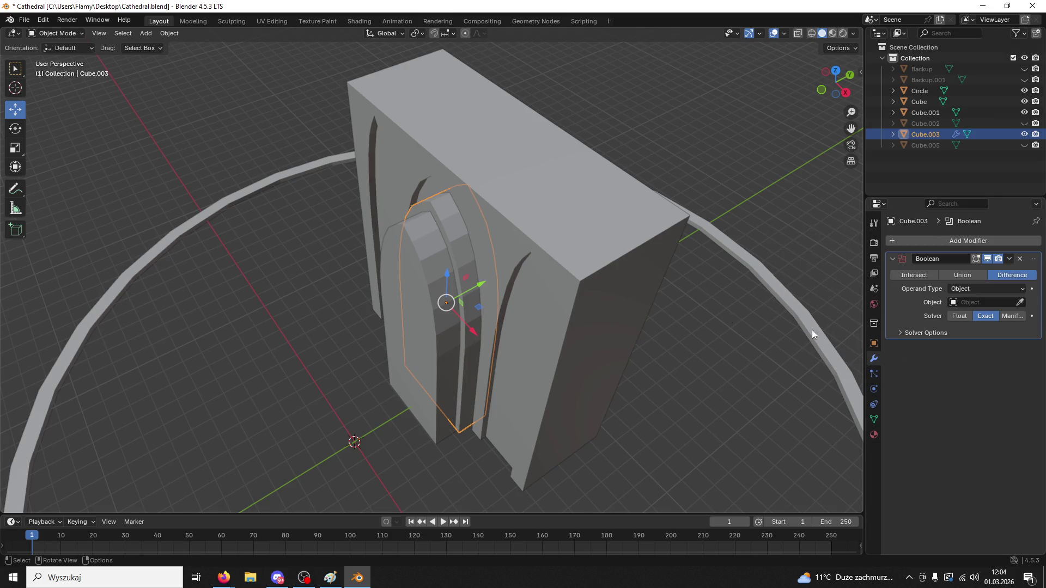
click(436, 341)
middle_drag(436, 342, 507, 310)
click(1009, 259)
click(958, 271)
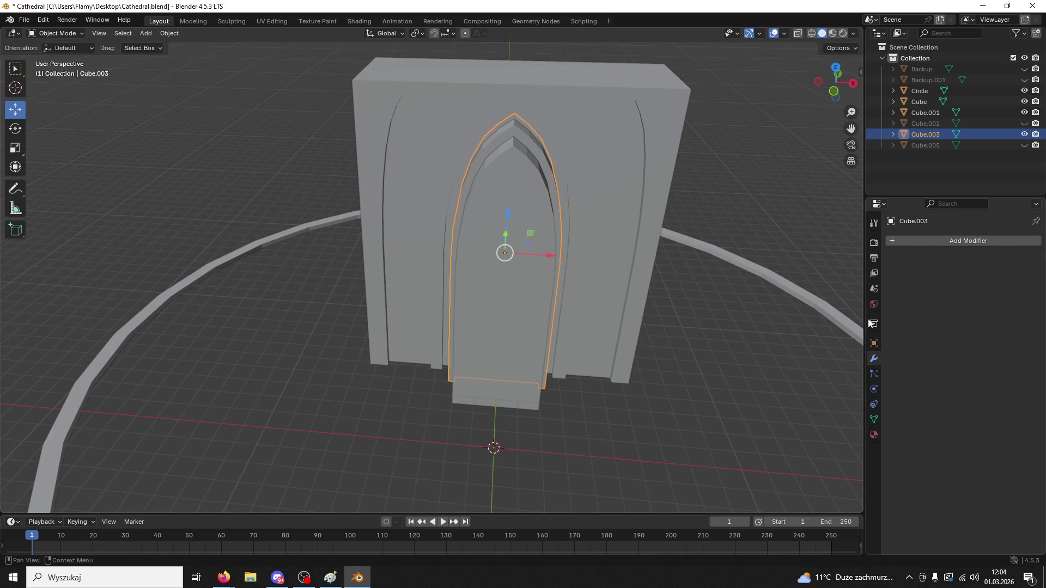
- Move the cutter Cube.001 11.411 m along X, off to the wall's right
click(473, 333)
click(537, 279)
key(g)
click(822, 306)
mouse_move(621, 322)
middle_down()
mouse_move(583, 305)
mouse_move(684, 299)
mouse_move(733, 311)
mouse_move(674, 314)
mouse_move(707, 268)
middle_up()
click(840, 91)
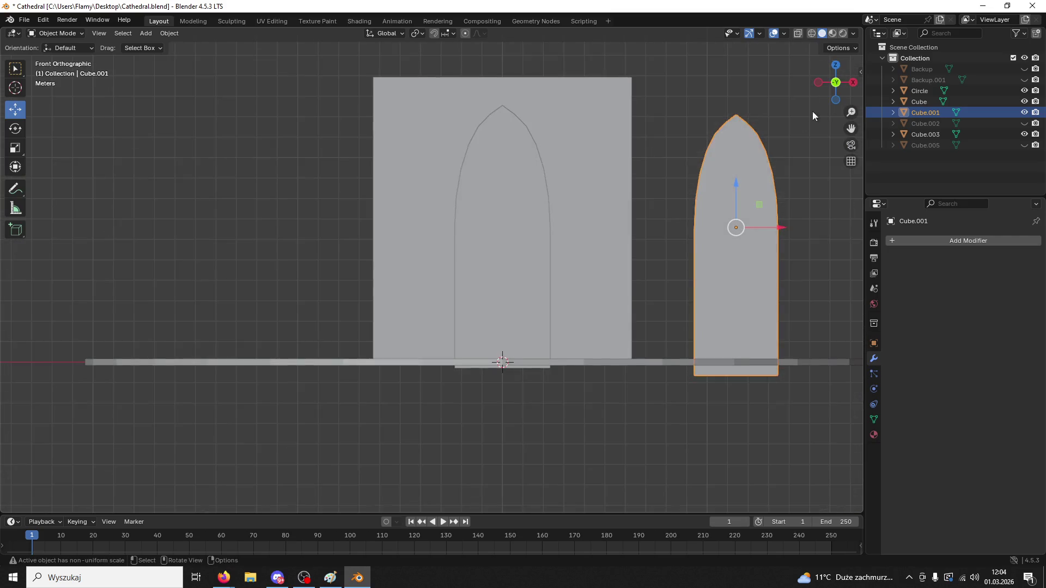
- Slide the arch piece Cube.001 left into the wall and shrink it to 0.898
drag(771, 229, 635, 240)
click(639, 244)
click(622, 245)
key(s)
click(620, 250)
mouse_move(620, 249)
middle_down()
mouse_move(587, 279)
mouse_move(609, 291)
mouse_move(623, 276)
middle_up()
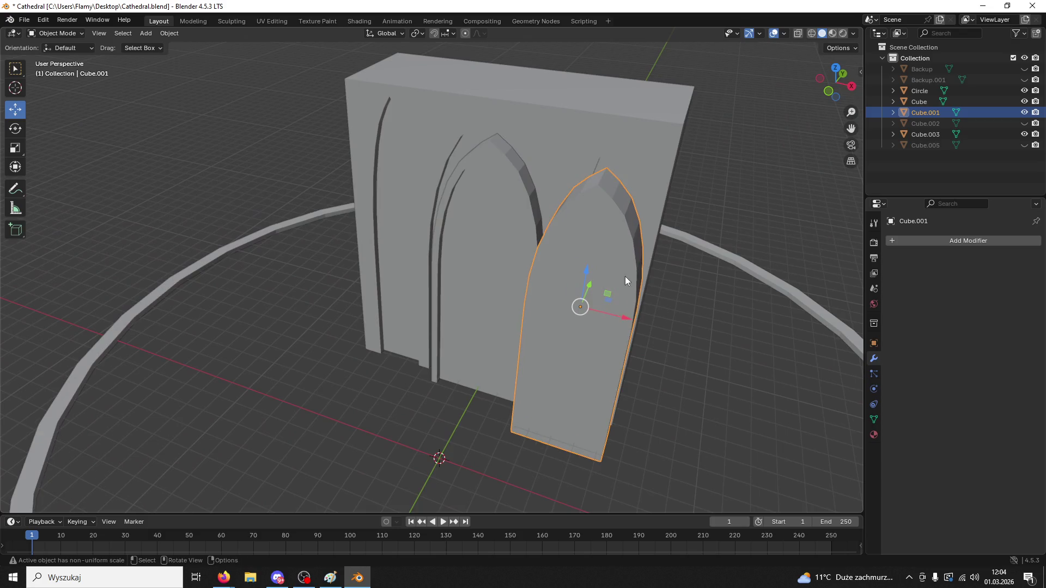
- Narrow the arch to 0.473 along X and shift it right in front view
key(s)
key(x)
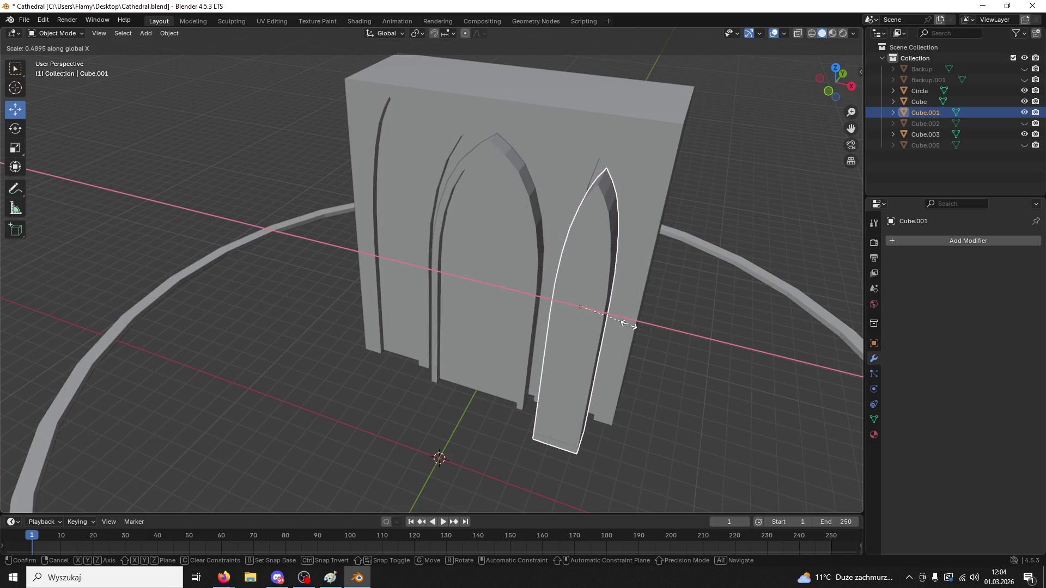
click(626, 325)
mouse_move(609, 318)
middle_down()
mouse_move(632, 275)
mouse_move(651, 289)
middle_up()
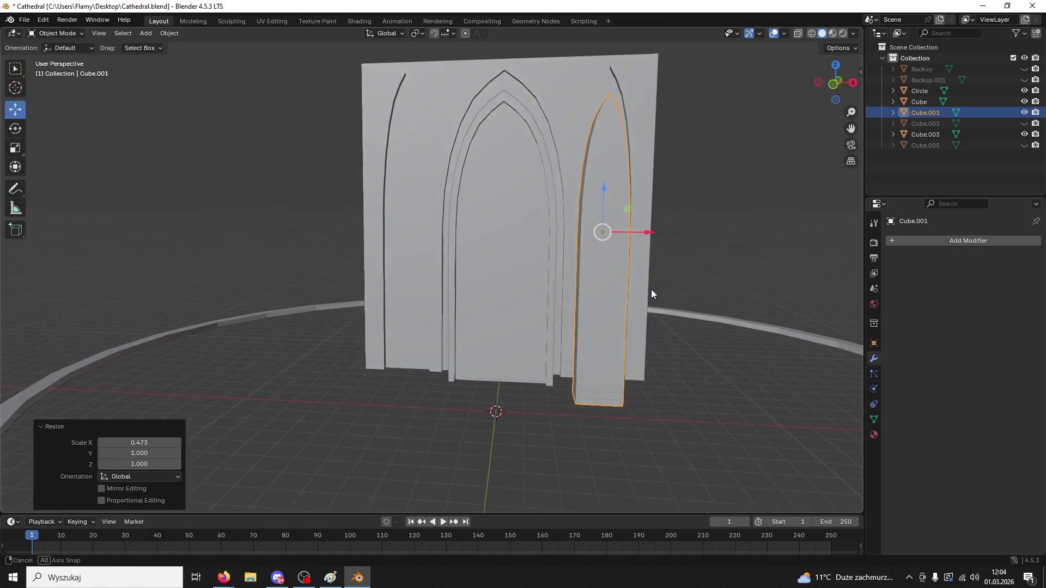
key(KP_1)
drag(636, 234, 634, 226)
- Switch to material preview and push the narrow arch 1.574 m along Y into the wall
click(832, 33)
click(628, 229)
middle_drag(635, 228, 529, 276)
click(529, 277)
drag(534, 293, 568, 293)
mouse_move(568, 292)
middle_down()
mouse_move(702, 366)
mouse_move(740, 349)
mouse_move(639, 276)
mouse_move(633, 294)
mouse_move(643, 283)
middle_up()
key(KP_1)
mouse_move(634, 202)
shift+middle_down()
mouse_move(613, 250)
mouse_move(604, 220)
shift+middle_up()
scroll(604, 220, up, 3)
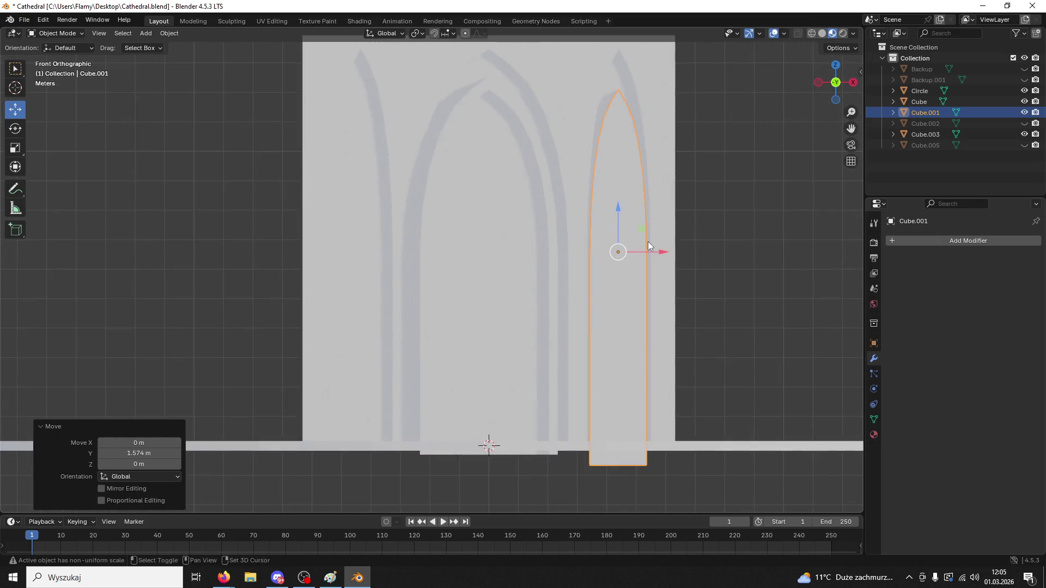
drag(663, 246, 666, 247)
- Duplicate the narrow arch and place the copy on the wall's left side along X
key(ctrl+c)
key(ctrl+v)
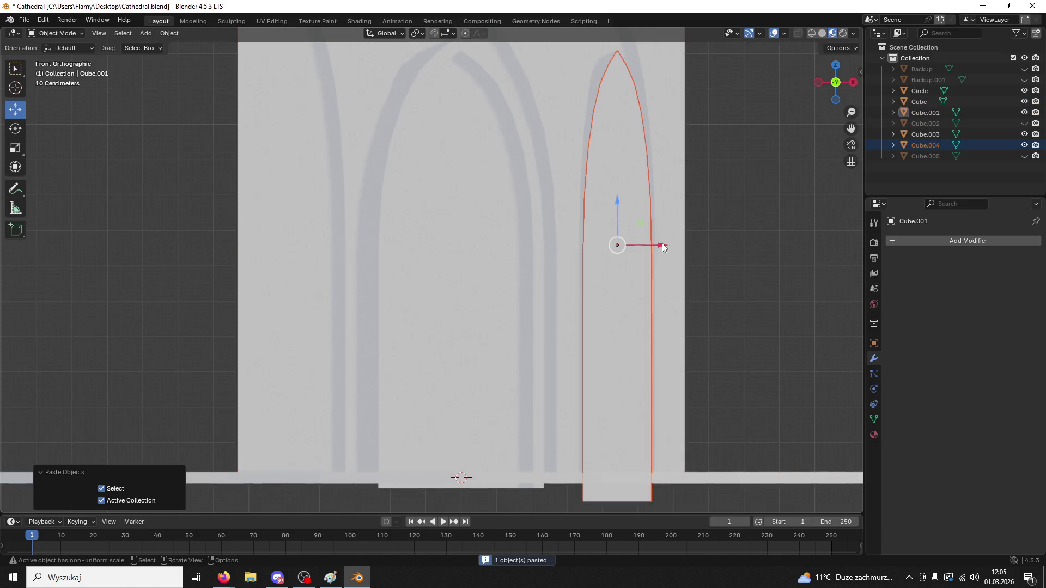
key(g)
key(x)
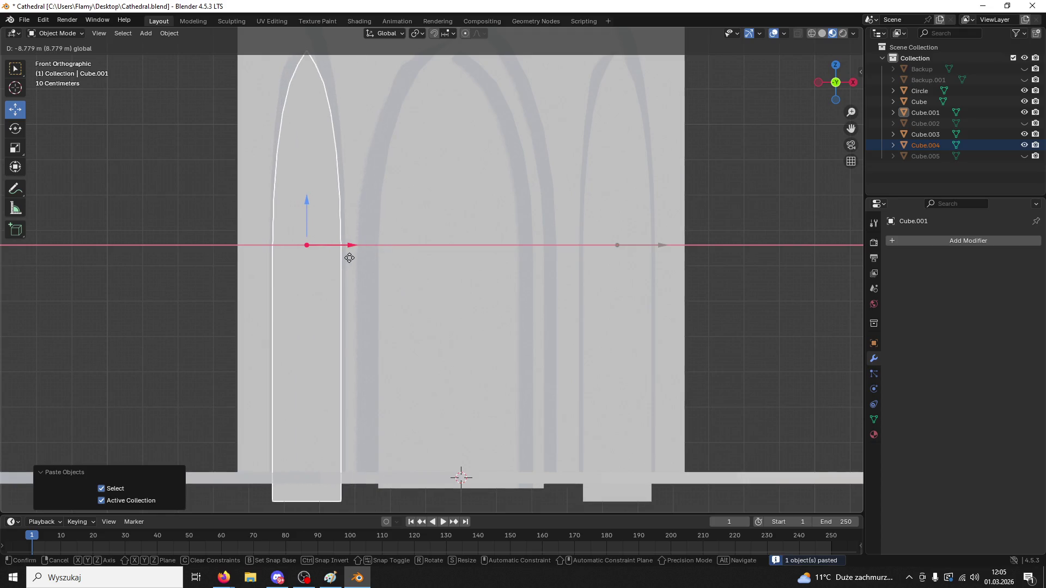
click(349, 257)
mouse_move(493, 224)
middle_down()
mouse_move(417, 256)
mouse_move(305, 250)
mouse_move(416, 221)
mouse_move(471, 240)
mouse_move(377, 240)
mouse_move(525, 274)
mouse_move(476, 280)
middle_up()
click(305, 250)
- Paste a copy of the right arch just in front on Y, scaled to 0.902
click(518, 281)
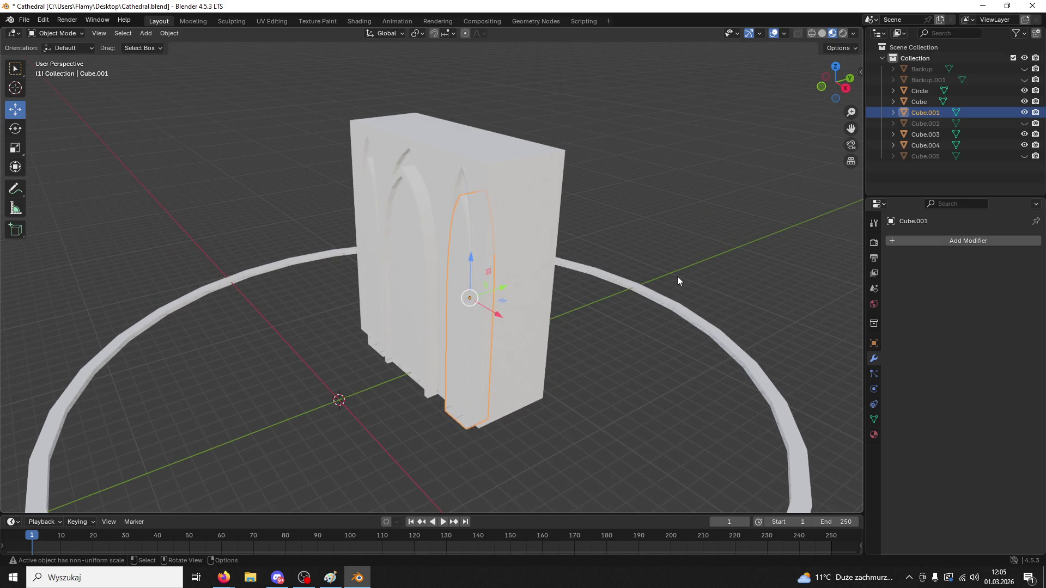
mouse_move(677, 276)
middle_down()
mouse_move(630, 289)
mouse_move(701, 294)
mouse_move(588, 247)
mouse_move(663, 231)
mouse_move(703, 295)
mouse_move(656, 339)
mouse_move(518, 387)
mouse_move(501, 355)
mouse_move(508, 311)
mouse_move(575, 306)
mouse_move(538, 249)
middle_up()
click(667, 317)
scroll(656, 339, up, 3)
click(501, 355)
key(ctrl+c)
key(ctrl+v)
key(g)
key(y)
click(545, 308)
key(s)
click(599, 328)
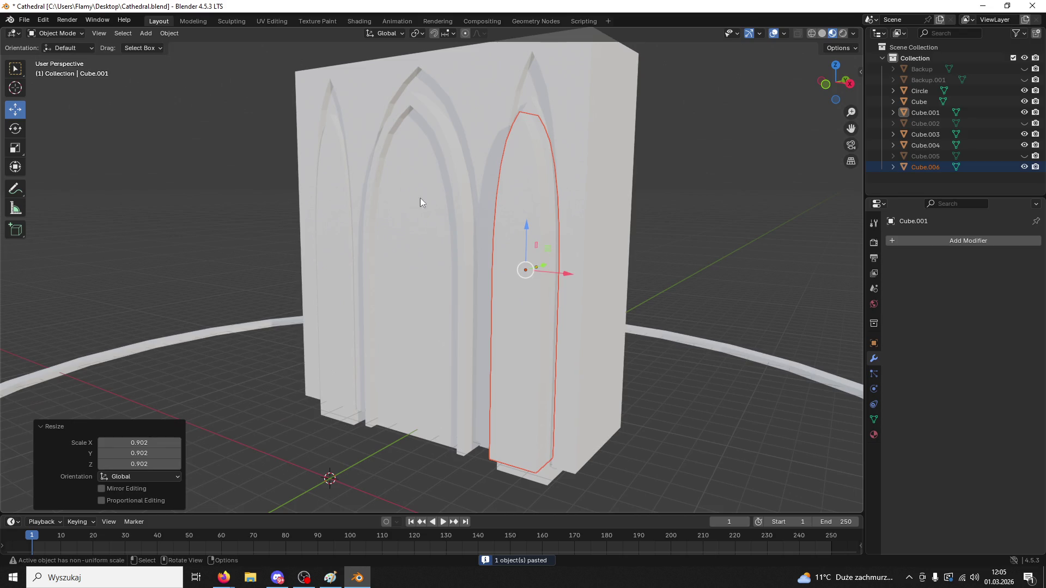
- Extrude the copy's bottom face down about 1.18 m in Edit Mode, then return to Object Mode
click(57, 33)
click(60, 60)
middle_drag(273, 163, 534, 349)
click(537, 343)
drag(541, 319, 542, 371)
middle_drag(542, 370, 566, 335)
click(55, 33)
click(58, 48)
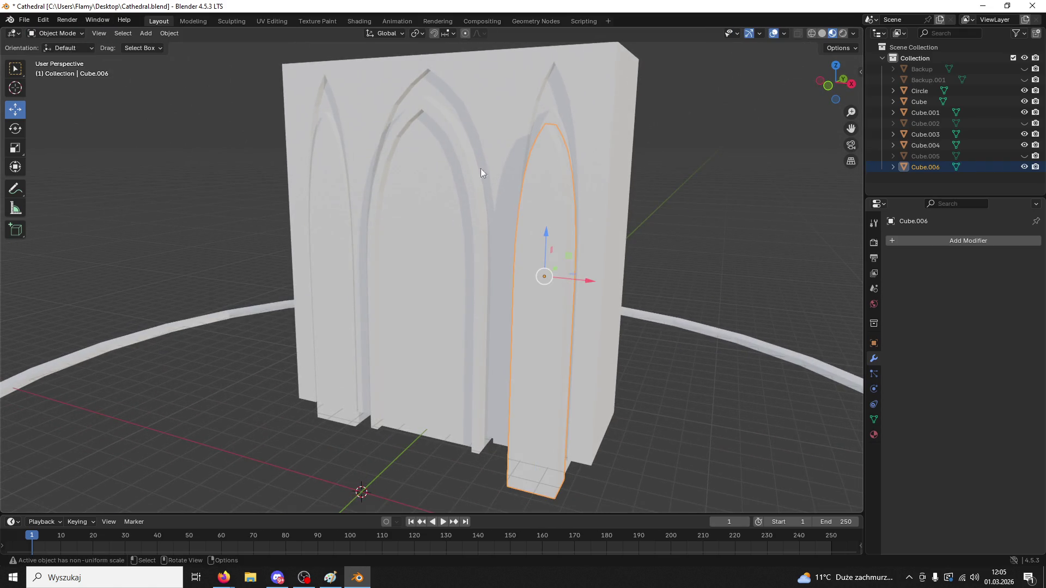
click(556, 139)
click(874, 343)
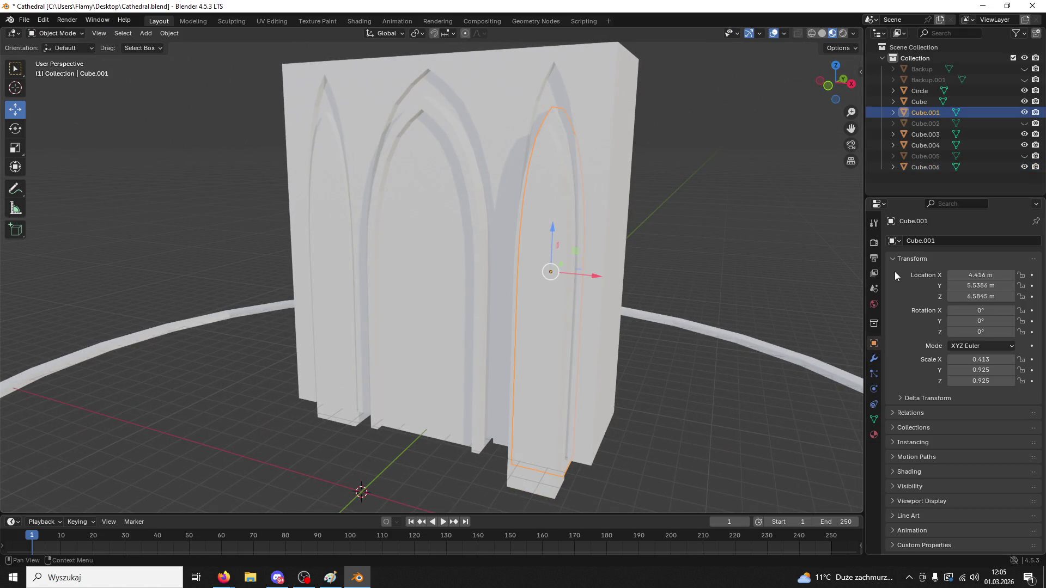
- Cut the right arch with a Boolean modifier using Cube.006, apply it, and delete the cutter
click(873, 359)
click(891, 240)
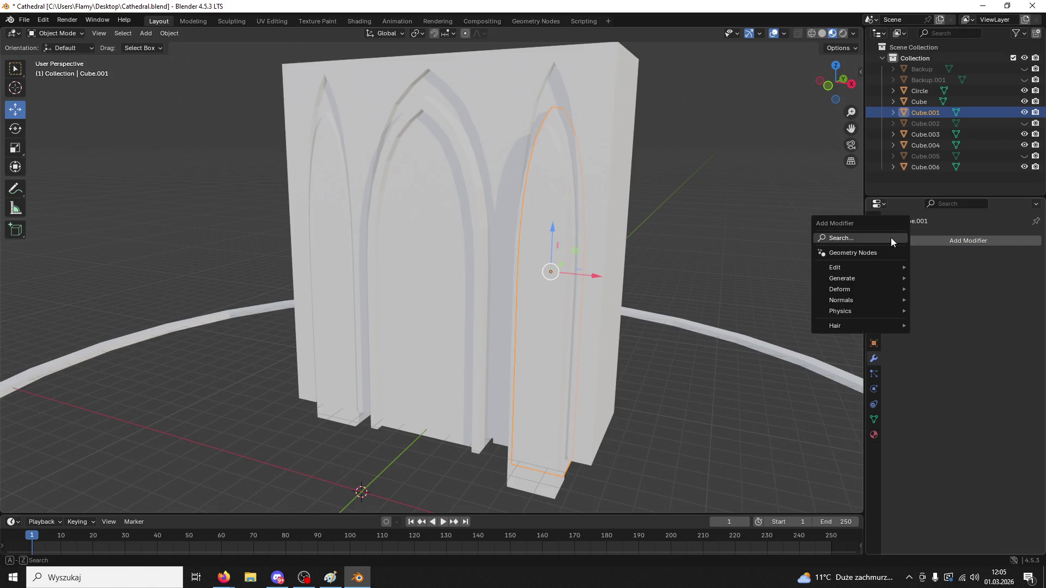
text(b)
click(855, 264)
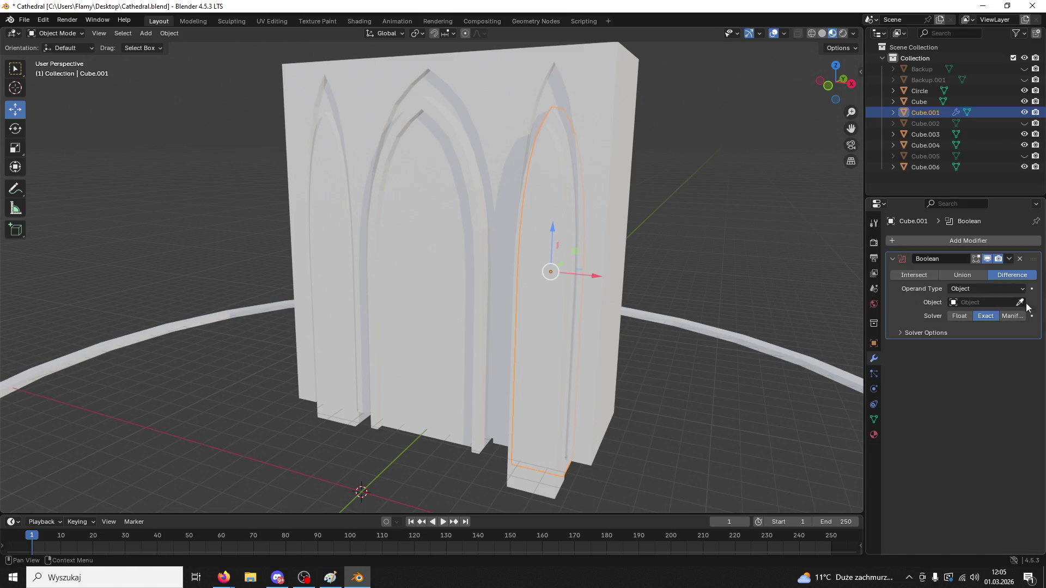
click(556, 175)
middle_drag(555, 176, 525, 216)
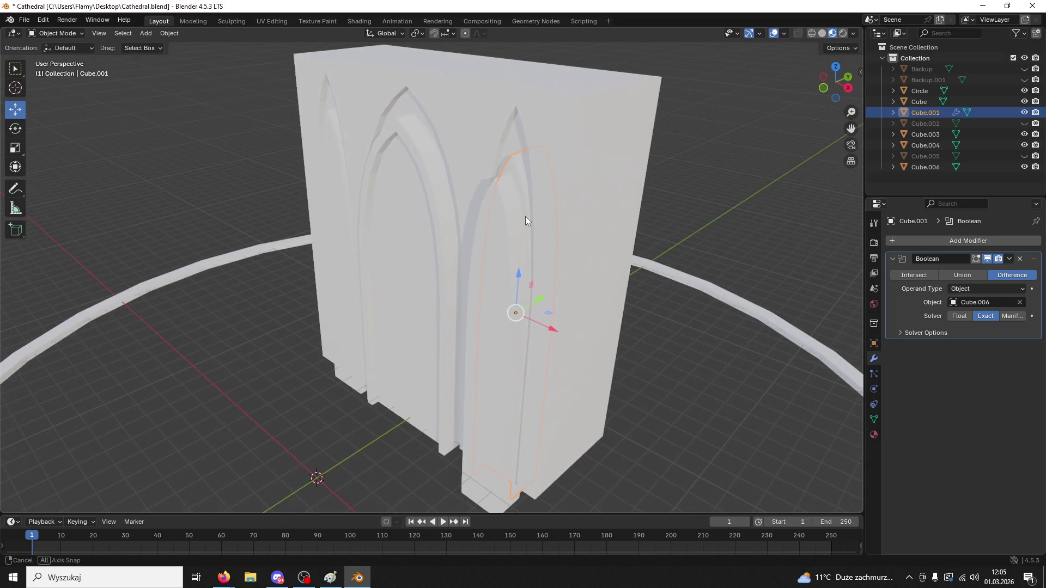
click(1009, 260)
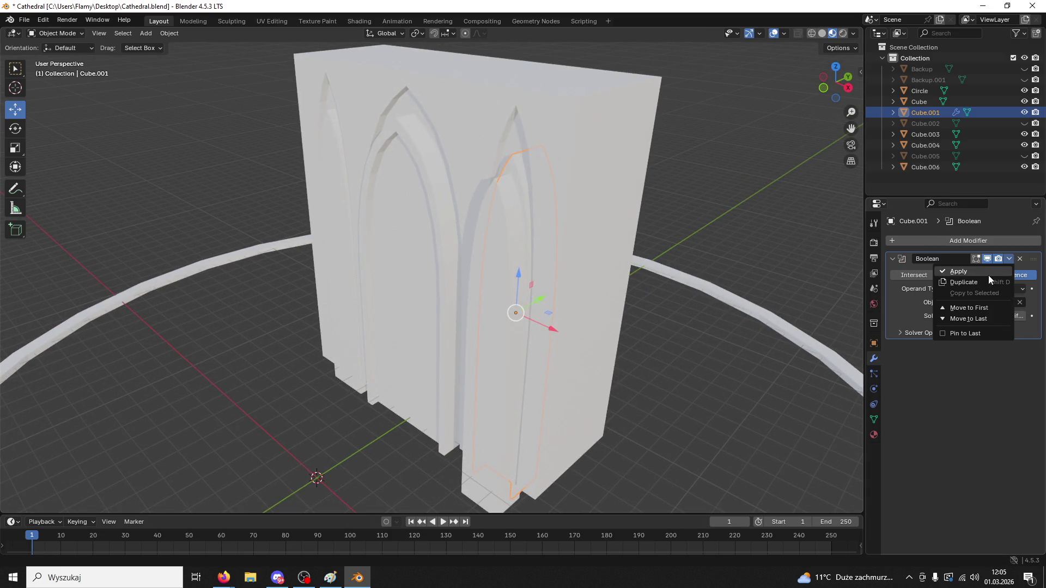
click(988, 275)
click(488, 336)
key(Delete)
- Paste a copy of the left arch Cube.004 in front on Y, scaled to 0.929
mouse_move(488, 337)
middle_down()
mouse_move(535, 322)
mouse_move(573, 276)
mouse_move(541, 299)
mouse_move(421, 267)
middle_up()
click(339, 238)
mouse_move(339, 237)
middle_down()
mouse_move(370, 293)
mouse_move(412, 286)
middle_up()
key(ctrl+c)
key(ctrl+v)
key(g)
key(y)
click(402, 294)
key(s)
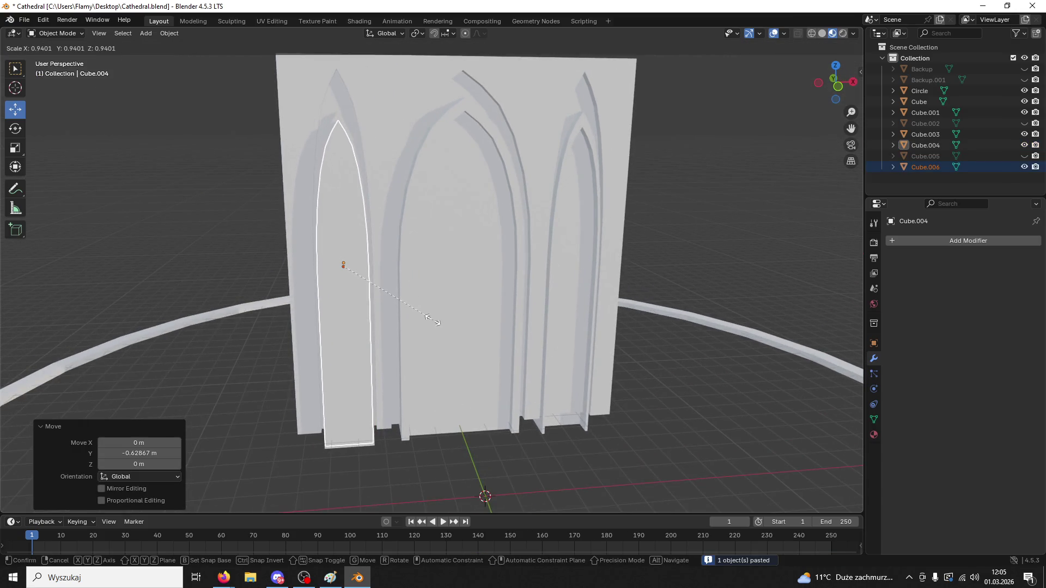
click(432, 319)
- Nudge the left cutter copy slightly further forward along Y
mouse_move(427, 313)
middle_down()
mouse_move(459, 321)
mouse_move(394, 283)
mouse_move(451, 280)
mouse_move(406, 227)
mouse_move(433, 253)
mouse_move(378, 257)
mouse_move(365, 243)
mouse_move(420, 250)
mouse_move(396, 245)
mouse_move(430, 272)
middle_up()
key(g)
key(y)
click(408, 313)
key(g)
key(z)
right_click(414, 255)
- Cut the left arch with an applied Boolean modifier and delete the cutter copy Cube.006
click(328, 148)
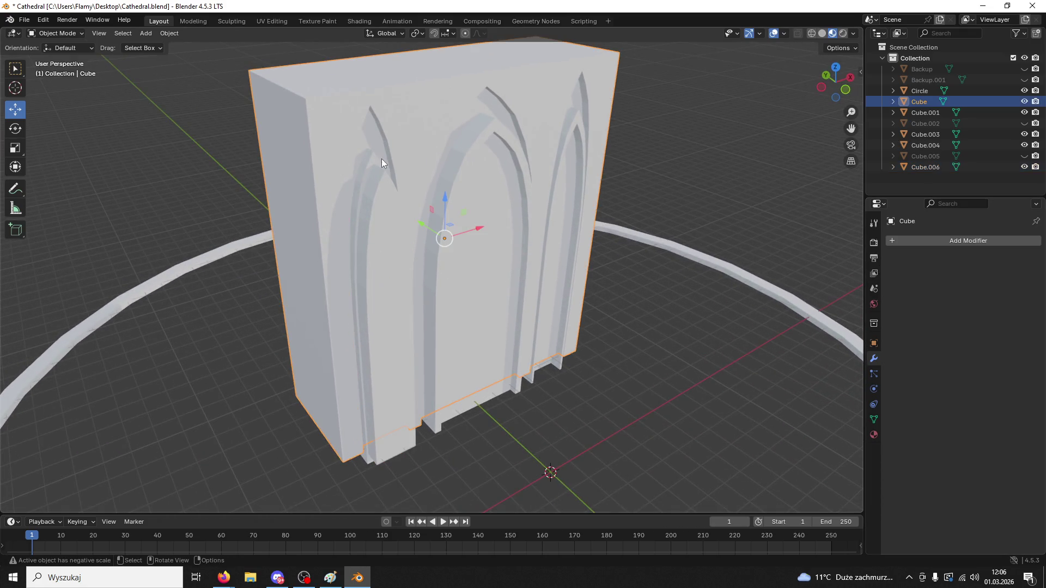
click(376, 161)
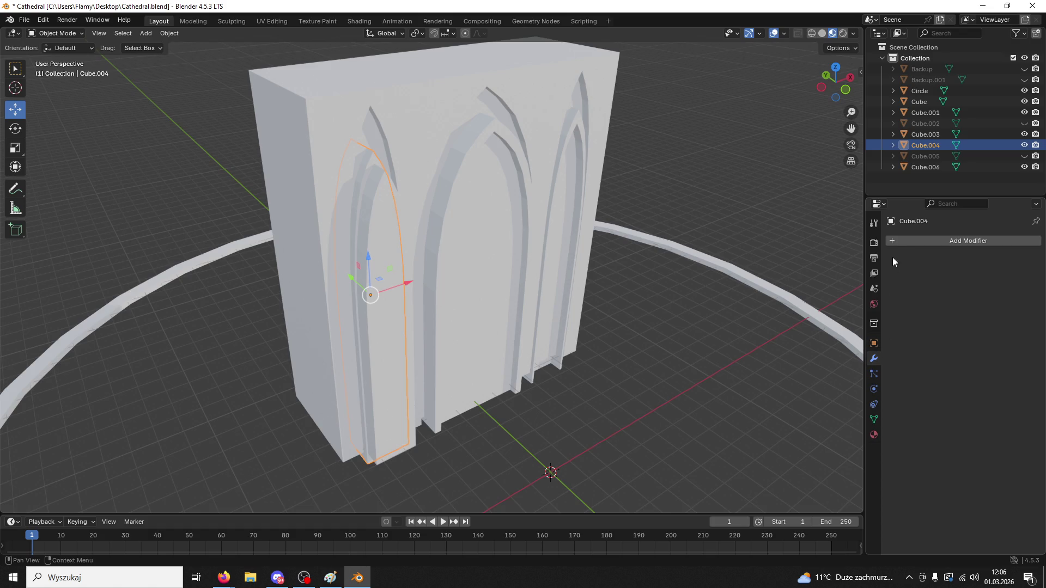
click(892, 243)
click(893, 243)
click(846, 268)
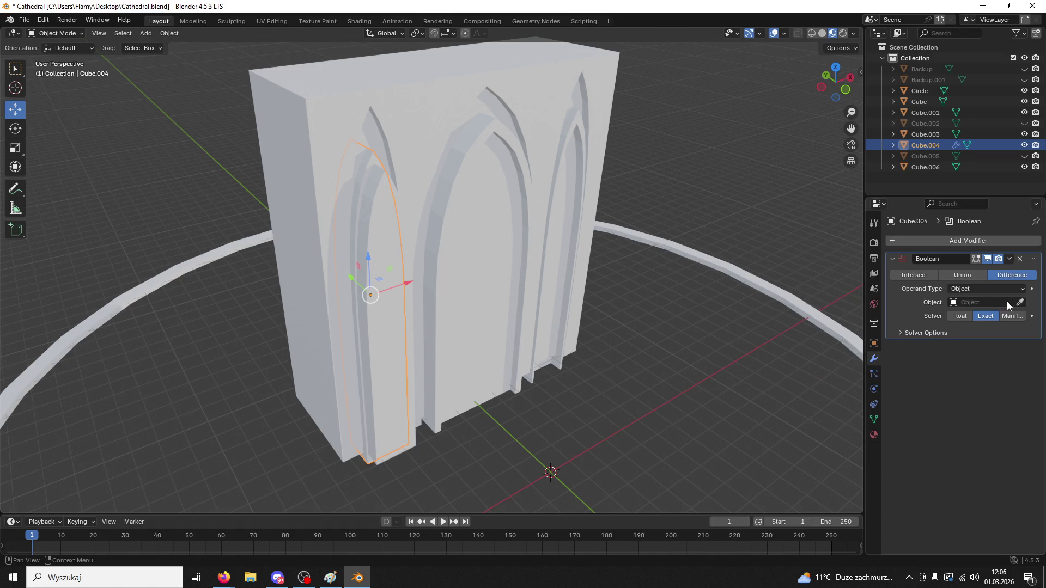
click(1008, 258)
click(982, 270)
click(397, 418)
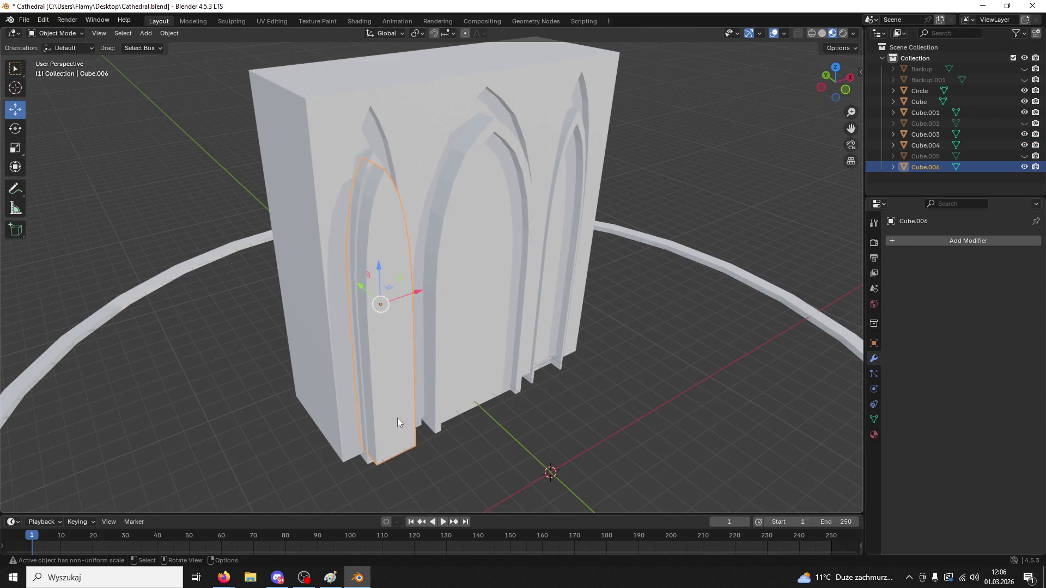
key(Delete)
- Select the three arch pieces with the wall block Cube active and join them with Ctrl+J
mouse_move(403, 430)
middle_down()
mouse_move(420, 380)
mouse_move(397, 387)
mouse_move(445, 259)
middle_up()
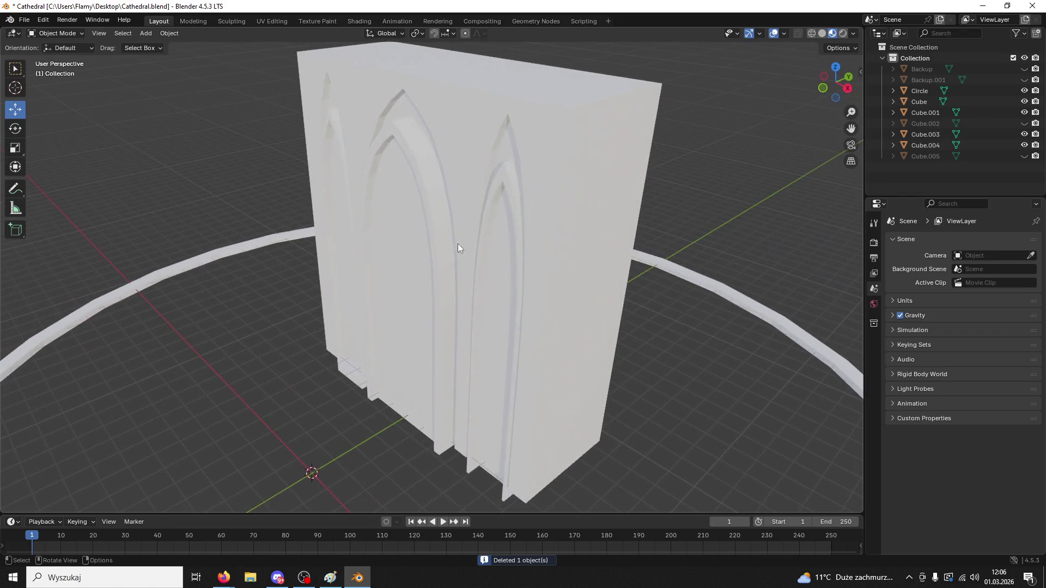
click(425, 164)
click(515, 194)
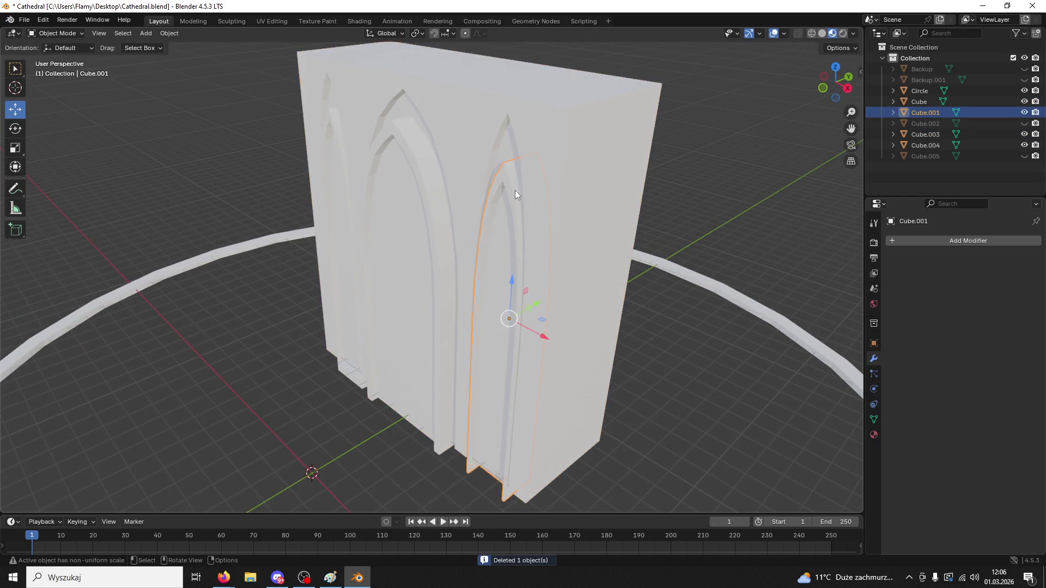
shift+click(400, 113)
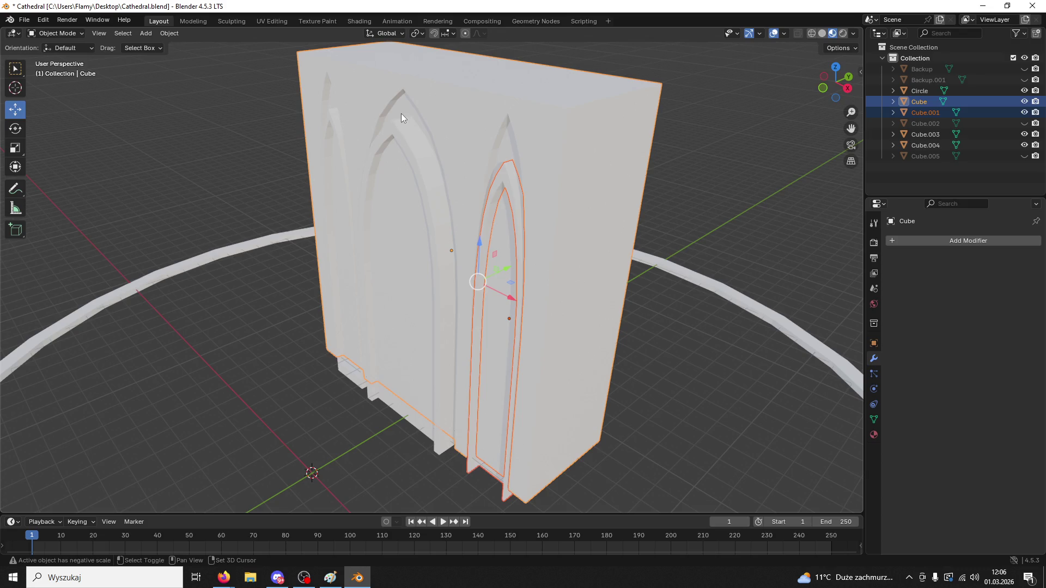
shift+click(337, 125)
shift+click(414, 134)
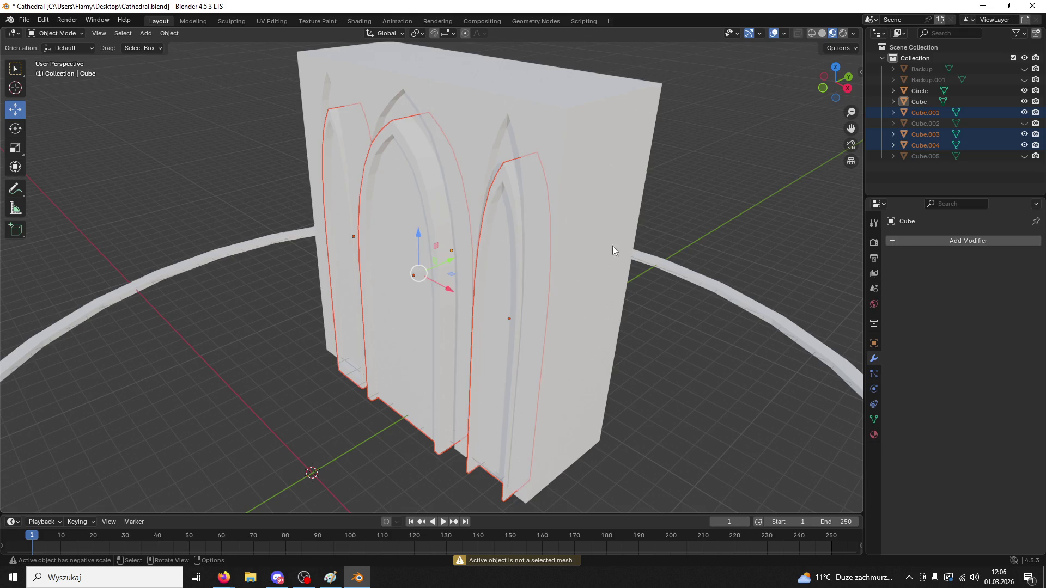
click(599, 256)
drag(474, 262, 285, 201)
key(ctrl+z)
shift+click(518, 196)
shift+click(423, 181)
shift+click(333, 141)
shift+click(335, 133)
key(ctrl+j)
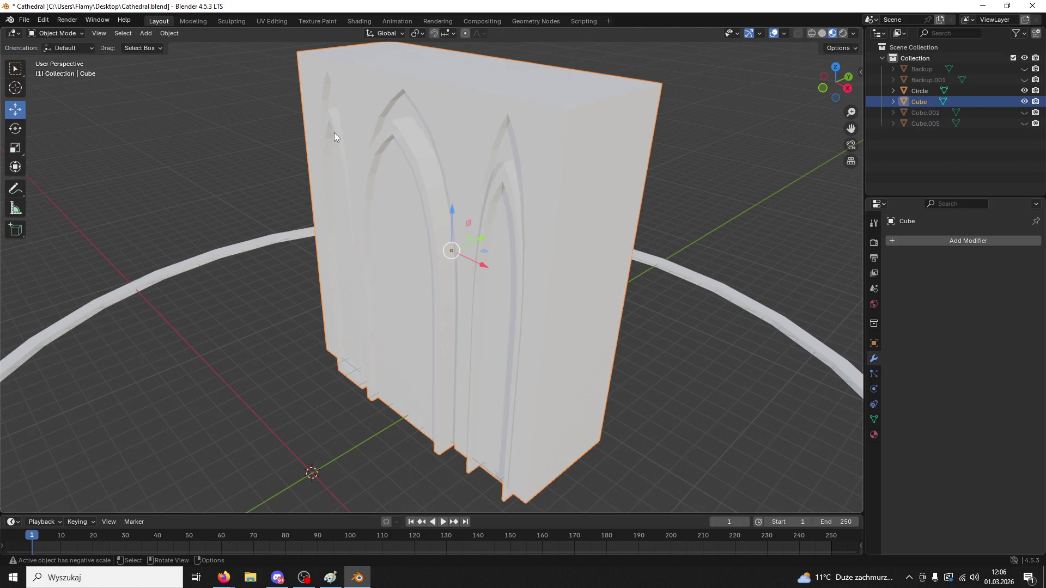
- Undo a stray move of the joined block and switch the viewport to Solid shading
drag(485, 258, 239, 108)
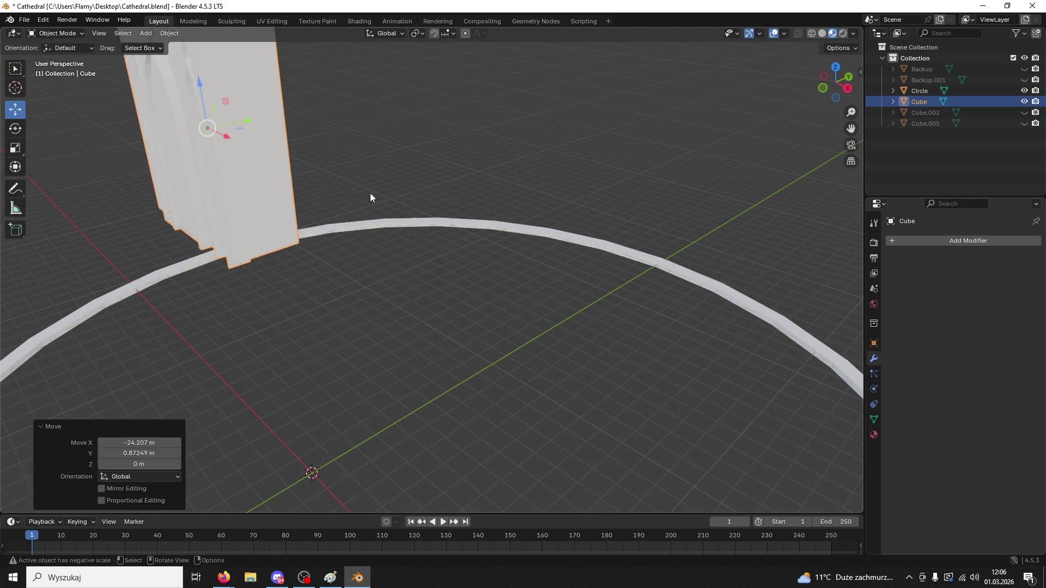
middle_drag(341, 180, 525, 223)
key(ctrl+z)
click(822, 34)
scroll(700, 302, down, 6)
middle_drag(699, 302, 607, 331)
click(544, 341)
mouse_move(545, 341)
middle_down()
mouse_move(555, 251)
mouse_move(567, 261)
middle_up()
scroll(521, 344, up, 6)
middle_drag(509, 310, 545, 414)
- Unhide Backup.001 and Cube.002, hide the ring Circle, and select Backup.001
click(1024, 80)
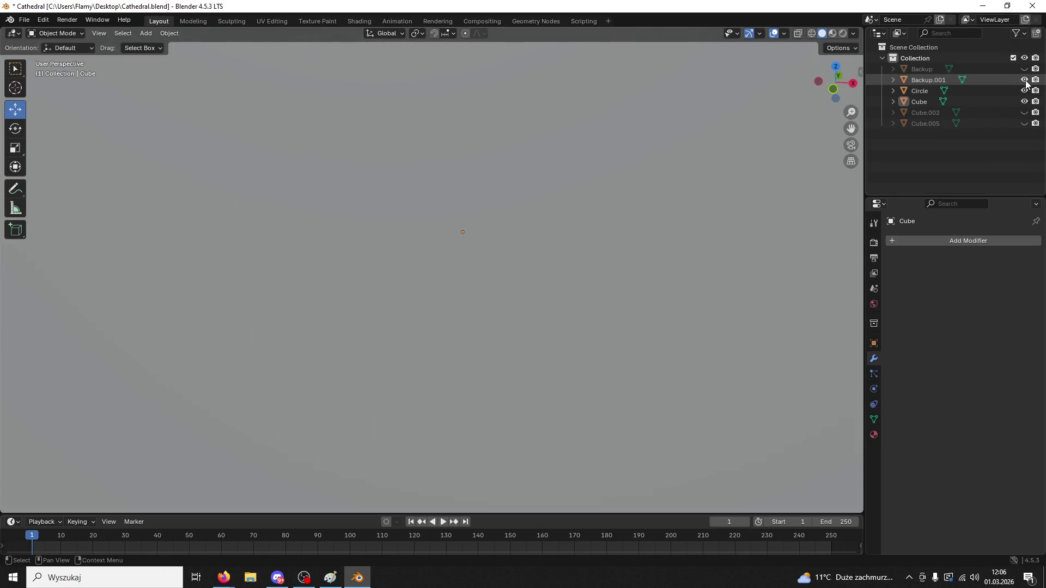
scroll(562, 351, down, 8)
middle_drag(562, 351, 521, 353)
click(1024, 91)
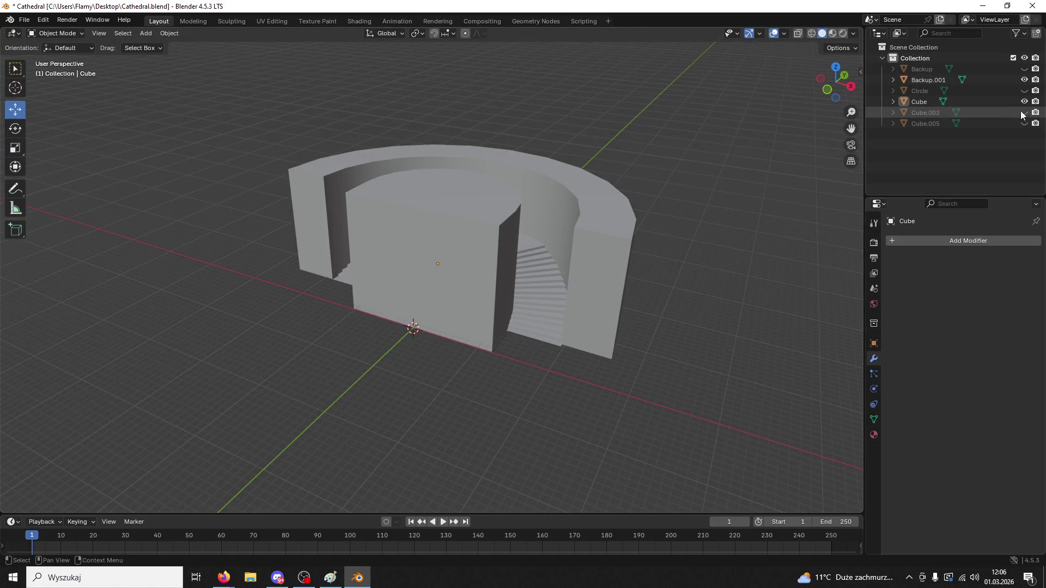
click(1024, 113)
scroll(503, 276, up, 3)
click(512, 263)
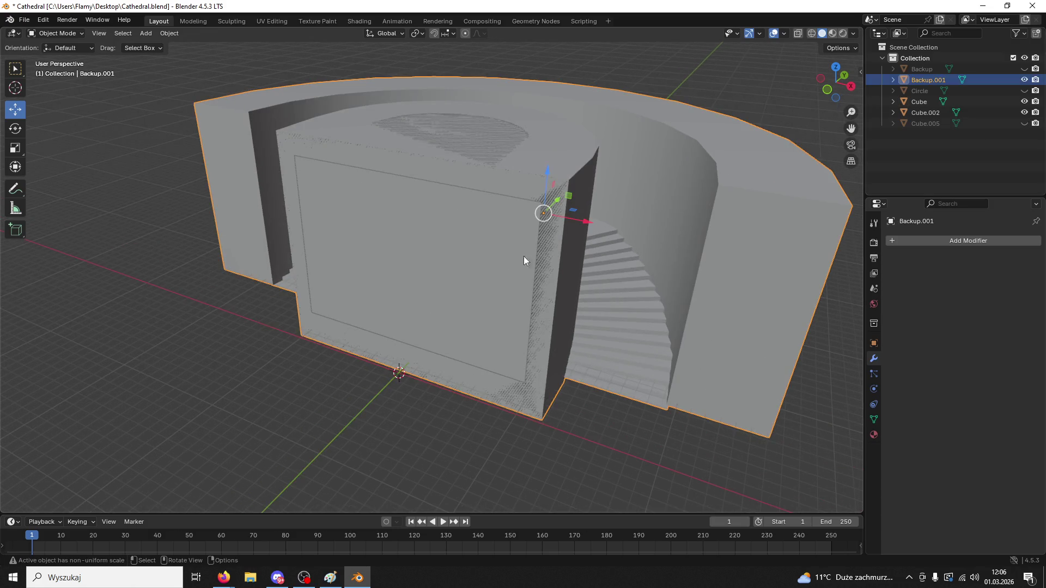
- Slide Backup.001 32.443 m along Y and hide it
click(919, 103)
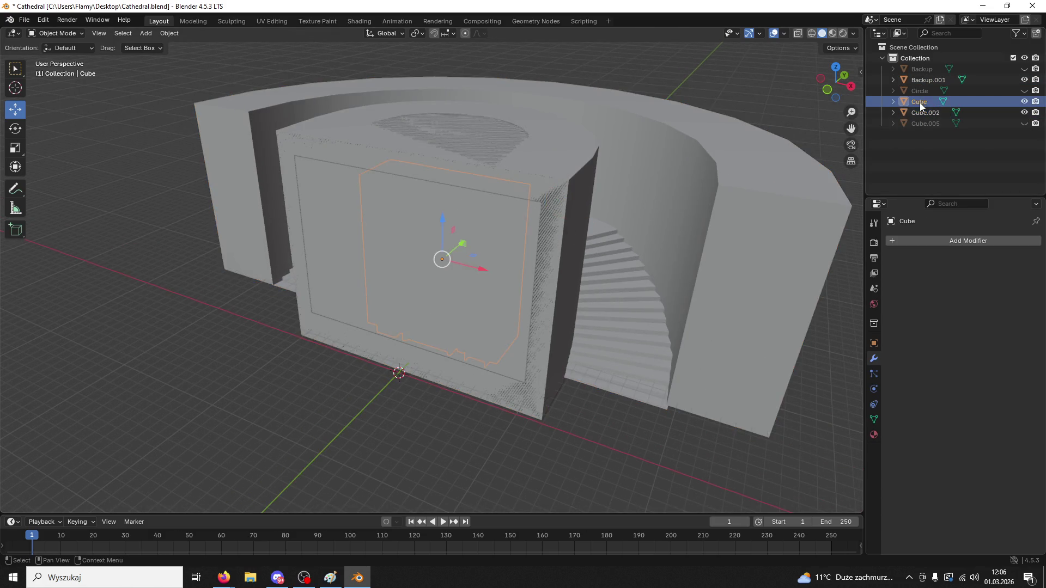
key(g)
click(364, 319)
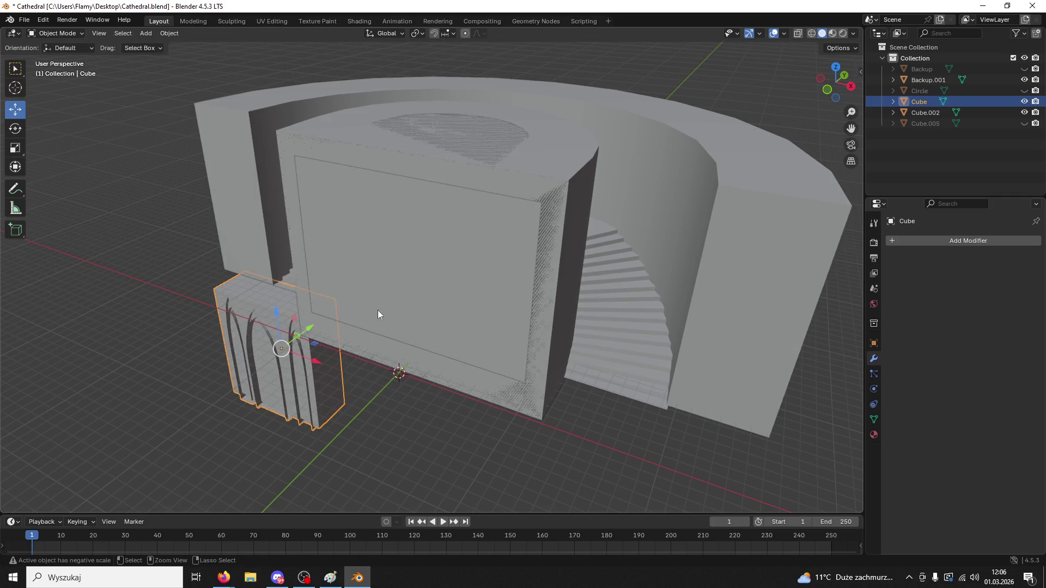
key(ctrl+z)
key(ctrl+z)
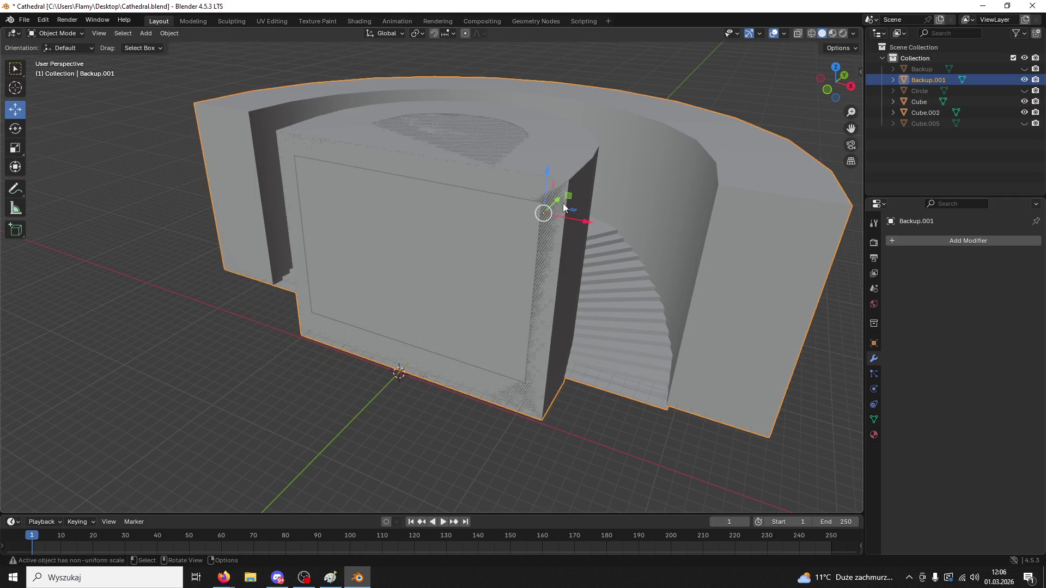
drag(561, 206, 694, 151)
key(h)
- Enlarge the arched block Cube to 1.365, then shrink it slightly by 0.991
click(522, 231)
mouse_move(522, 231)
middle_down()
mouse_move(620, 221)
mouse_move(700, 237)
mouse_move(600, 239)
mouse_move(532, 214)
mouse_move(569, 217)
mouse_move(548, 205)
mouse_move(561, 229)
mouse_move(608, 218)
mouse_move(580, 200)
mouse_move(544, 219)
mouse_move(560, 219)
mouse_move(563, 243)
mouse_move(548, 234)
mouse_move(566, 236)
mouse_move(263, 322)
mouse_move(239, 342)
mouse_move(378, 348)
mouse_move(467, 391)
mouse_move(310, 336)
mouse_move(252, 299)
mouse_move(224, 260)
mouse_move(229, 306)
mouse_move(372, 289)
middle_up()
key(s)
click(567, 226)
key(s)
click(526, 245)
click(264, 321)
click(372, 289)
middle_drag(420, 195, 413, 253)
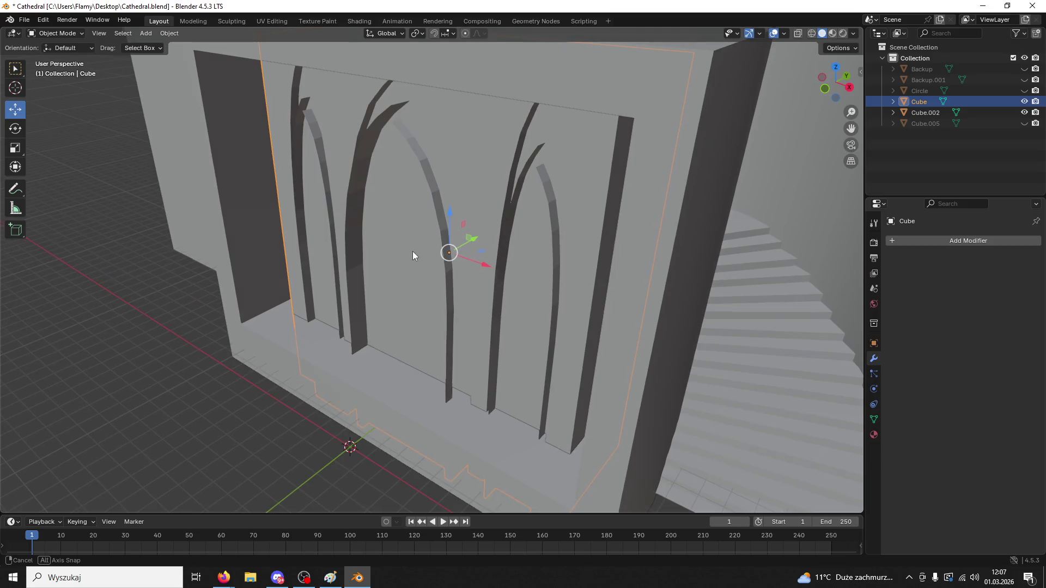
- In Edit Mode, select the whole arch-wall mesh and flip its normals
click(151, 34)
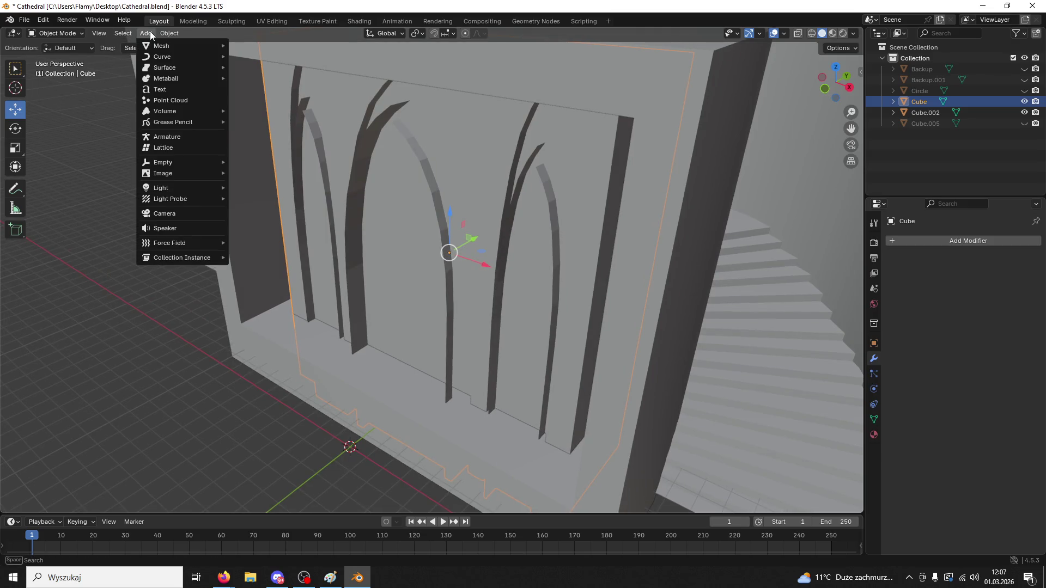
mouse_move(122, 35)
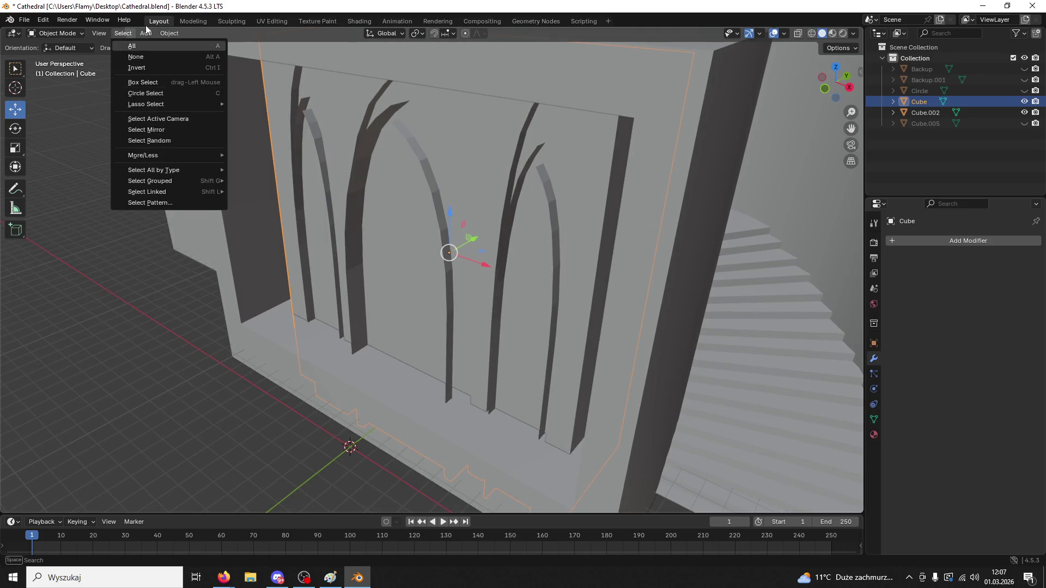
click(78, 36)
click(74, 60)
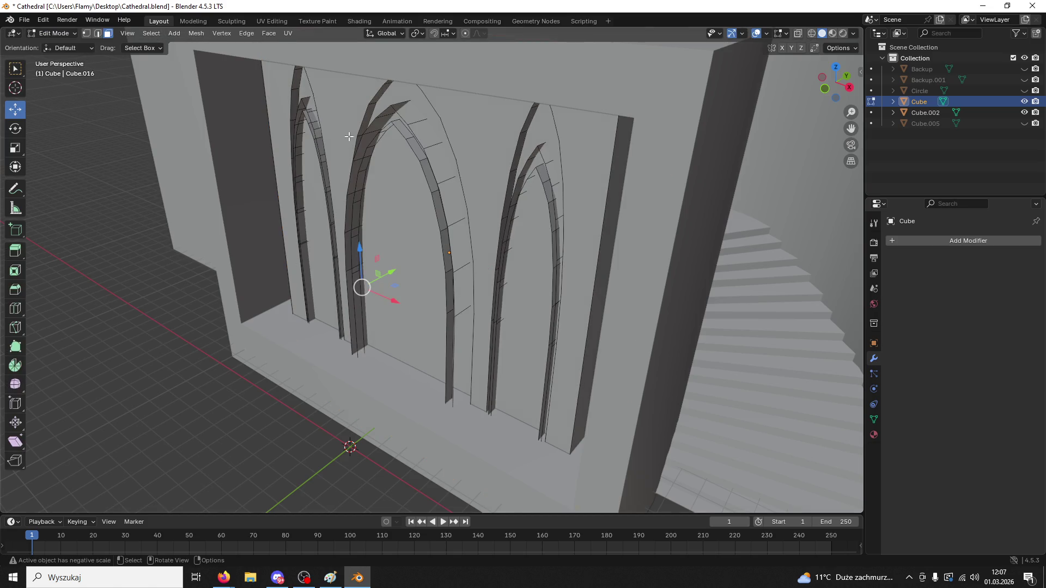
key(a)
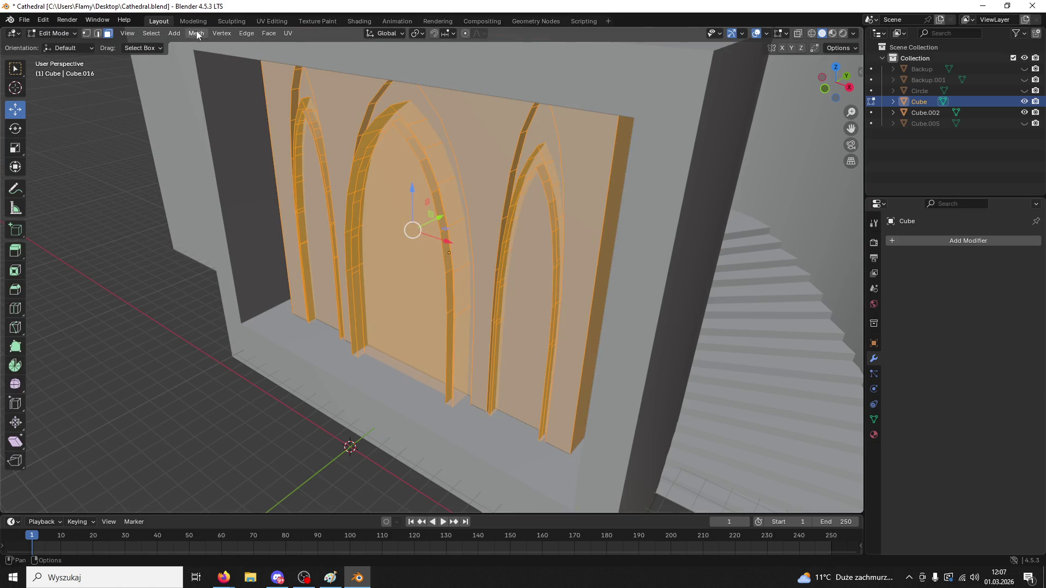
click(200, 36)
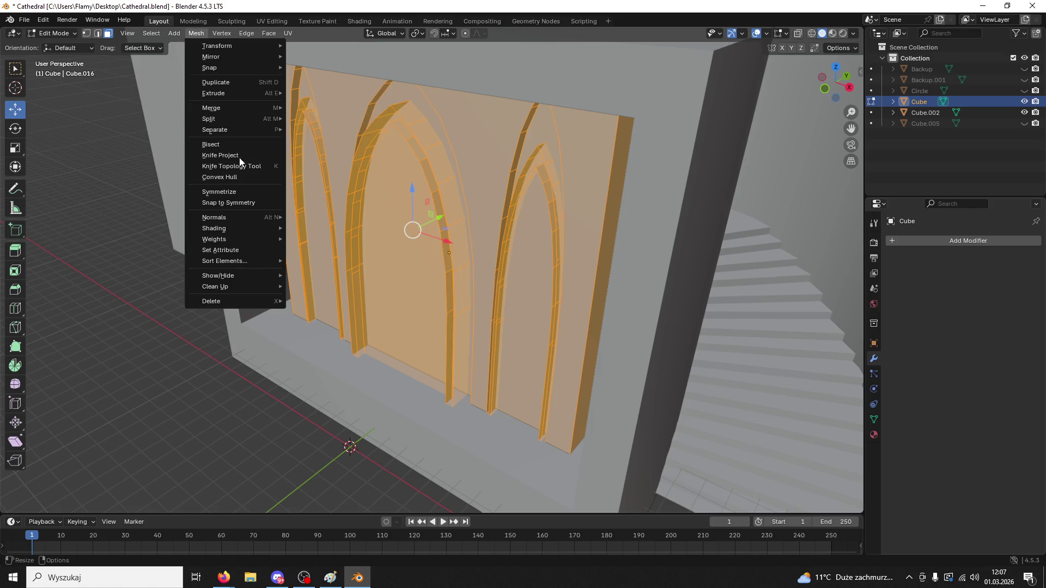
mouse_move(246, 220)
click(336, 217)
- Select the back wall face around the arches and flip its normals
click(139, 258)
middle_drag(237, 268, 355, 255)
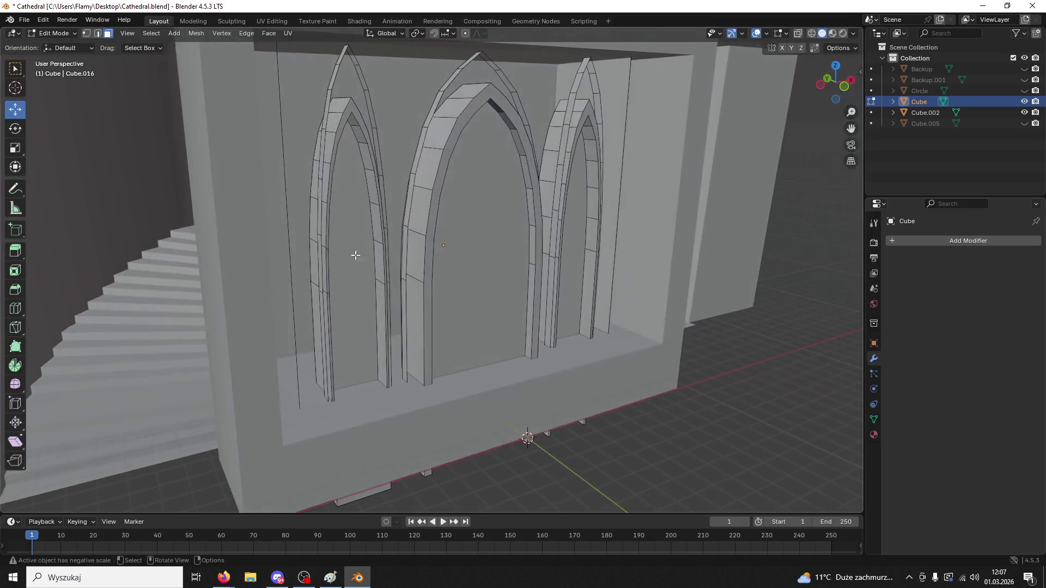
click(426, 131)
middle_drag(429, 153, 321, 127)
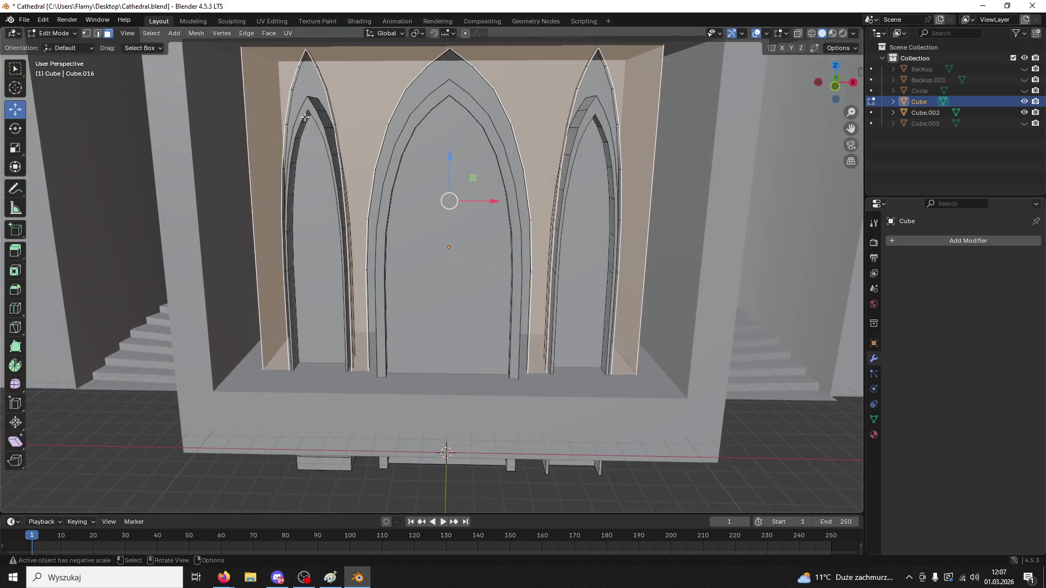
click(202, 32)
mouse_move(249, 219)
click(320, 216)
- Select the right, middle and left arch inner faces and flip their normals
mouse_move(538, 285)
middle_down()
mouse_move(643, 338)
mouse_move(602, 354)
mouse_move(705, 375)
mouse_move(742, 369)
mouse_move(703, 362)
mouse_move(724, 375)
middle_up()
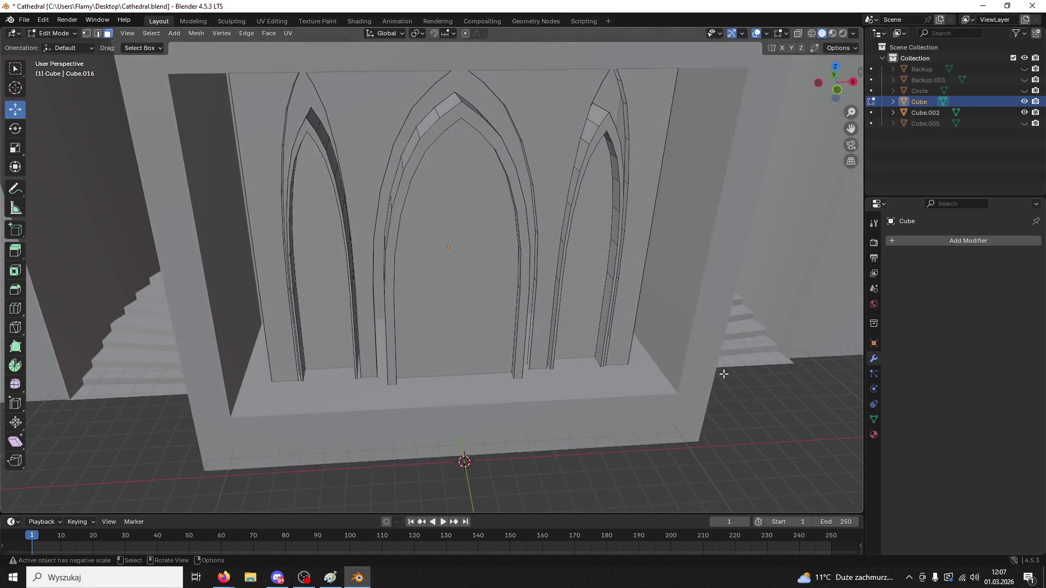
click(604, 102)
shift+click(467, 91)
shift+click(308, 99)
middle_drag(309, 98, 357, 118)
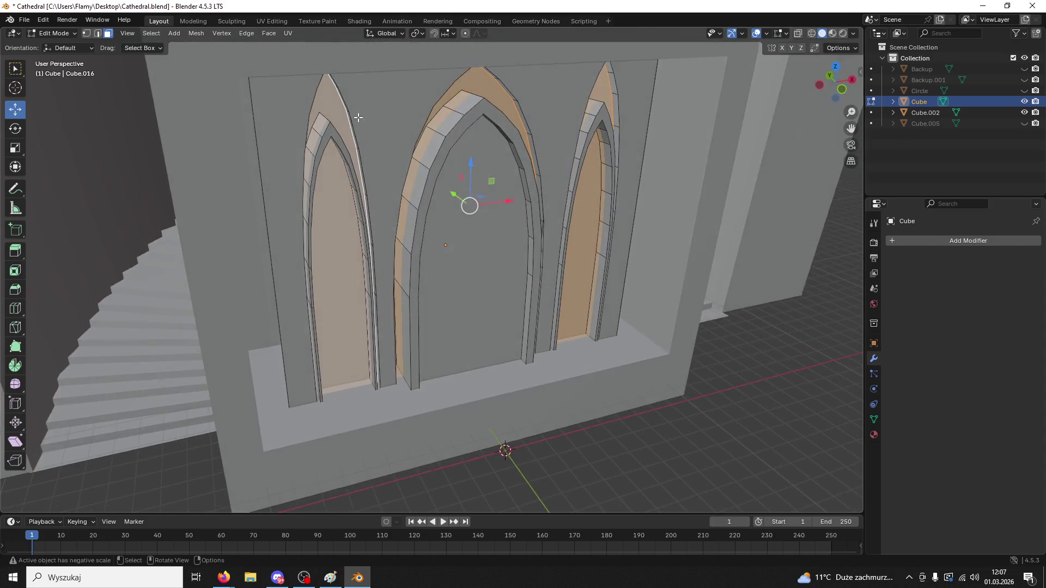
click(190, 35)
click(190, 35)
click(190, 35)
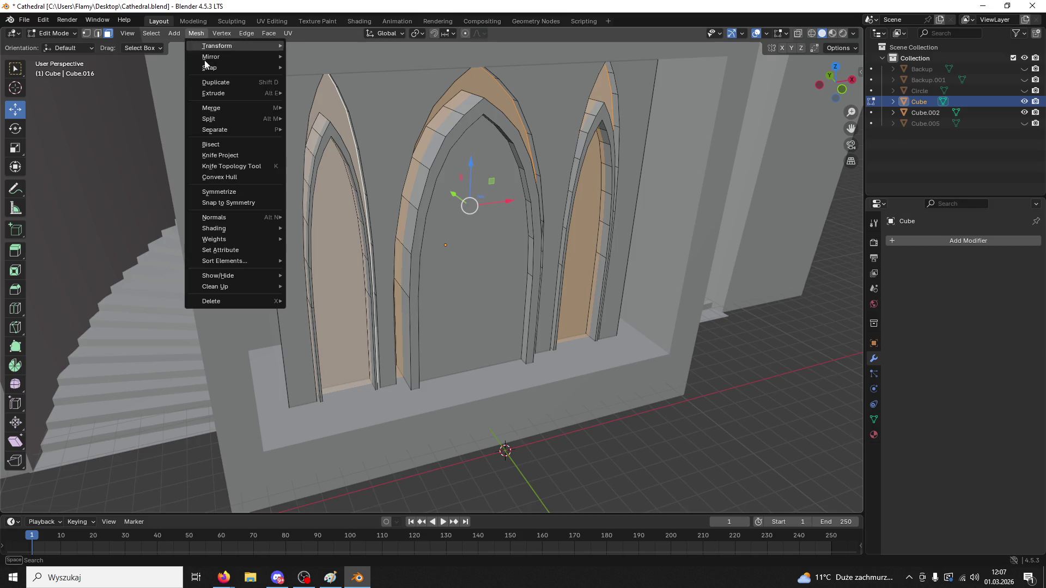
mouse_move(238, 113)
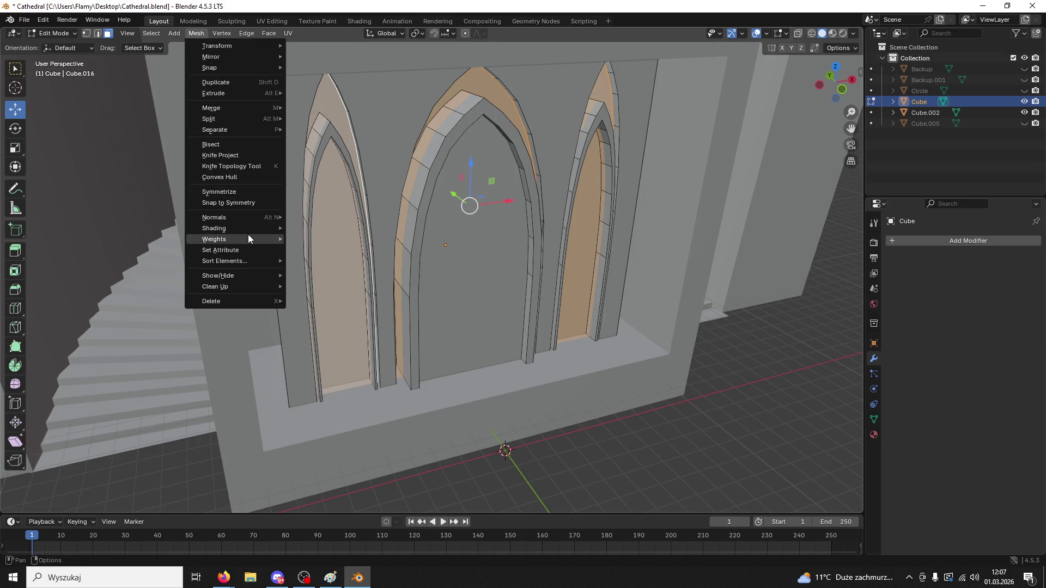
mouse_move(250, 217)
click(350, 218)
- Select all linked arch-wall geometry with Ctrl+L
mouse_move(350, 217)
middle_down()
mouse_move(307, 314)
mouse_move(414, 326)
mouse_move(297, 359)
middle_up()
key(ctrl+l)
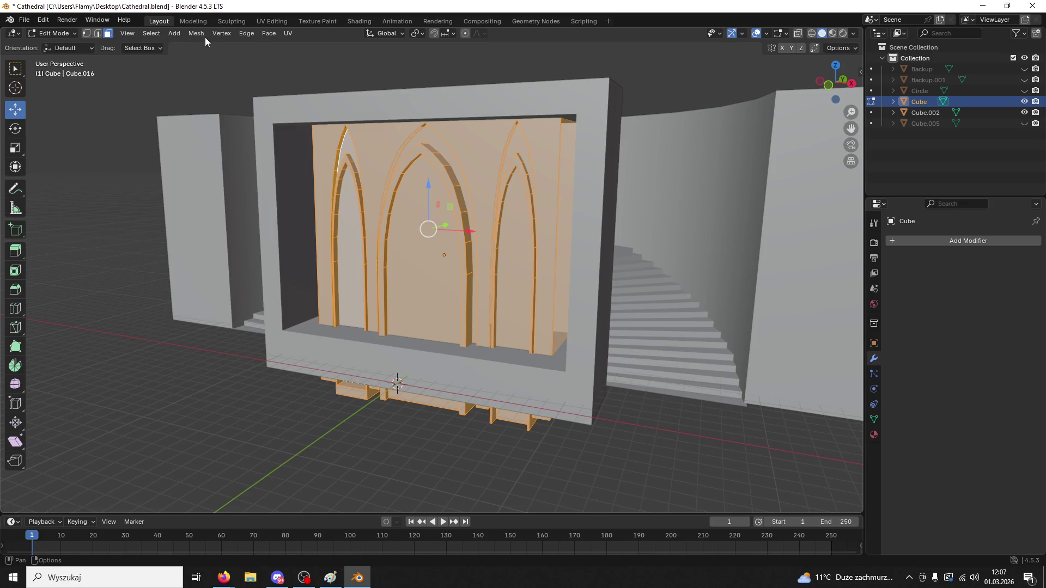
click(172, 34)
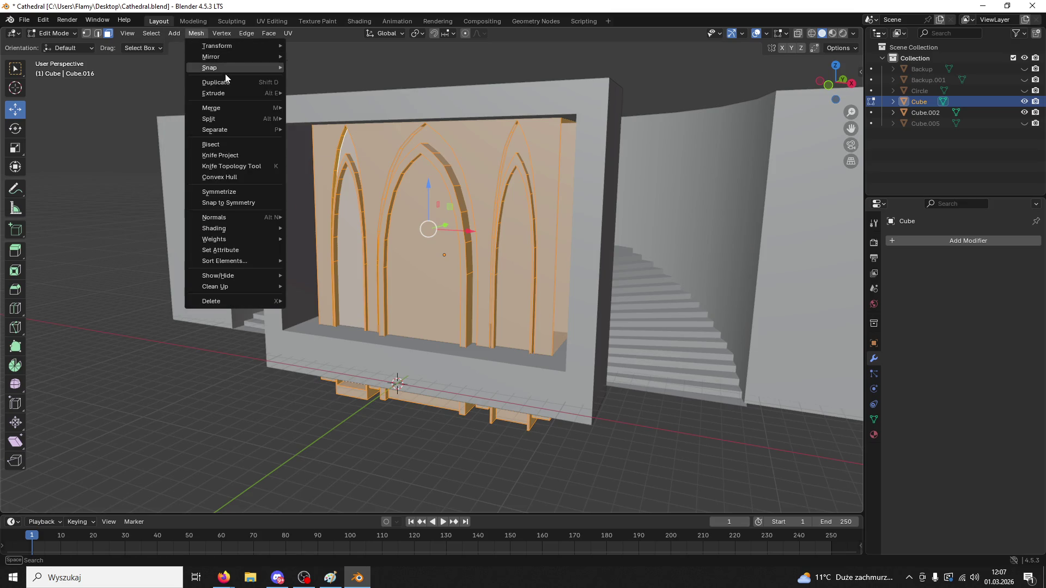
click(196, 33)
click(174, 33)
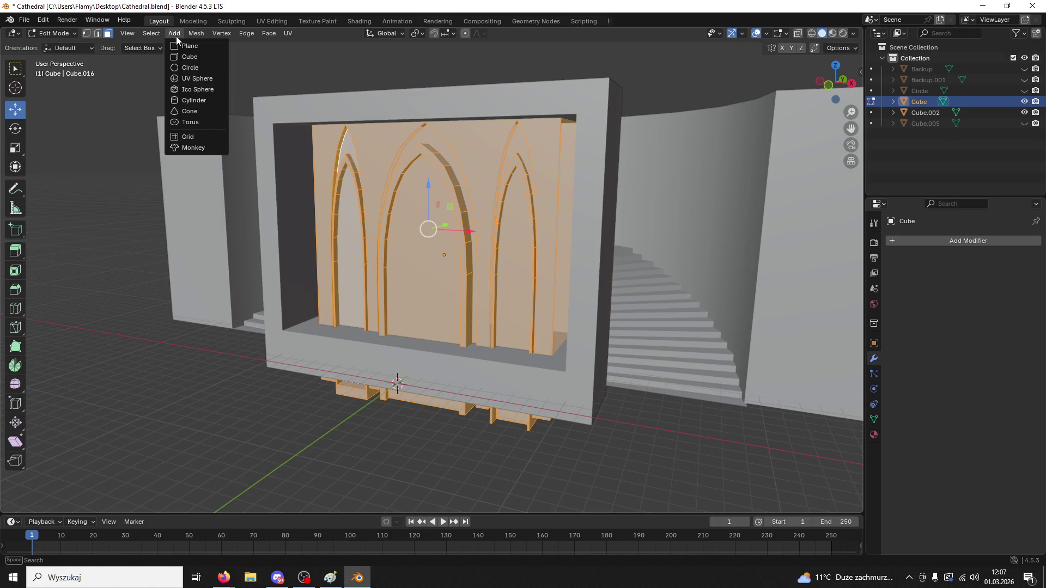
click(174, 33)
- In the Modeling workspace, recalculate the wall's normals to point outside
click(187, 21)
middle_drag(431, 180, 480, 207)
click(197, 33)
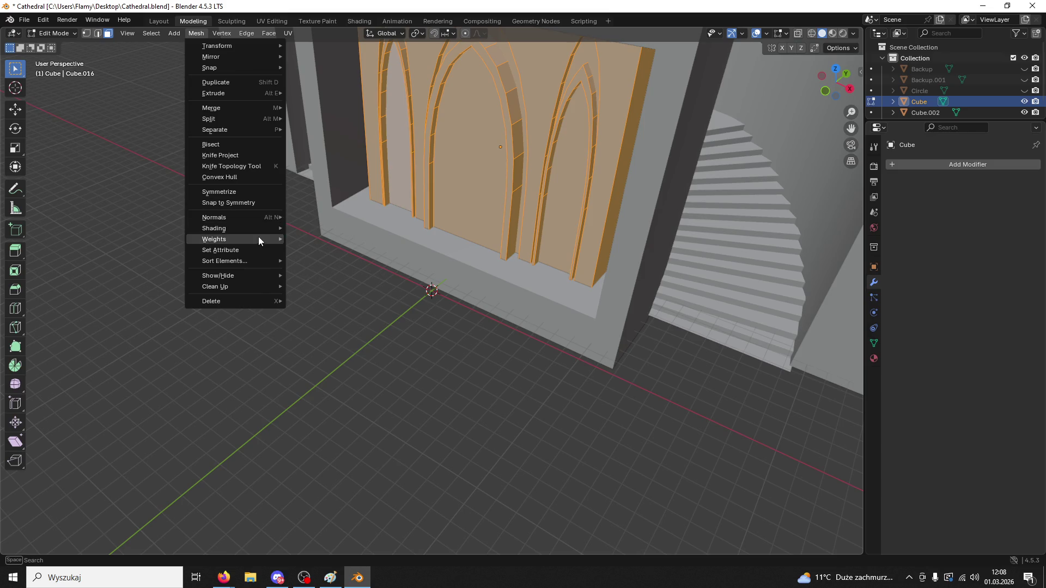
mouse_move(253, 218)
click(320, 227)
click(394, 325)
mouse_move(394, 325)
middle_down()
mouse_move(405, 334)
mouse_move(436, 324)
middle_up()
click(54, 34)
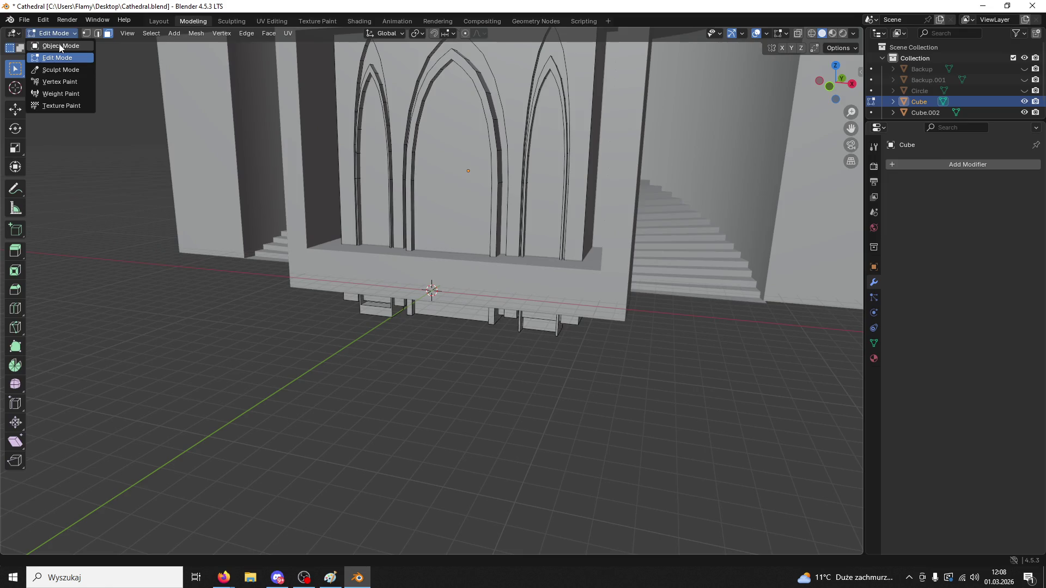
- In Object Mode, raise the Cube arched panel along Z with the Move tool
click(60, 46)
scroll(352, 327, down, 5)
mouse_move(352, 327)
middle_down()
mouse_move(418, 312)
mouse_move(366, 312)
middle_up()
scroll(497, 286, up, 4)
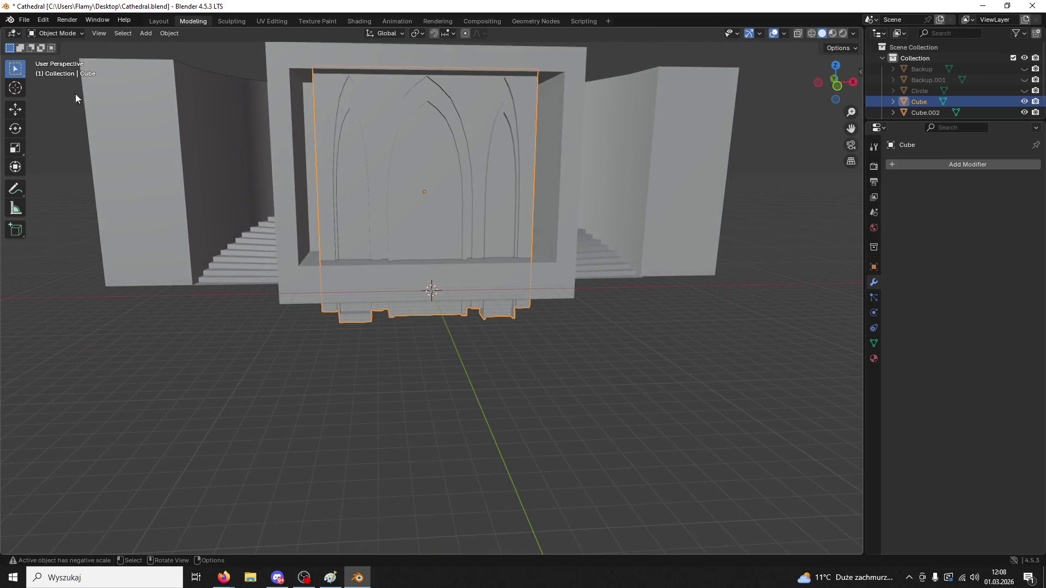
click(15, 110)
drag(421, 158, 422, 157)
- Widen the Cube panel along the X axis by scaling
mouse_move(422, 156)
middle_down()
mouse_move(694, 236)
mouse_move(567, 211)
mouse_move(639, 241)
mouse_move(604, 253)
mouse_move(549, 245)
middle_up()
click(694, 236)
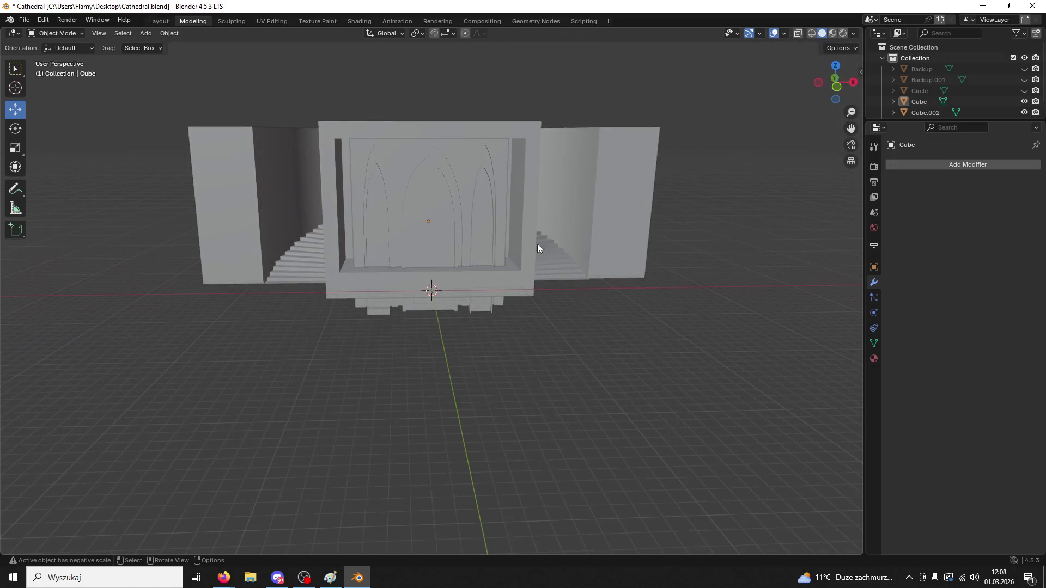
click(495, 247)
scroll(526, 247, up, 3)
key(s)
key(x)
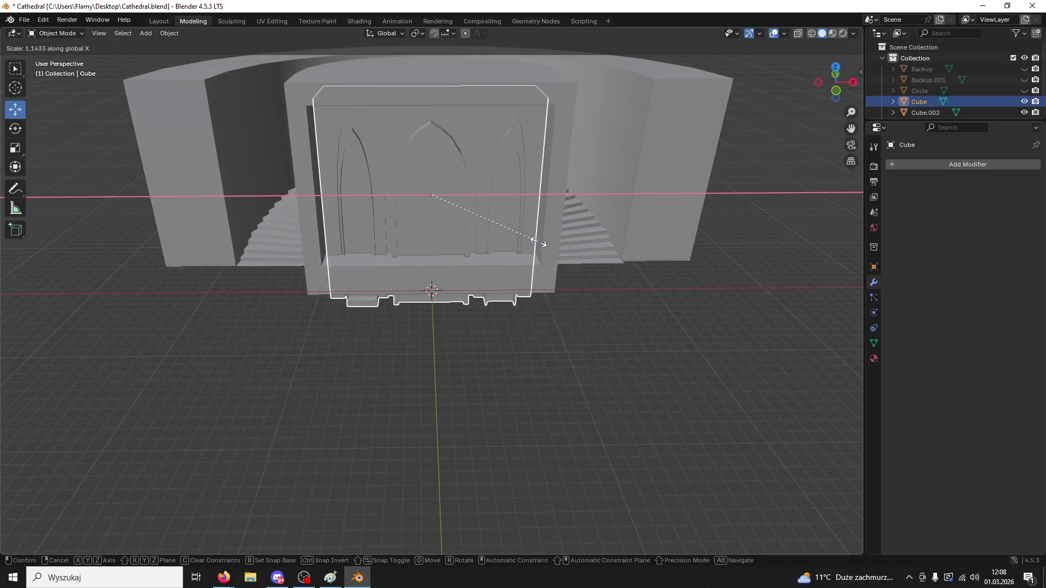
click(561, 280)
- Slide the Cube panel along Y into Cube.002's front opening
click(561, 286)
mouse_move(561, 286)
middle_down()
mouse_move(599, 310)
mouse_move(584, 300)
mouse_move(679, 314)
mouse_move(545, 312)
mouse_move(612, 311)
mouse_move(519, 290)
mouse_move(507, 276)
mouse_move(579, 269)
mouse_move(495, 226)
mouse_move(460, 244)
middle_up()
click(476, 206)
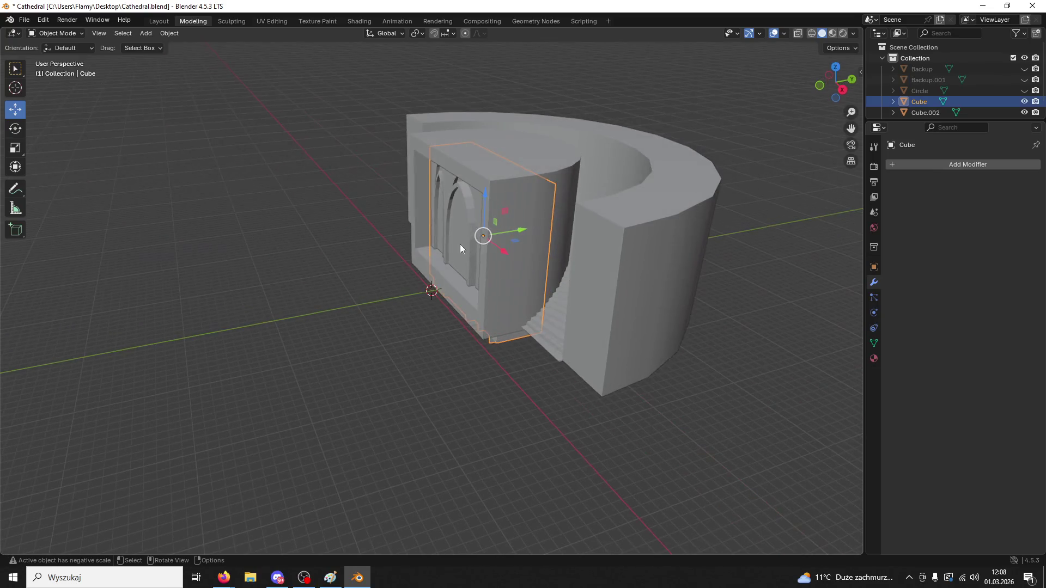
drag(521, 239, 506, 242)
- Select the Cube panel, then add Cube.002 as the active object
click(441, 327)
mouse_move(442, 327)
middle_down()
mouse_move(433, 342)
mouse_move(554, 328)
mouse_move(494, 224)
middle_up()
click(494, 224)
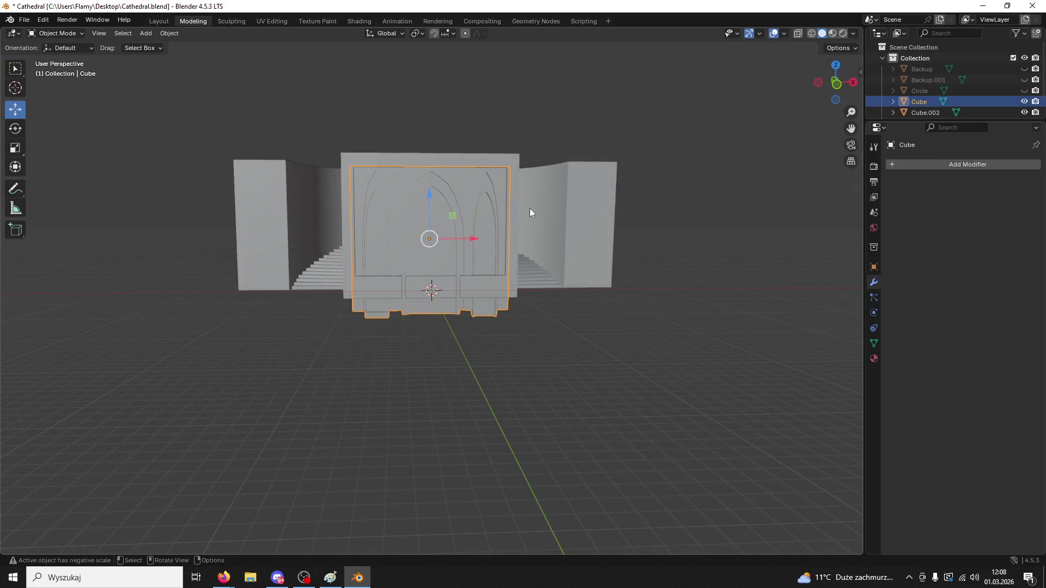
shift+click(507, 189)
middle_drag(516, 187, 493, 240)
scroll(500, 245, up, 3)
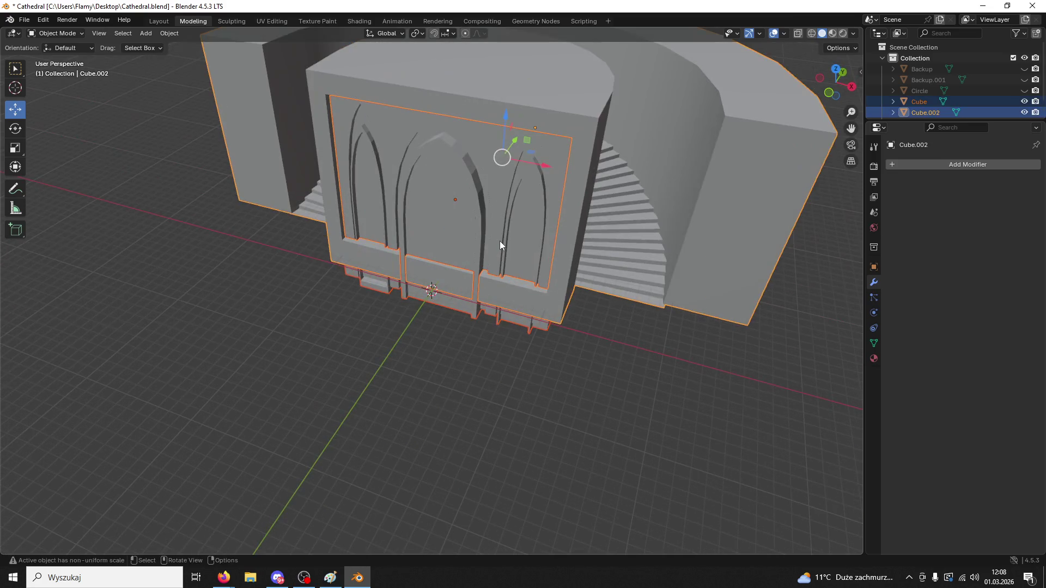
- Join the arched panel into Cube.002 with Ctrl+J and select the joined mesh
key(ctrl+j)
click(642, 462)
click(344, 167)
- Export the model as FBX to StairsTest.fbx, then minimize Blender
click(24, 20)
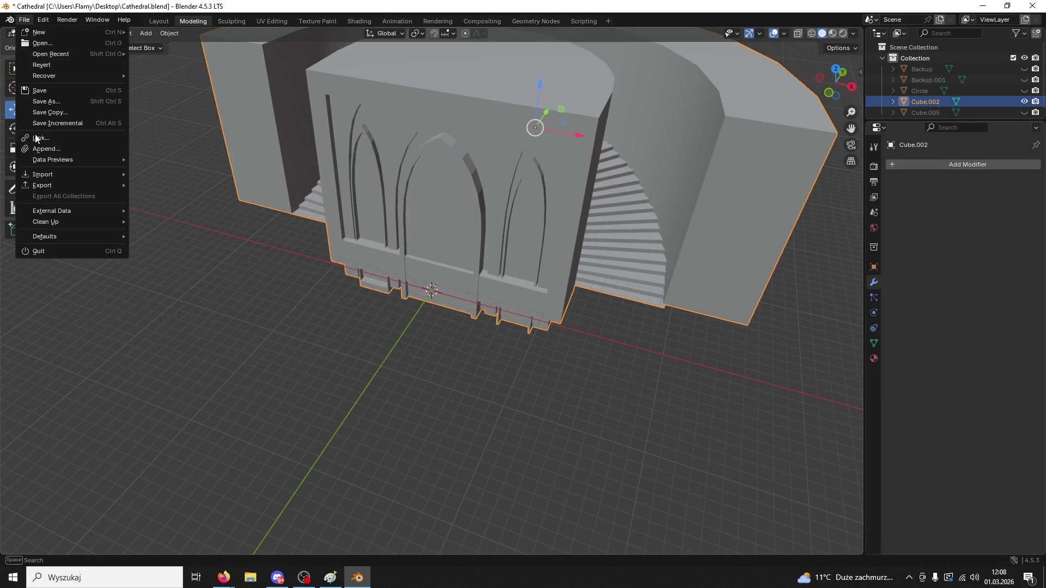
mouse_move(54, 186)
click(160, 283)
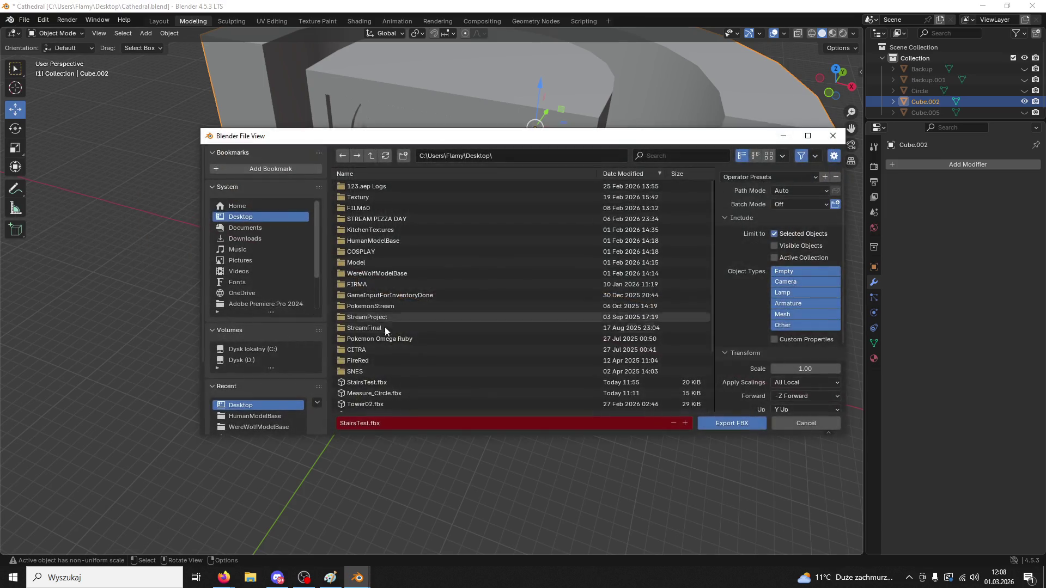
click(365, 383)
click(740, 424)
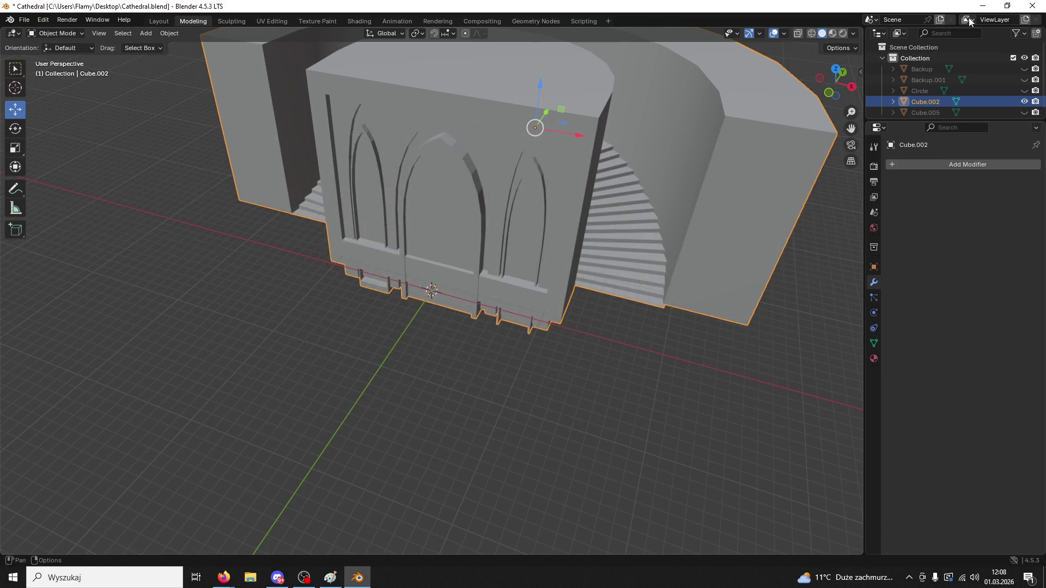
click(982, 6)
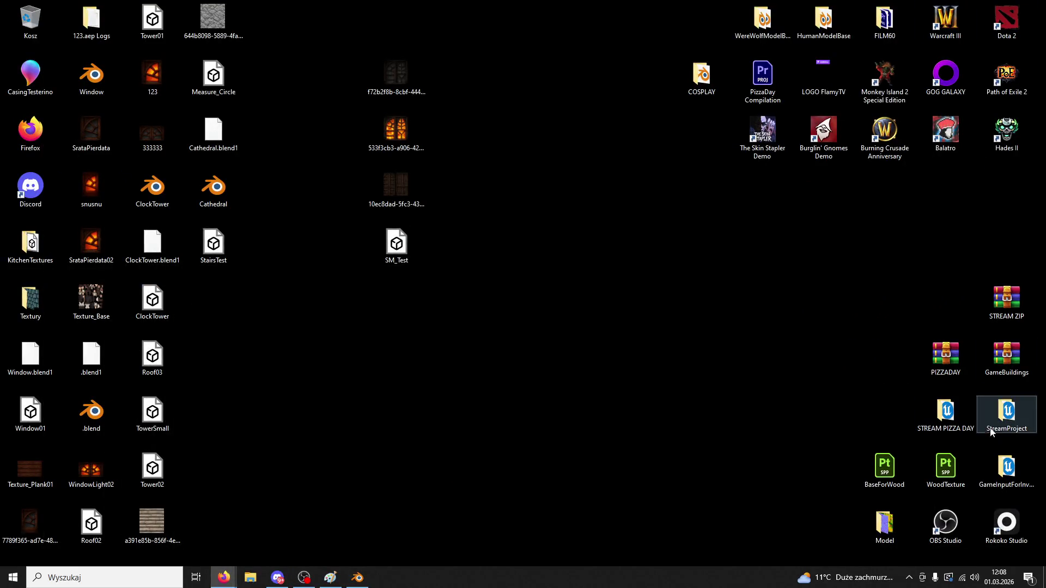
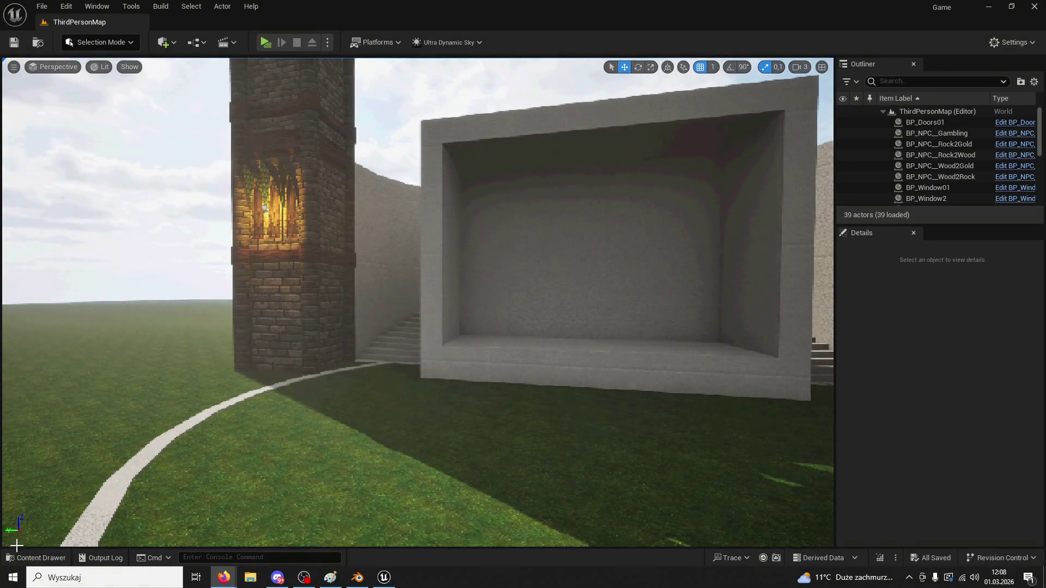
- Reimport the StairsTest mesh from the Measure folder in the Content Drawer
click(36, 558)
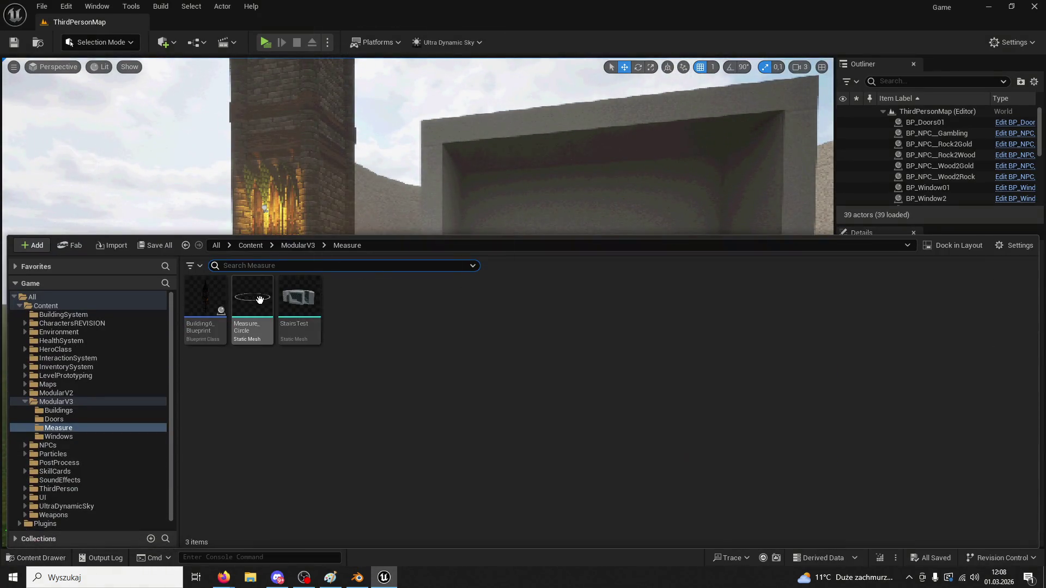
right_click(308, 308)
click(368, 290)
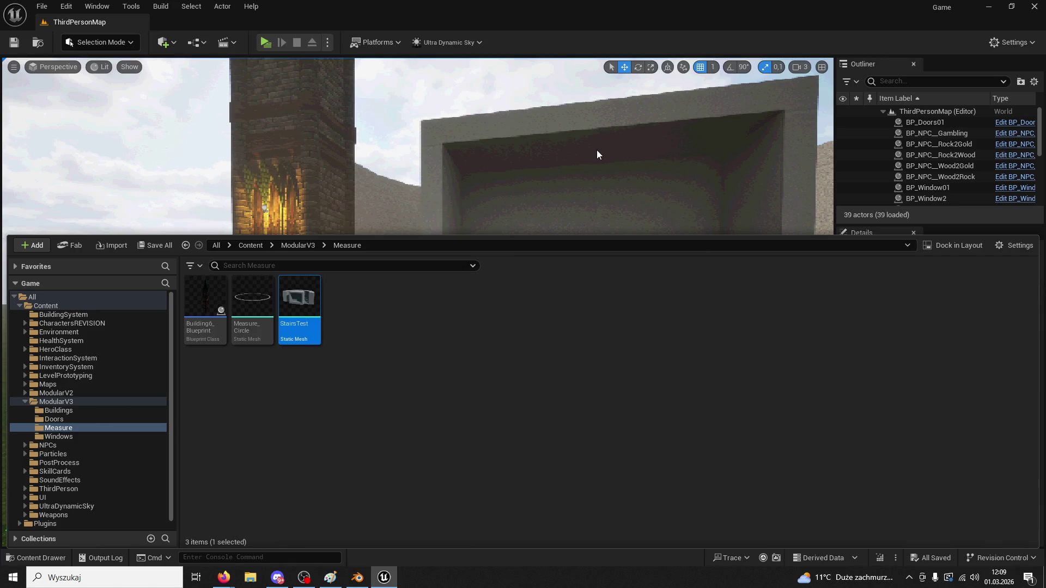
- Select and frame the StairsTest wall, then enter Modeling Mode with the Attribs tools shown
mouse_move(596, 149)
mouse_down()
mouse_move(583, 175)
mouse_move(539, 142)
mouse_move(579, 210)
mouse_up()
click(578, 212)
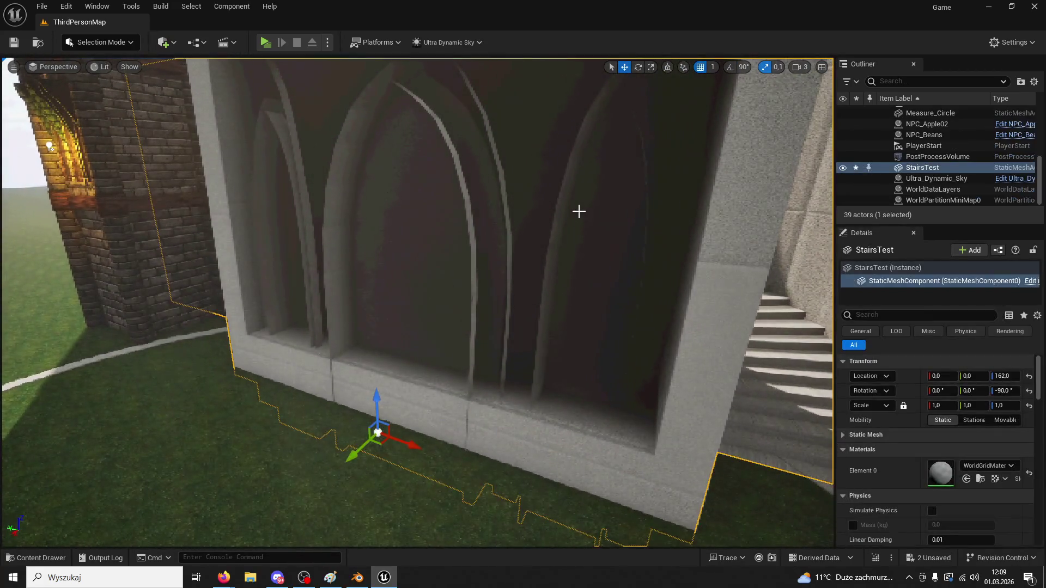
key(f)
scroll(579, 211, up, 5)
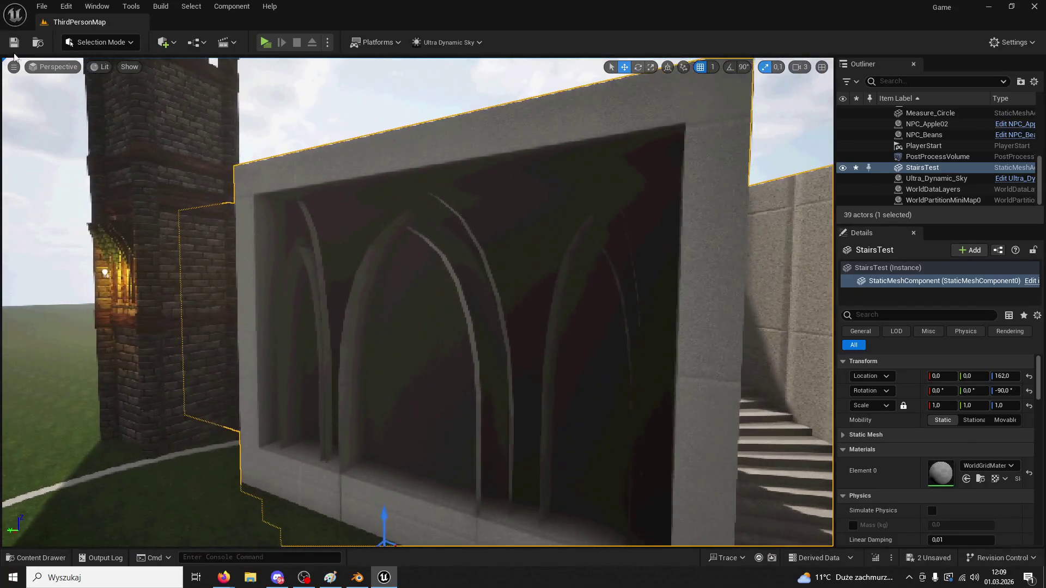
click(79, 44)
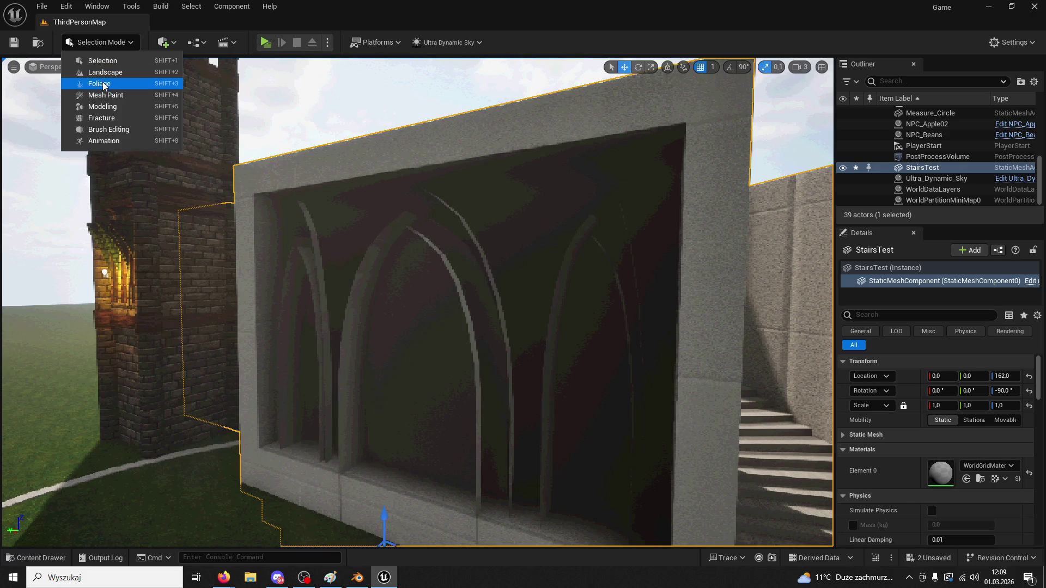
click(103, 106)
click(18, 336)
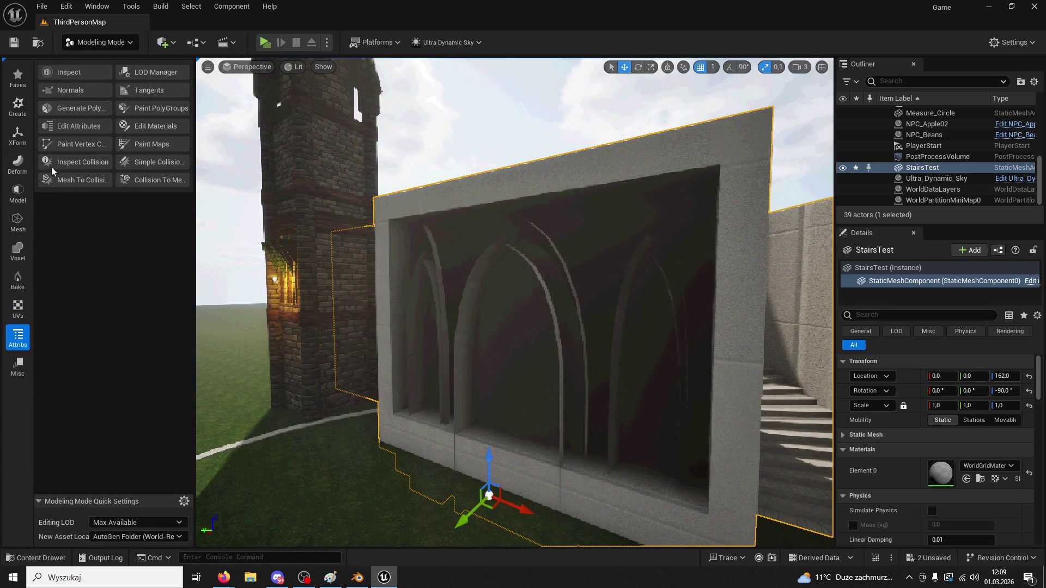
- Recompute the StairsTest wall's normals with Edit Normals and accept the result
click(76, 90)
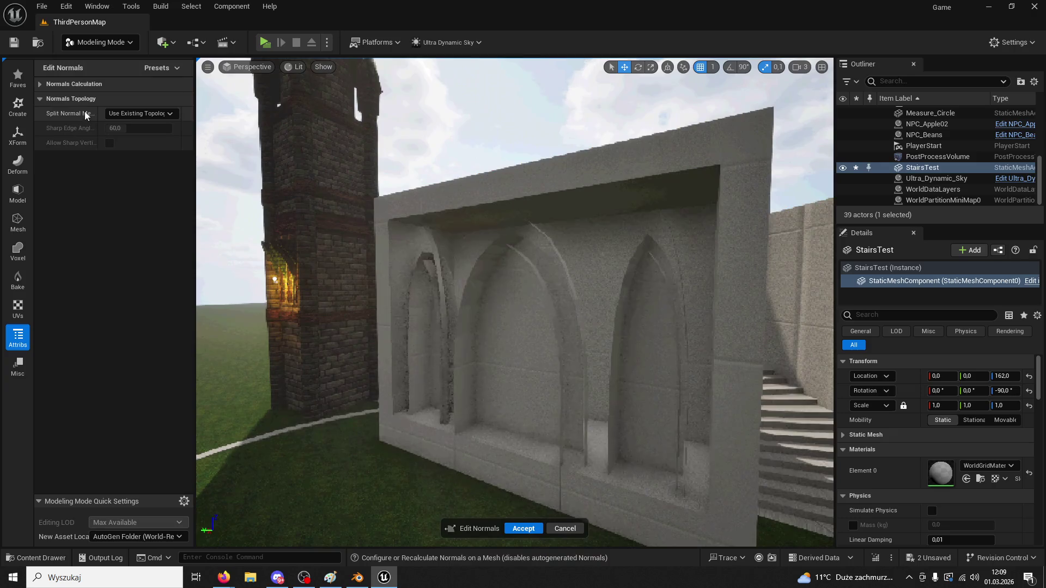
click(40, 86)
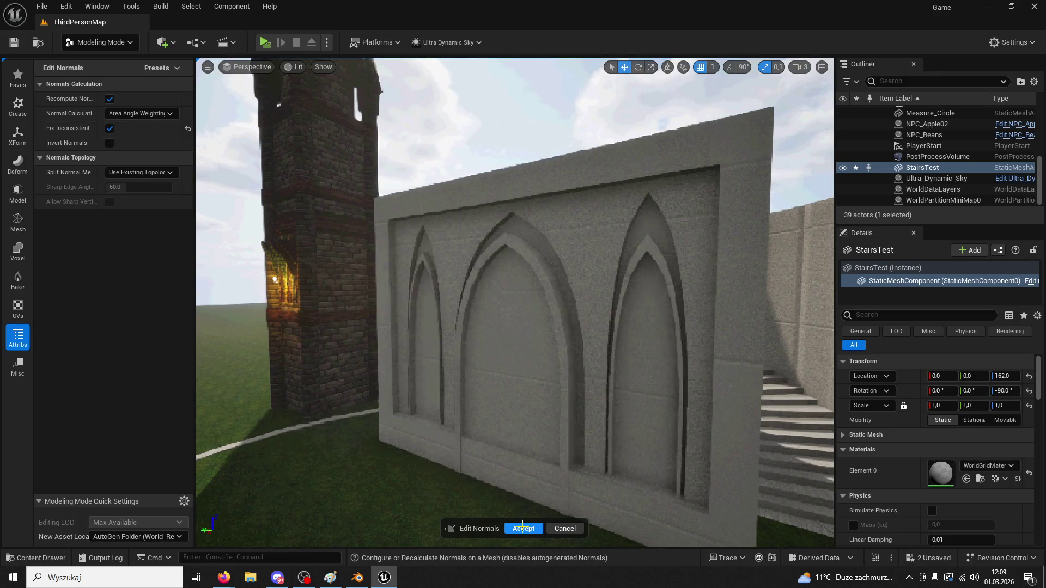
click(524, 529)
right_drag(532, 481, 746, 474)
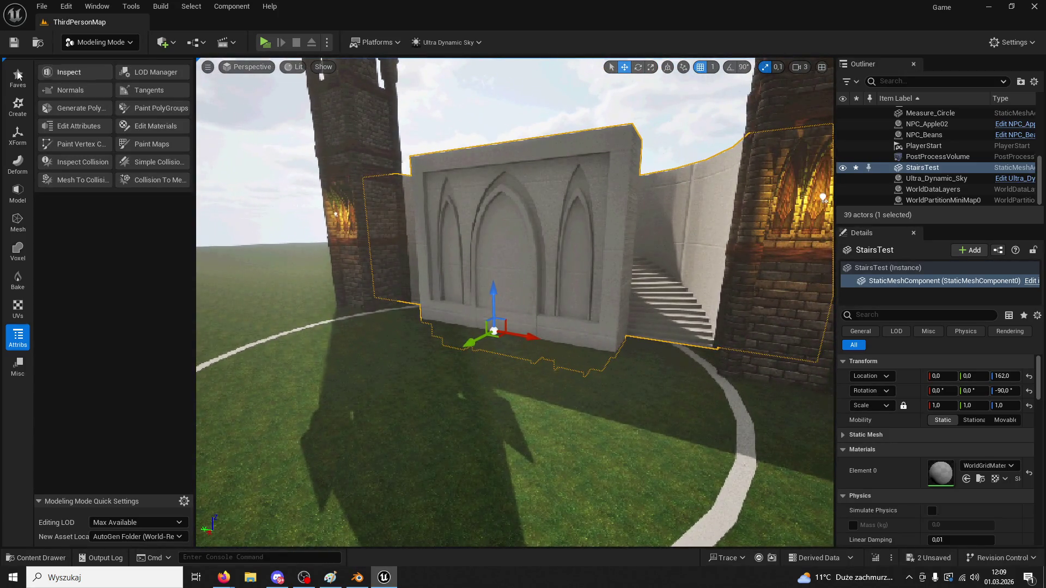
- Return to Selection Mode and start a Play preview of the level
click(98, 42)
click(93, 58)
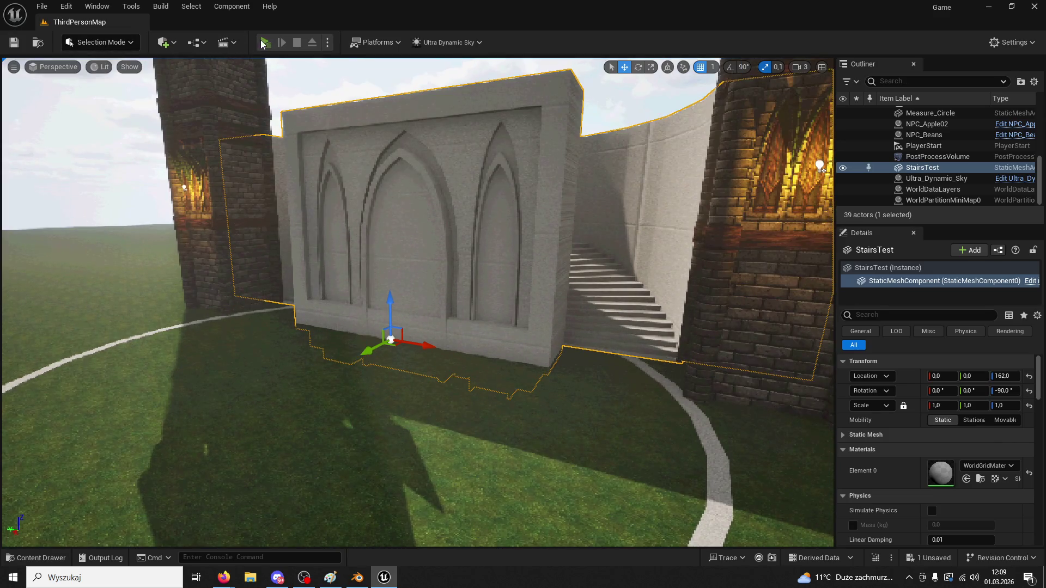
click(229, 42)
- Walk the character up to the arched wall, stop the preview, and switch to Blender
key(w)
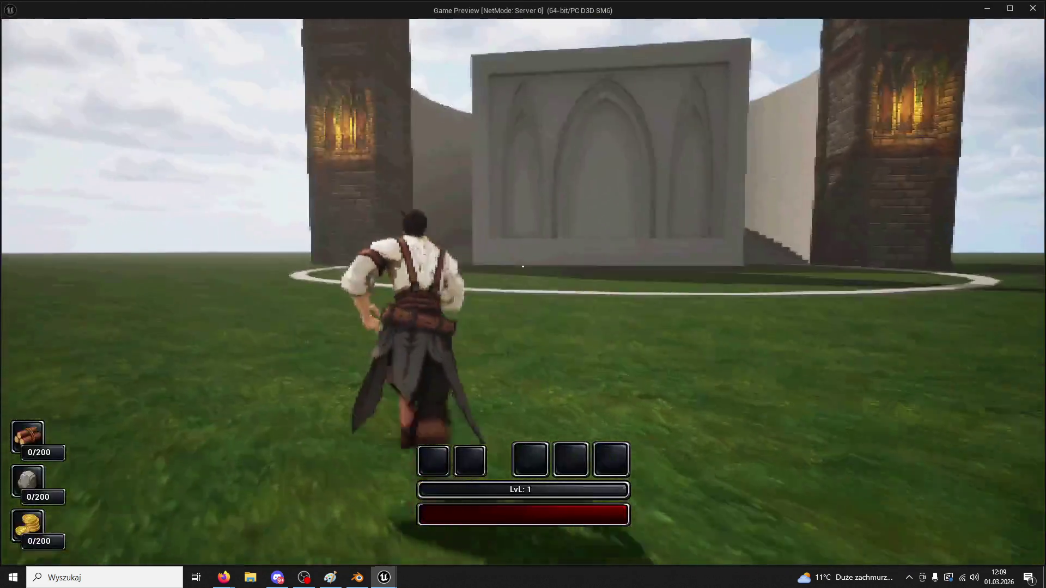
key(w)
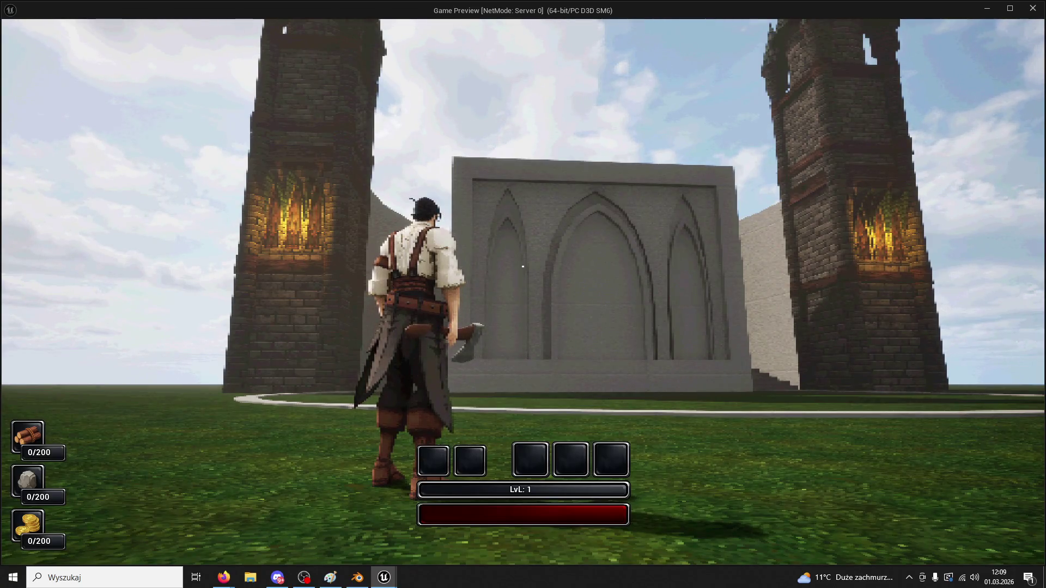
key(w)
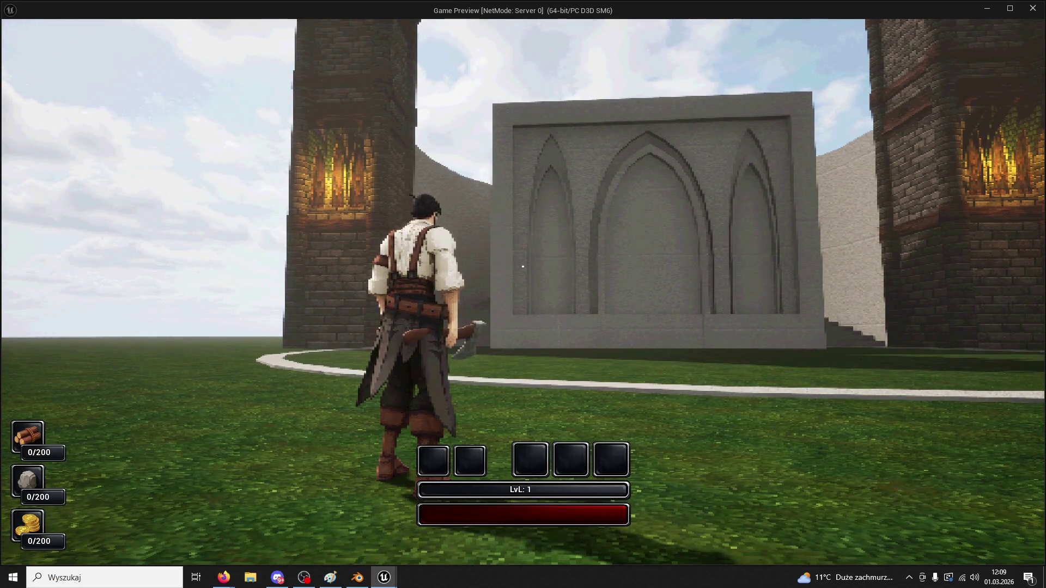
mouse_move(522, 267)
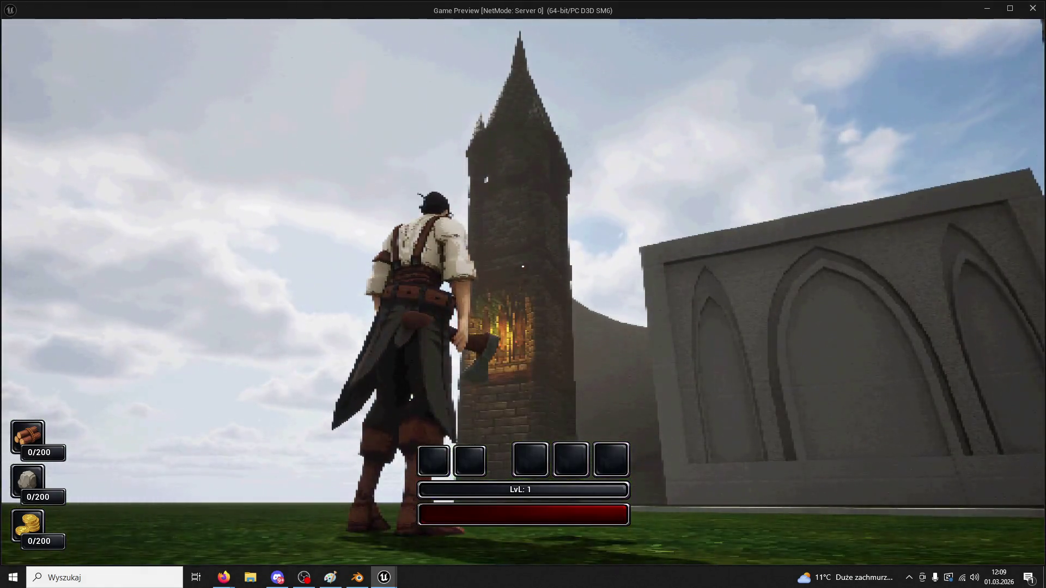
key(w)
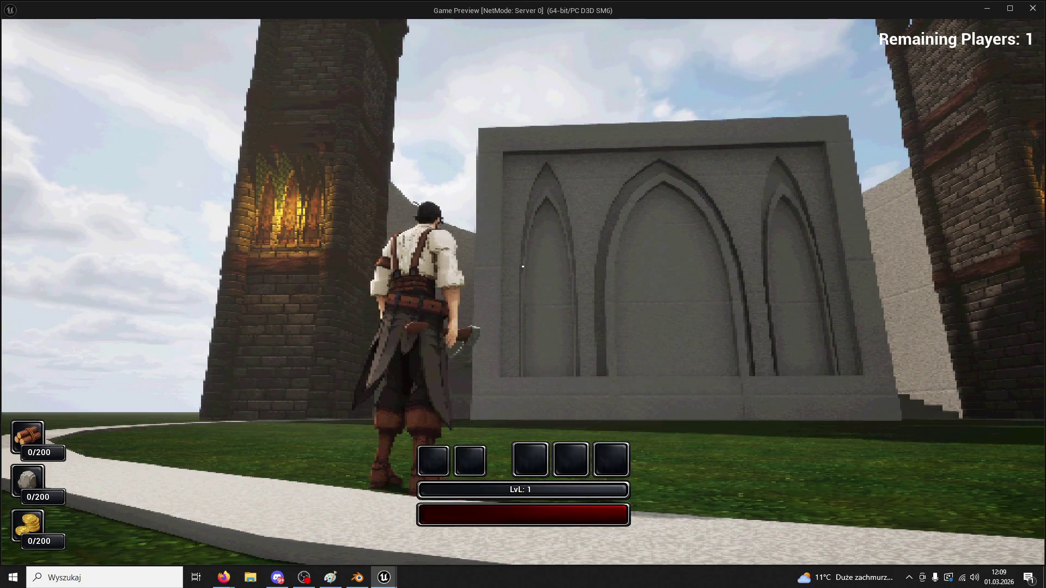
key(Escape)
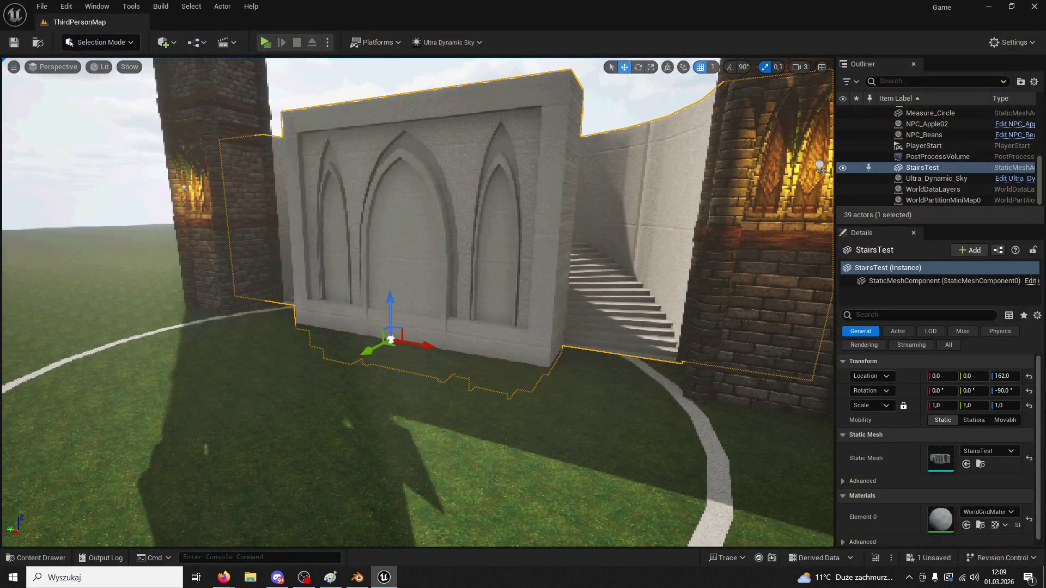
key(alt+Tab)
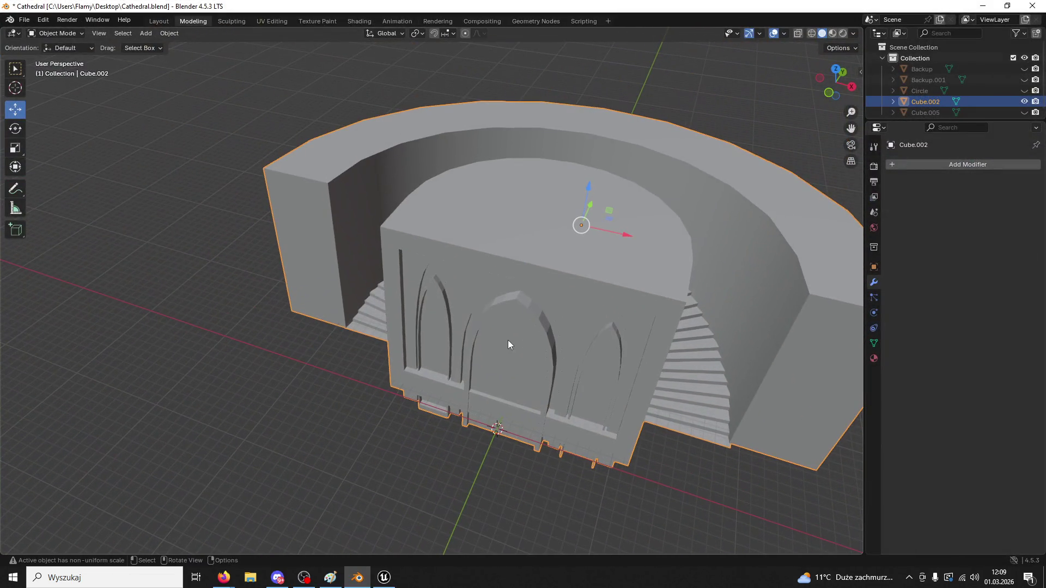
- Close Unreal Engine without saving the level changes
key(KP_1)
key(alt+Tab)
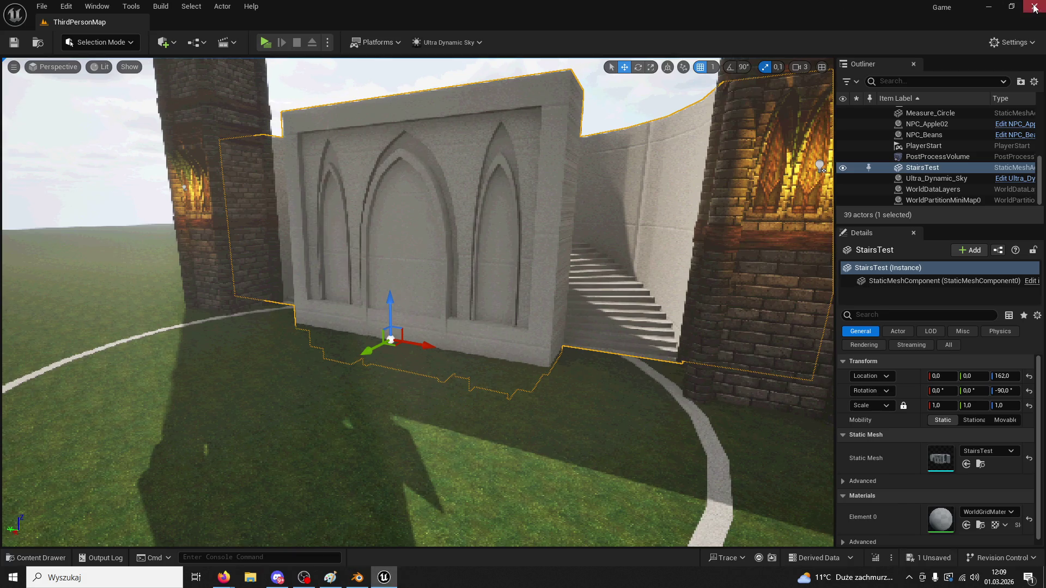
click(1034, 8)
click(604, 411)
- Orbit around the cathedral base and leave only the Cube wall selected
mouse_move(446, 519)
middle_down()
mouse_move(526, 383)
mouse_move(557, 284)
middle_up()
scroll(562, 301, up, 5)
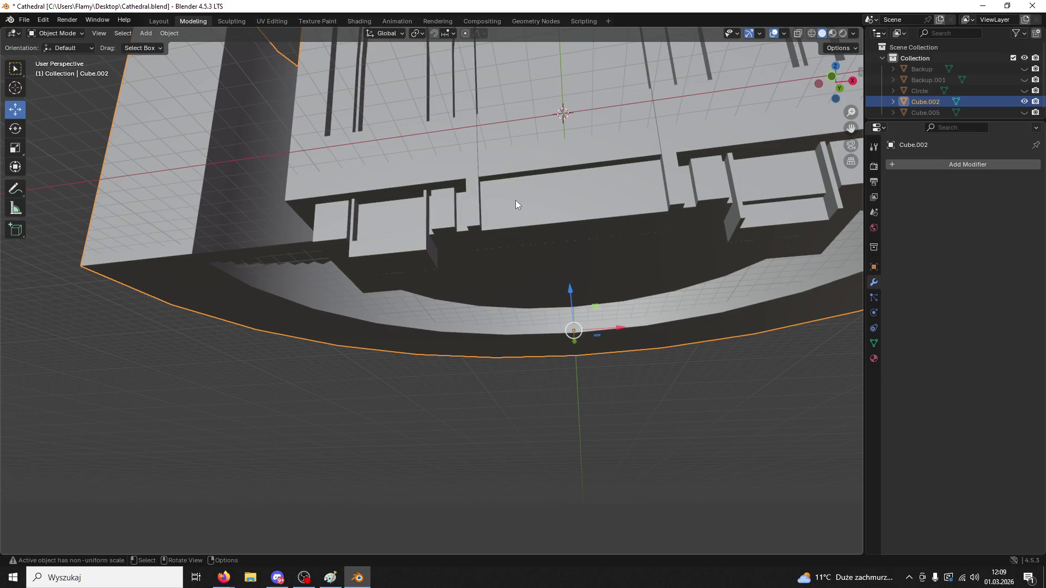
key(ctrl+z)
mouse_move(515, 200)
middle_down()
mouse_move(540, 276)
mouse_move(514, 240)
mouse_move(346, 306)
mouse_move(413, 263)
mouse_move(424, 231)
mouse_move(407, 250)
mouse_move(412, 267)
mouse_move(430, 243)
middle_up()
key(ctrl+z)
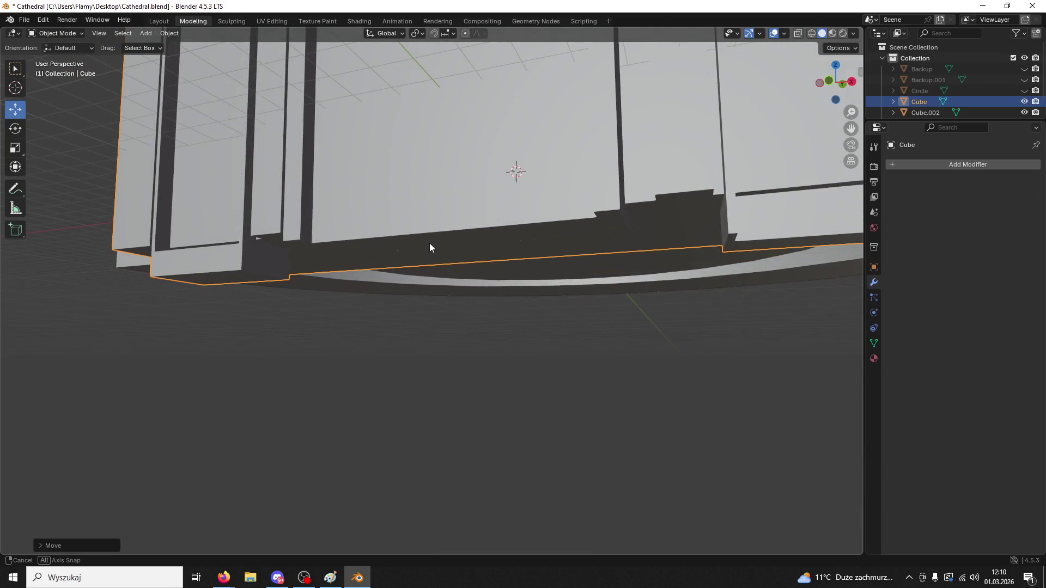
- Put Cube into Edit Mode and select its three bottom faces
click(55, 34)
click(52, 54)
middle_drag(273, 196, 442, 117)
click(334, 172)
mouse_move(711, 129)
middle_down()
mouse_move(667, 136)
mouse_move(705, 116)
mouse_move(691, 195)
middle_up()
shift+click(665, 136)
shift+click(712, 125)
- Scale the selected bottom faces along the Y axis
key(s)
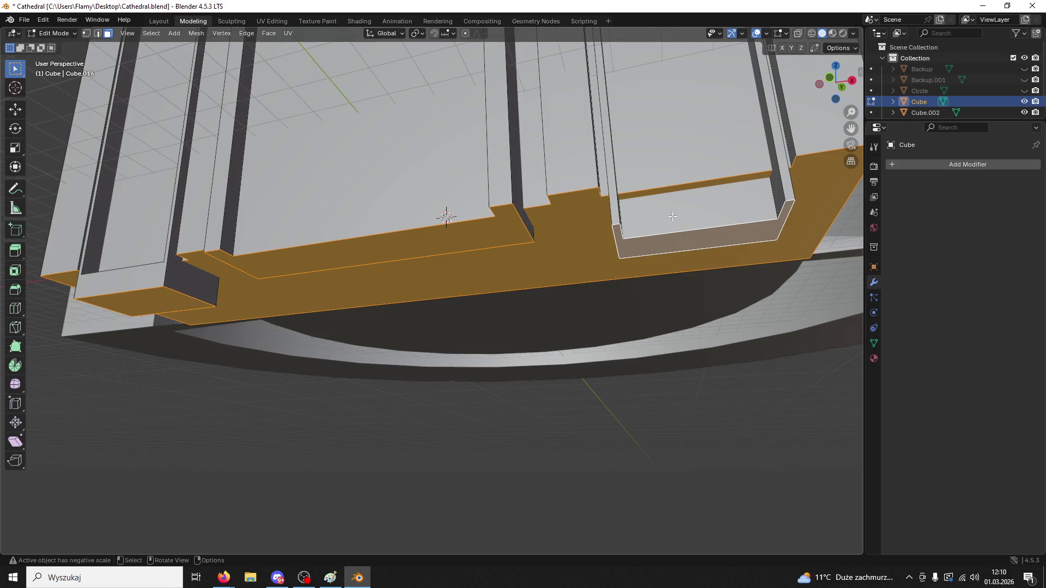
key(x)
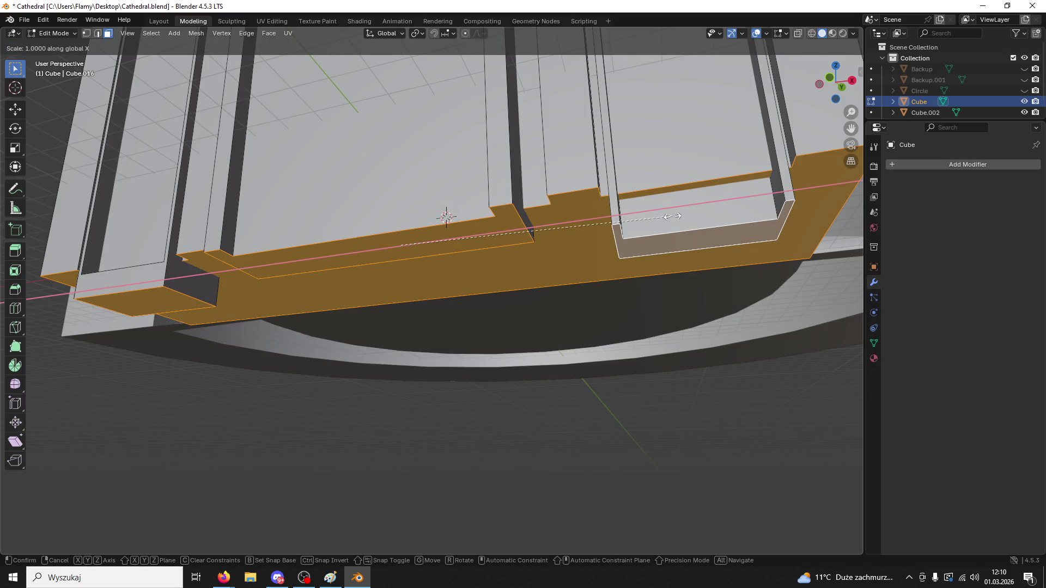
key(Escape)
key(s)
key(y)
click(632, 240)
mouse_move(632, 240)
middle_down()
mouse_move(605, 256)
mouse_move(619, 237)
mouse_move(602, 261)
mouse_move(603, 286)
middle_up()
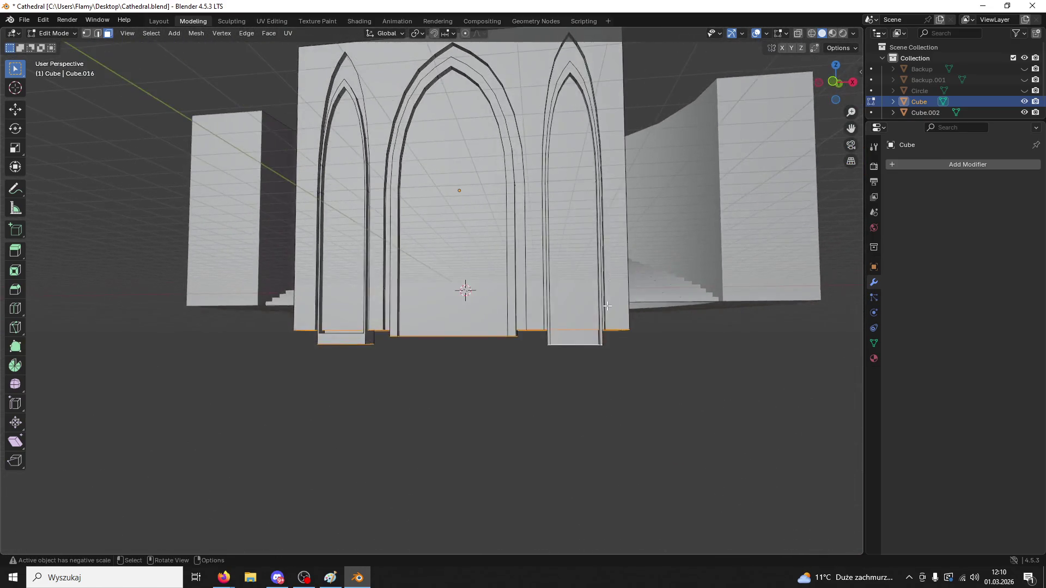
scroll(604, 311, up, 3)
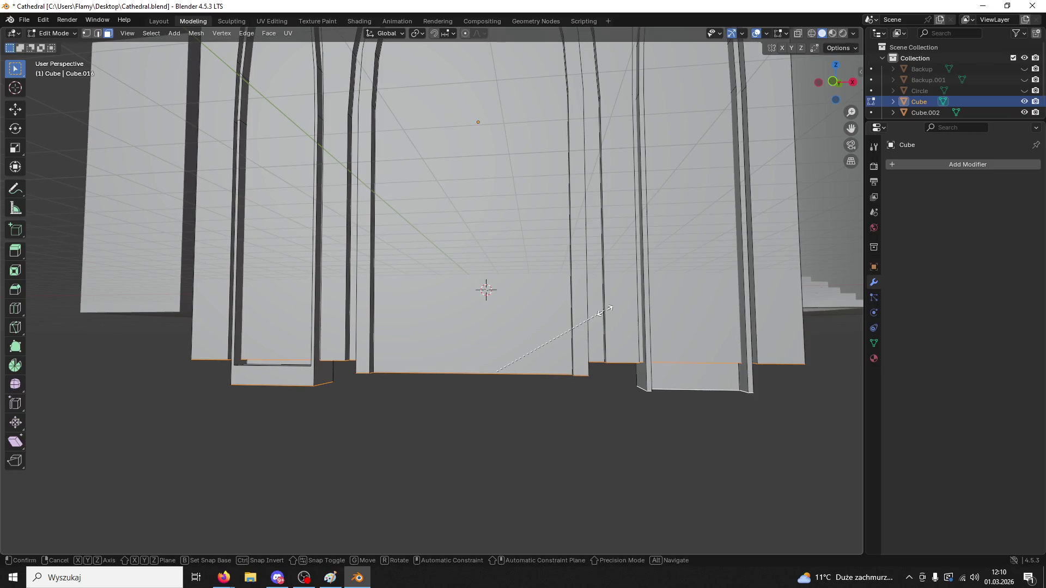
key(ctrl+z)
key(ctrl+shift+z)
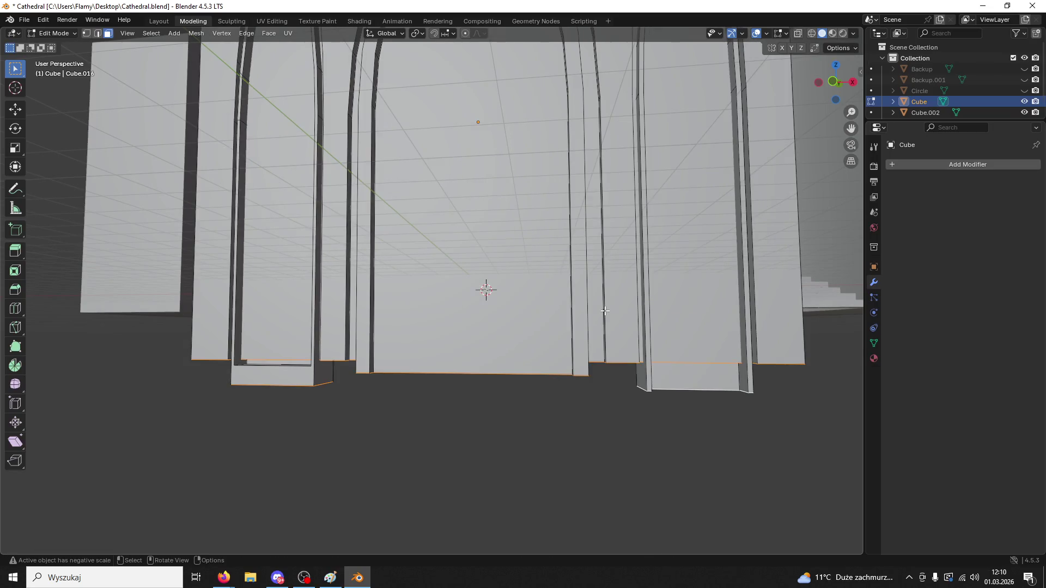
- Flatten the bottom faces level by scaling them to 0 along Z
key(s)
key(z)
key(0)
key(Return)
mouse_move(605, 311)
middle_down()
mouse_move(576, 296)
mouse_move(586, 283)
middle_up()
scroll(532, 221, up, 2)
scroll(533, 220, down, 3)
mouse_move(533, 221)
middle_down()
mouse_move(545, 198)
mouse_move(545, 236)
mouse_move(624, 280)
mouse_move(583, 280)
mouse_move(502, 318)
mouse_move(591, 359)
middle_up()
click(581, 290)
click(581, 290)
scroll(586, 281, up, 4)
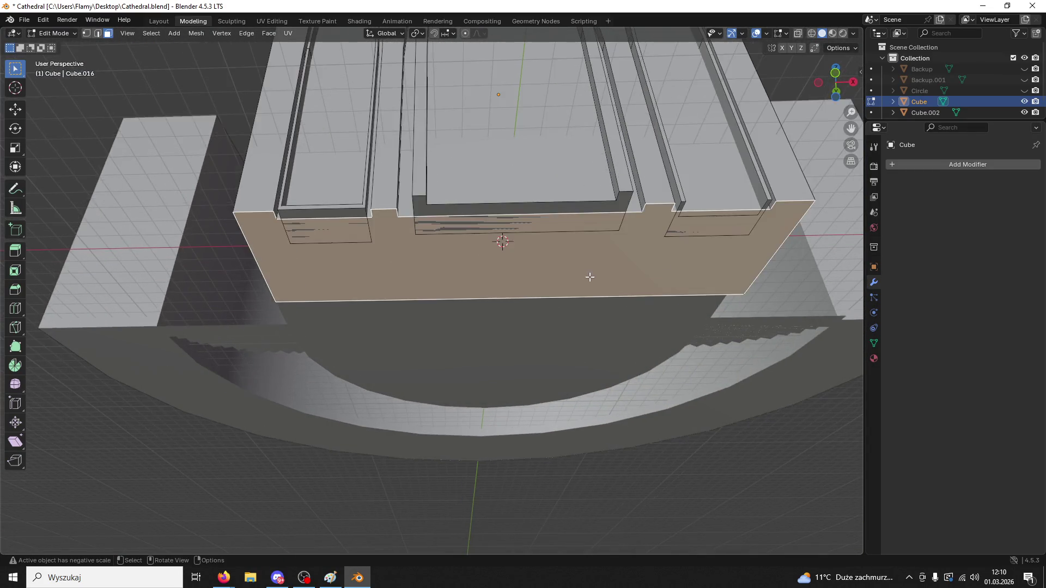
click(472, 159)
key(x)
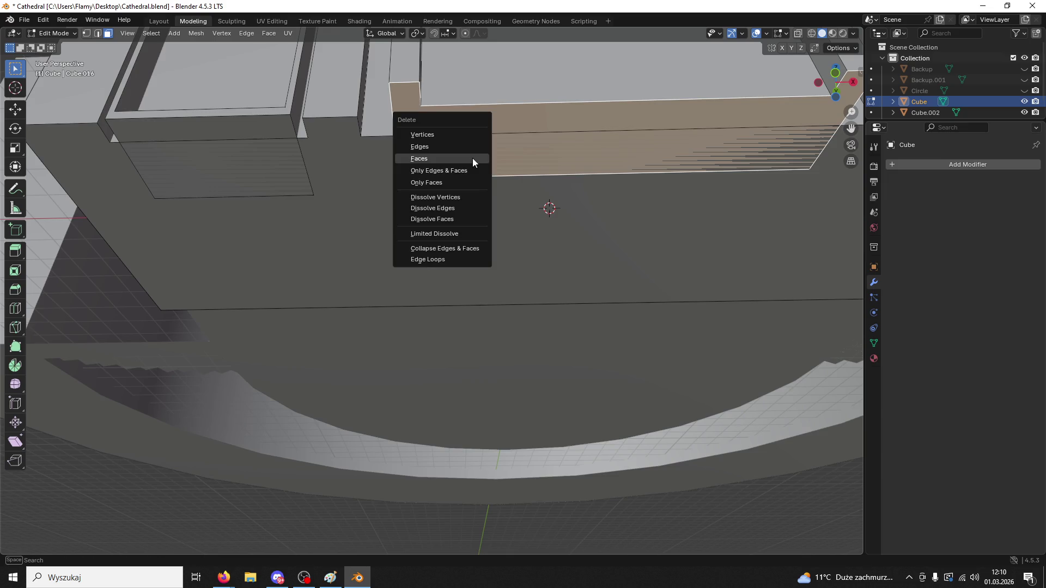
click(472, 158)
click(472, 201)
key(x)
click(471, 202)
click(296, 179)
key(x)
click(273, 177)
scroll(321, 203, up, 3)
click(587, 205)
key(x)
click(587, 204)
click(756, 179)
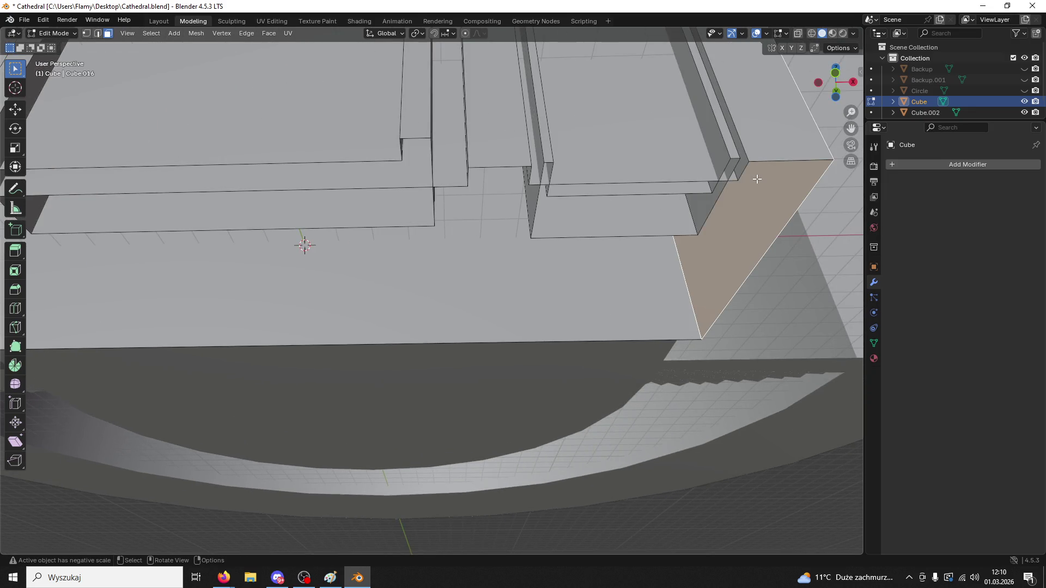
click(1024, 113)
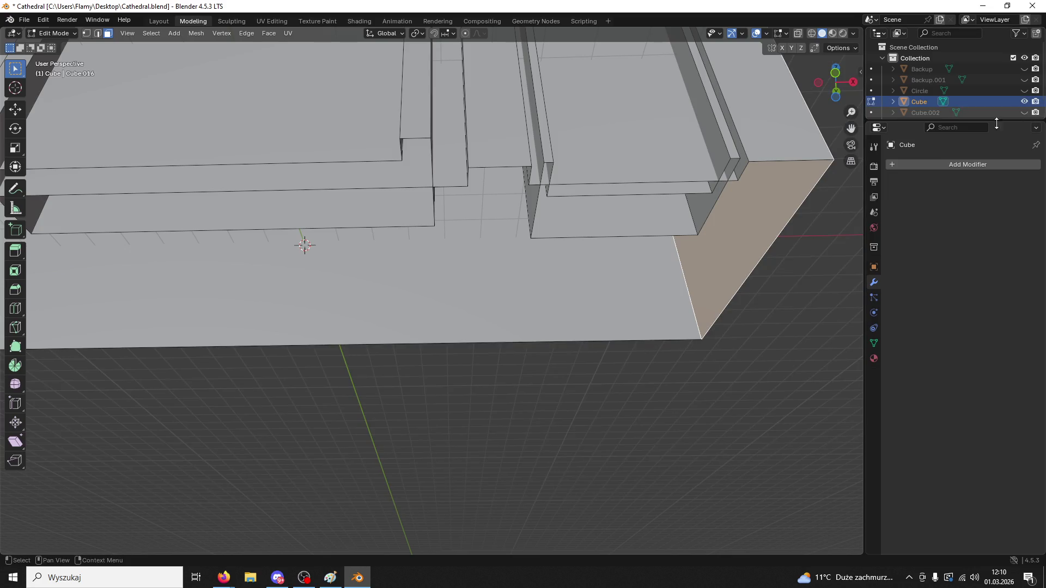
mouse_move(493, 238)
middle_down()
mouse_move(427, 208)
mouse_move(492, 135)
mouse_move(434, 168)
mouse_move(354, 181)
mouse_move(432, 195)
mouse_move(468, 220)
middle_up()
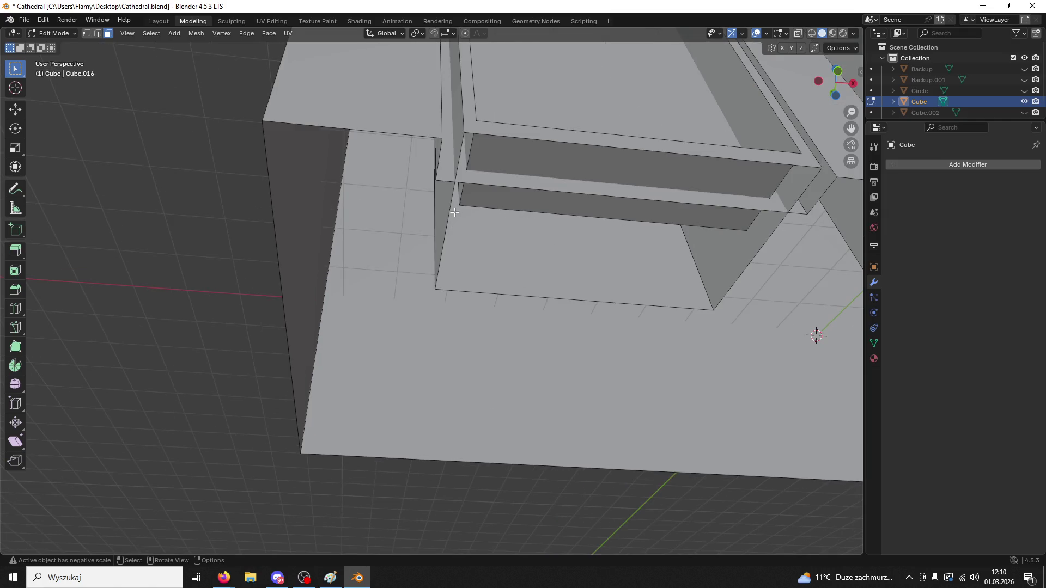
scroll(455, 212, up, 5)
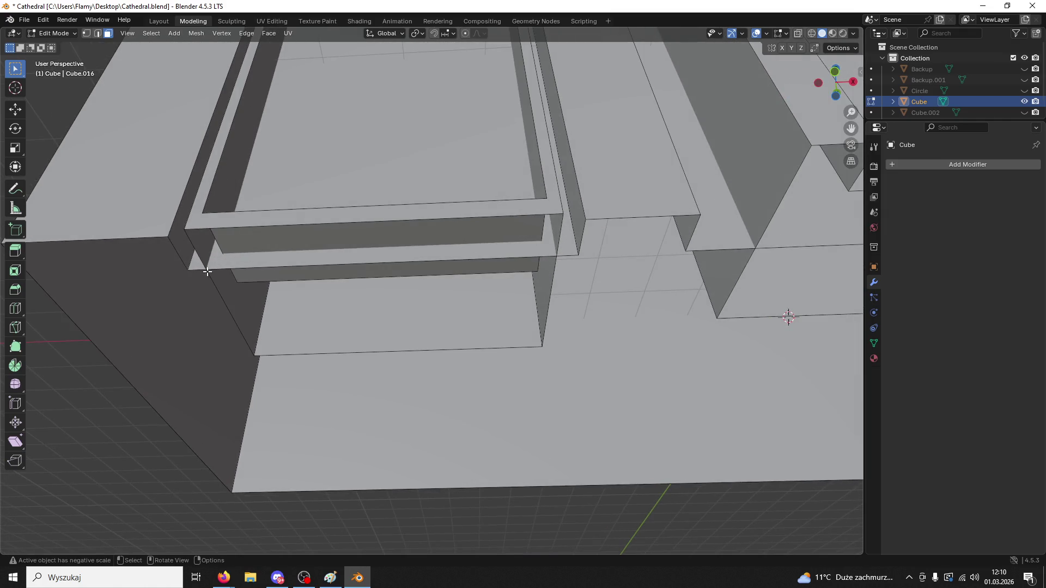
click(97, 34)
middle_drag(218, 289, 251, 287)
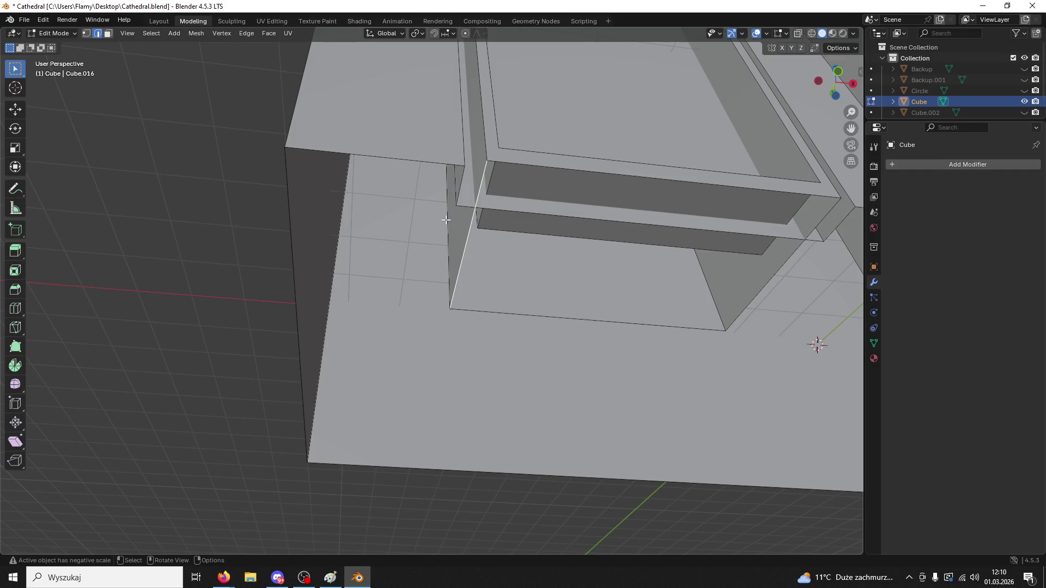
click(501, 312)
mouse_move(502, 313)
middle_down()
mouse_move(523, 322)
mouse_move(516, 303)
mouse_move(539, 294)
mouse_move(513, 268)
middle_up()
key(3)
ctrl+click(515, 266)
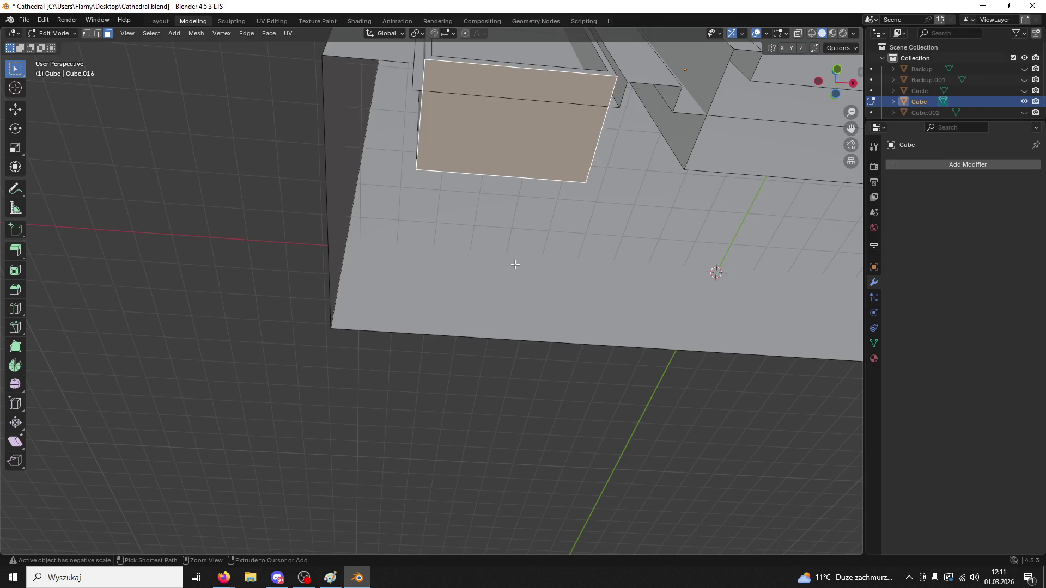
ctrl+click(513, 264)
key(h)
key(a)
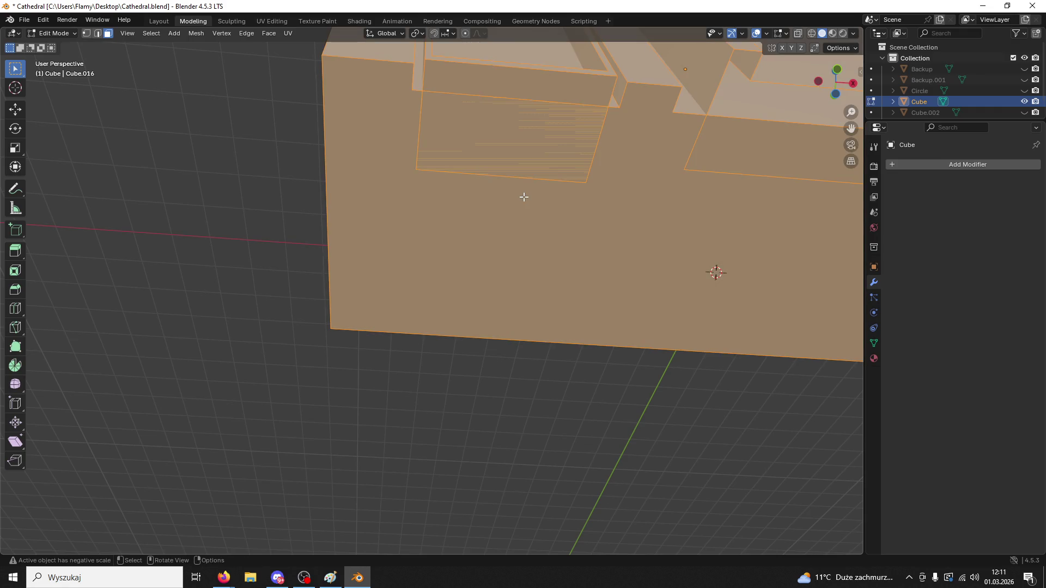
key(m)
click(498, 201)
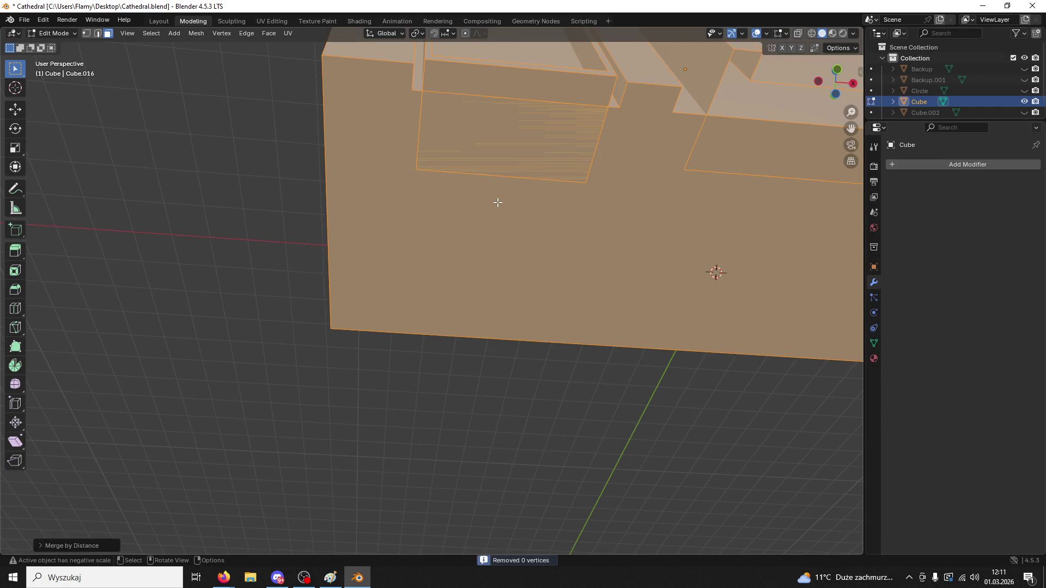
key(alt+a)
key(1)
key(a)
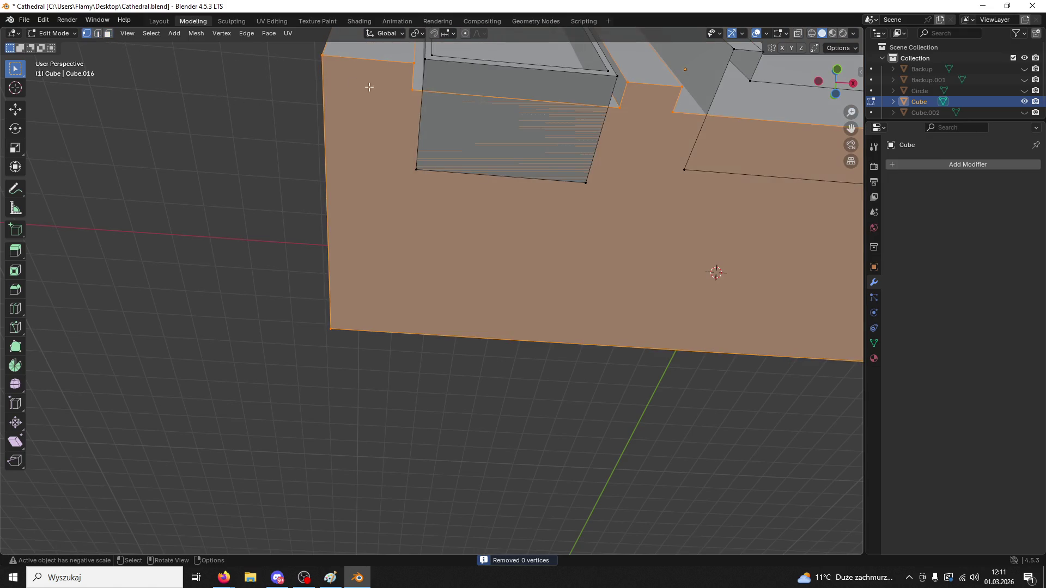
click(418, 90)
mouse_move(418, 90)
middle_down()
mouse_move(464, 127)
mouse_move(414, 143)
middle_up()
scroll(414, 144, up, 5)
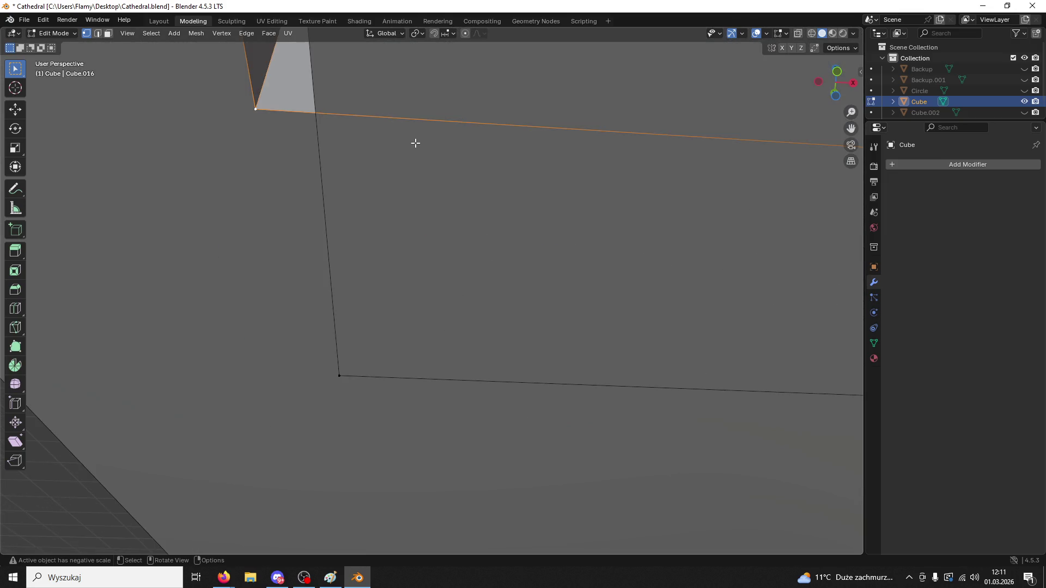
key(alt+Tab)
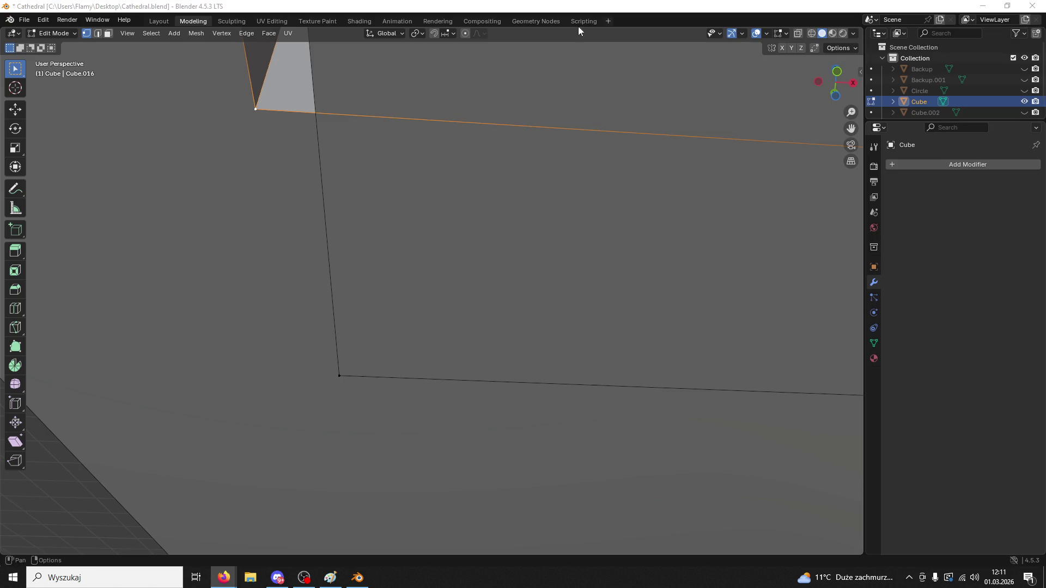
click(322, 106)
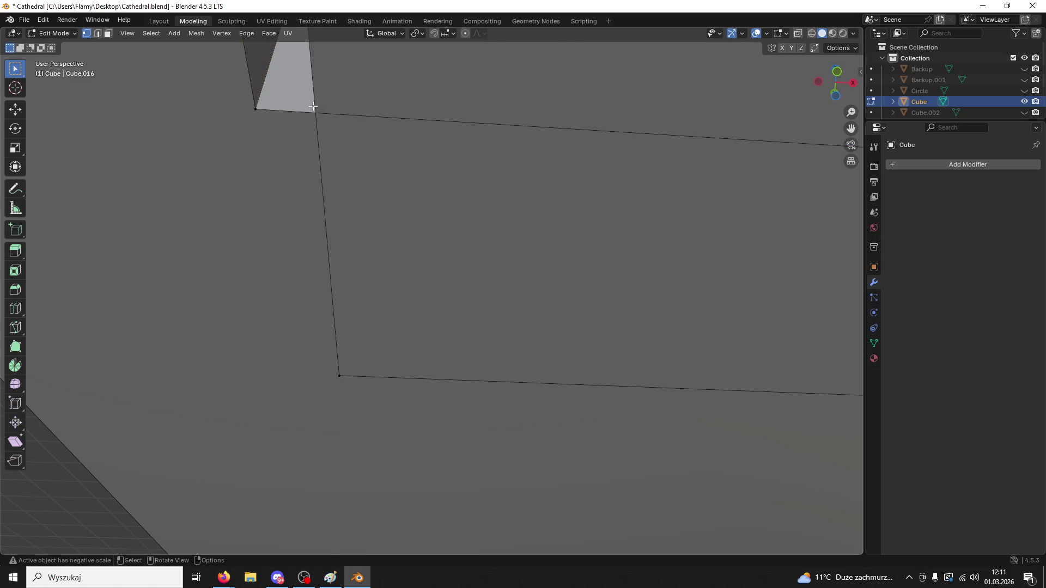
key(2)
click(315, 130)
shift+click(322, 115)
key(ctrl+e)
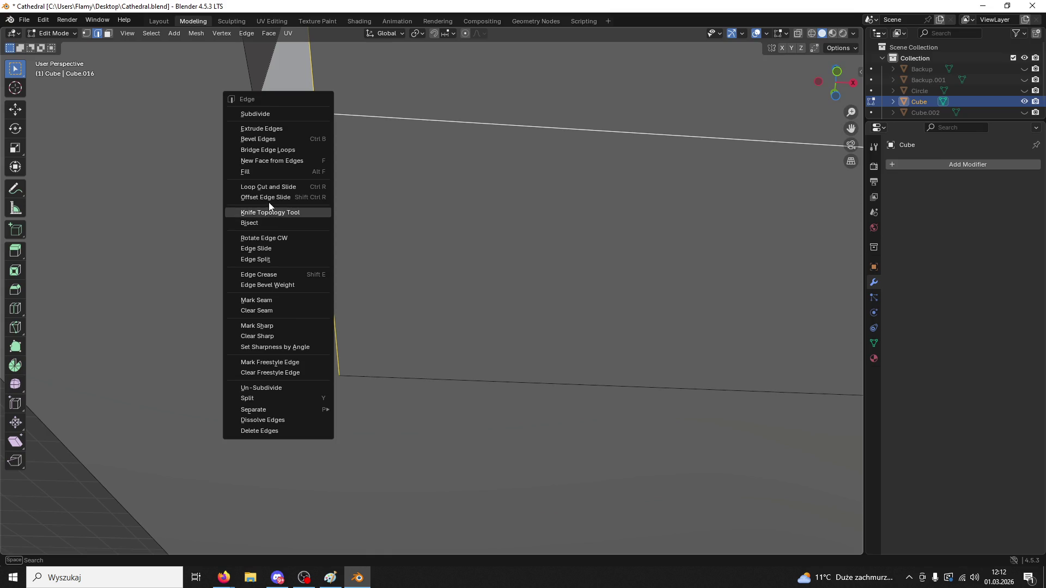
click(268, 187)
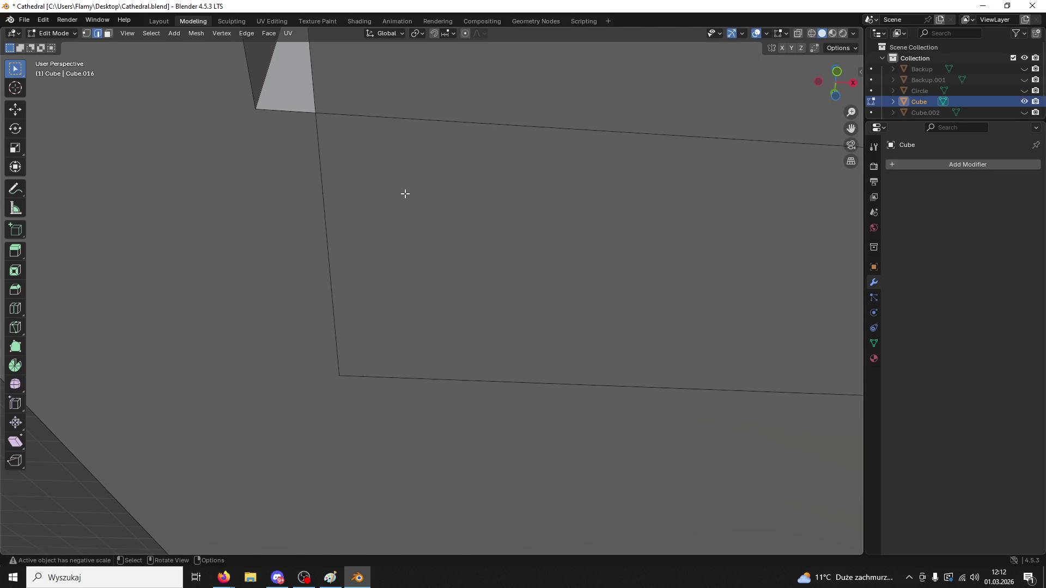
key(k)
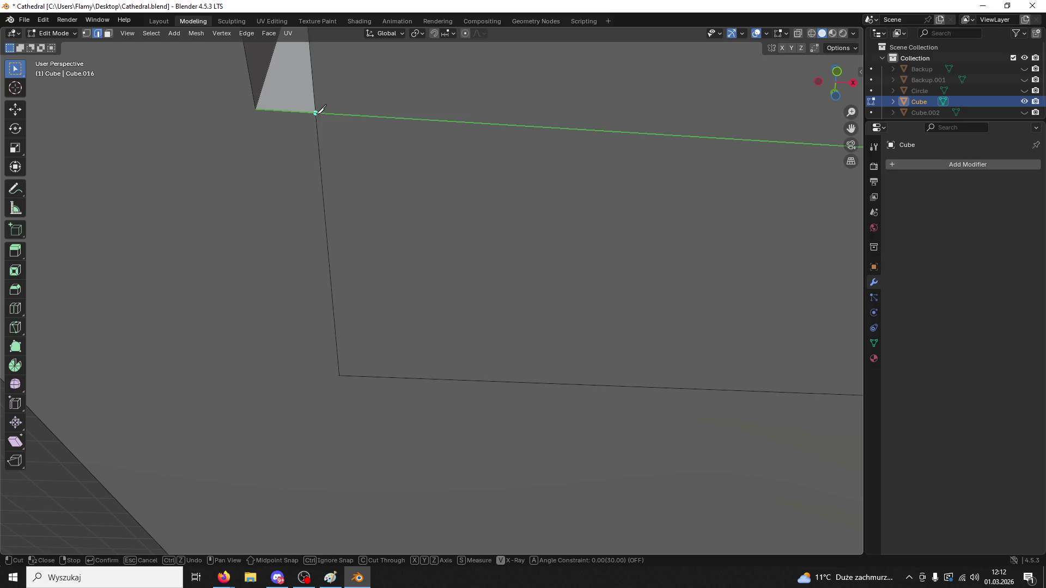
key(Escape)
click(337, 129)
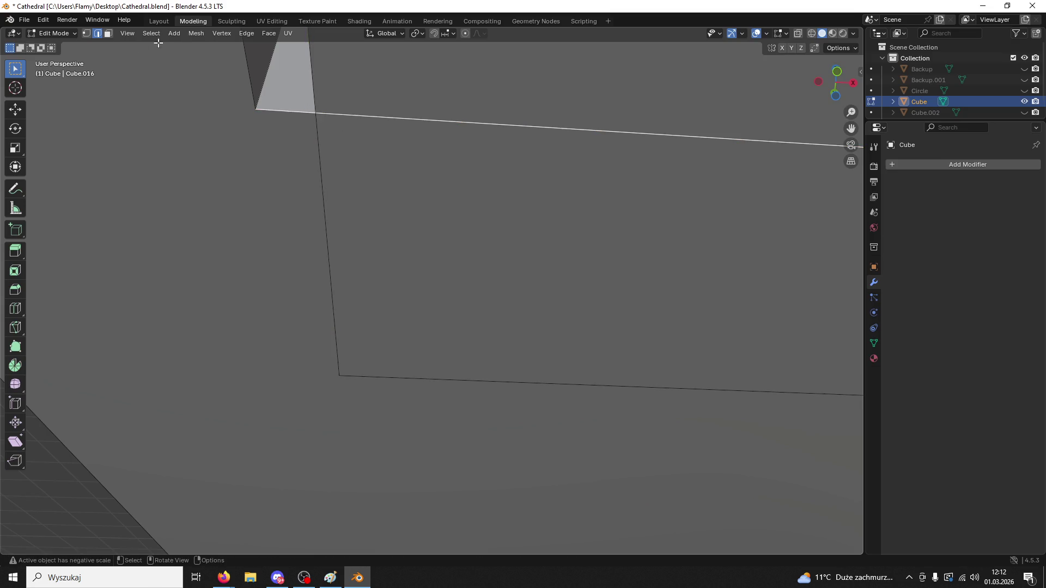
key(1)
key(alt+a)
middle_drag(312, 108, 331, 110)
scroll(402, 126, down, 5)
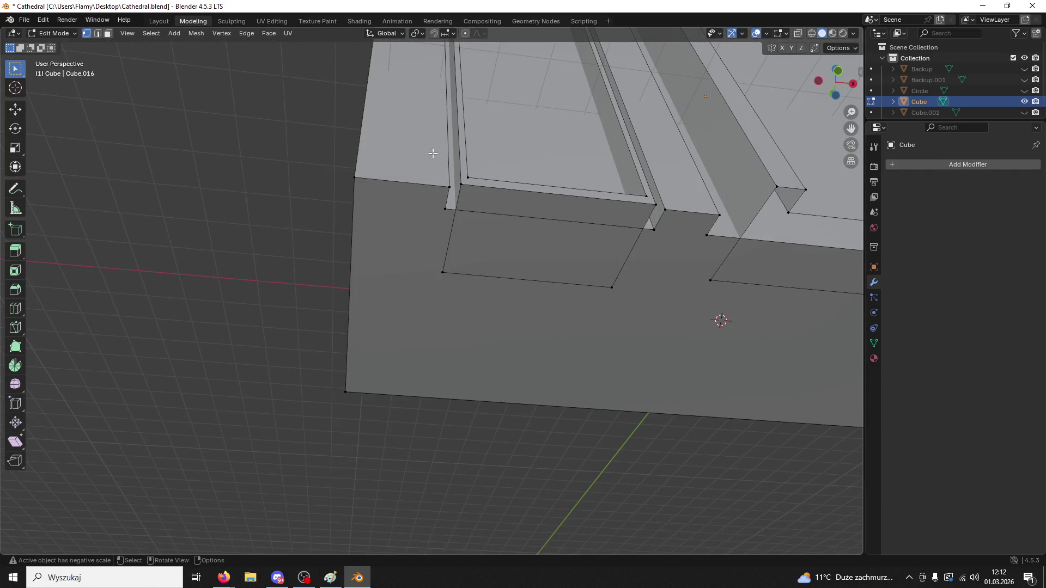
scroll(429, 150, up, 2)
click(479, 151)
key(2)
click(479, 147)
ctrl+click(478, 152)
scroll(478, 146, up, 3)
scroll(478, 142, down, 3)
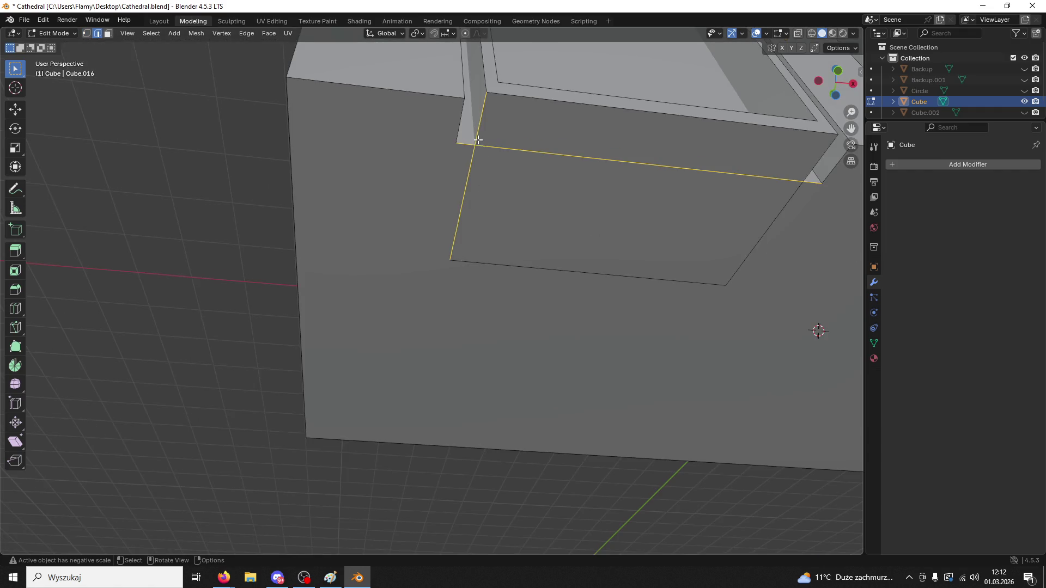
ctrl+scroll(478, 140, down, 5)
click(458, 199)
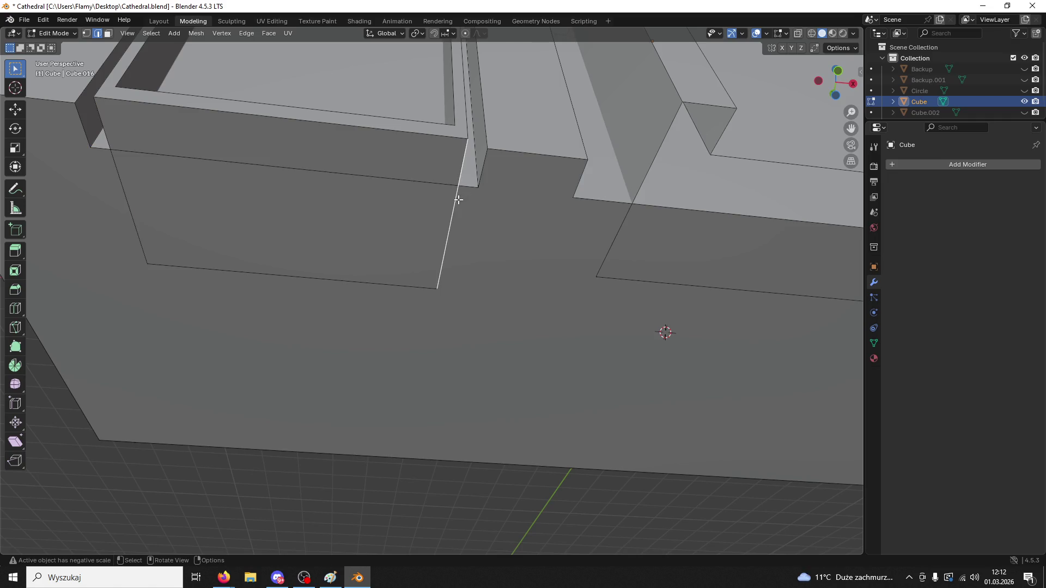
scroll(634, 206, down, 5)
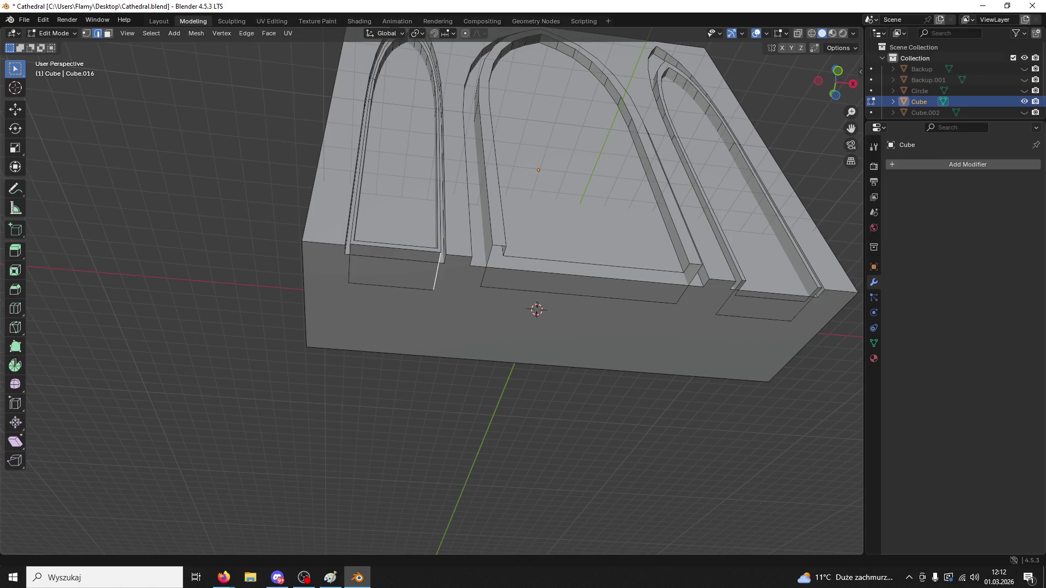
key(alt+Tab)
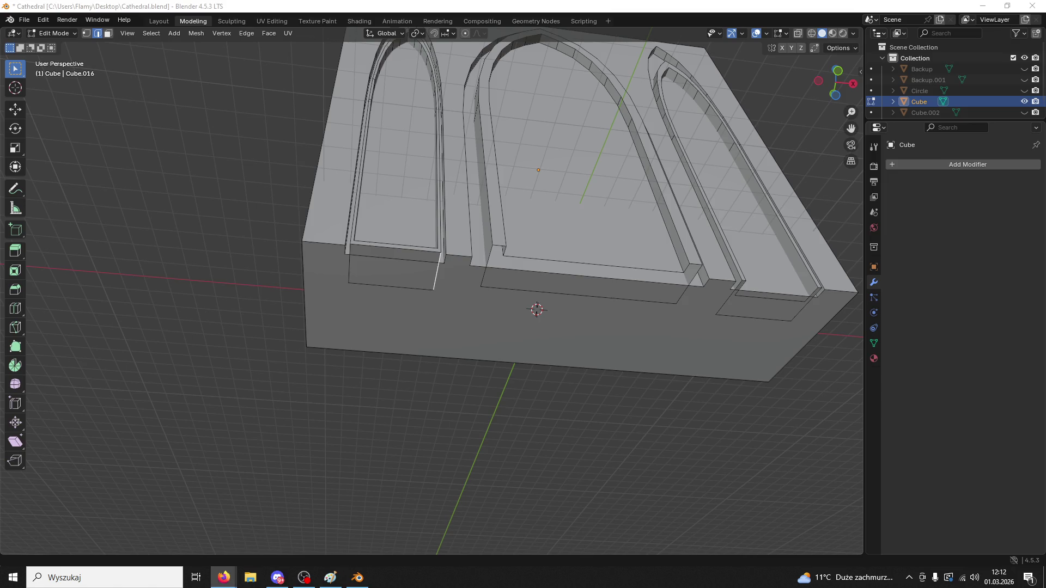
mouse_move(229, 140)
ctrl+middle_down()
mouse_move(346, 273)
mouse_move(488, 271)
mouse_move(496, 311)
mouse_move(491, 273)
mouse_move(504, 269)
mouse_move(488, 289)
mouse_move(504, 276)
ctrl+middle_up()
click(455, 207)
scroll(477, 180, up, 2)
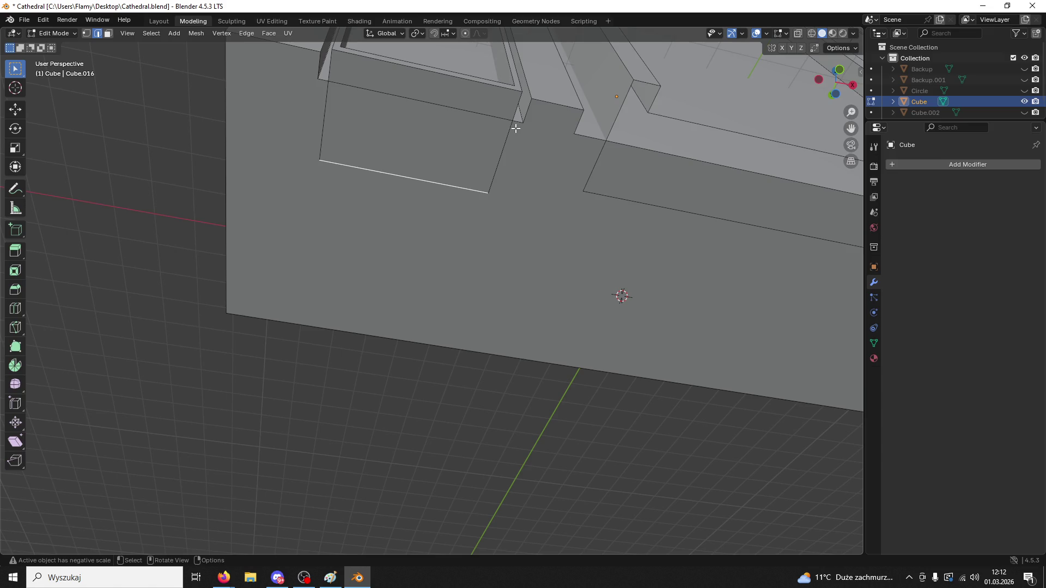
click(107, 34)
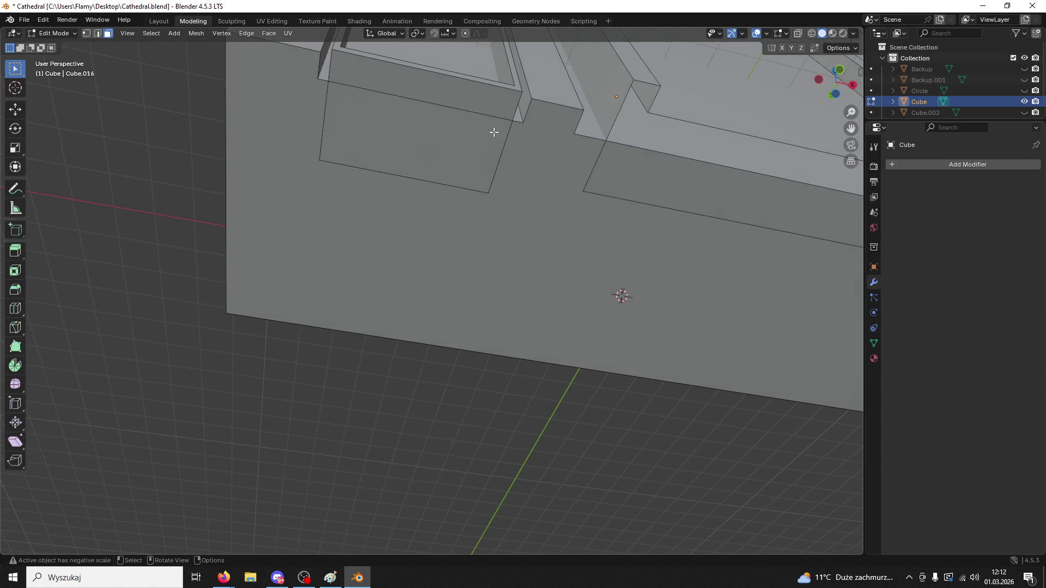
click(495, 129)
click(514, 122)
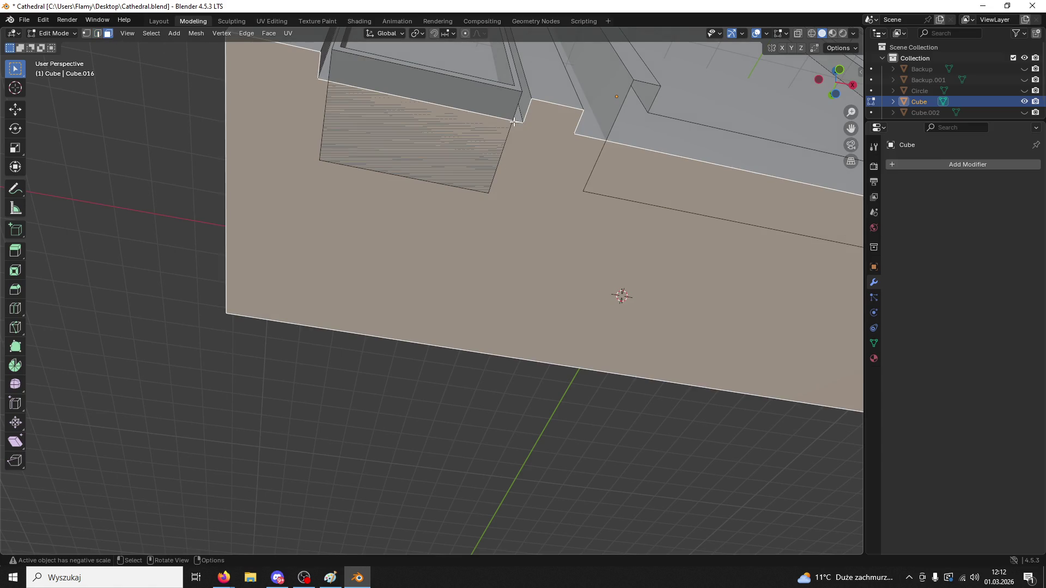
middle_drag(513, 116, 509, 170)
click(54, 34)
click(55, 33)
click(60, 38)
click(56, 45)
scroll(563, 265, up, 5)
scroll(567, 265, down, 8)
mouse_move(583, 265)
middle_down()
mouse_move(547, 230)
mouse_move(564, 236)
mouse_move(508, 224)
middle_up()
scroll(548, 223, up, 3)
scroll(553, 217, down, 1)
click(55, 33)
click(57, 57)
key(a)
key(m)
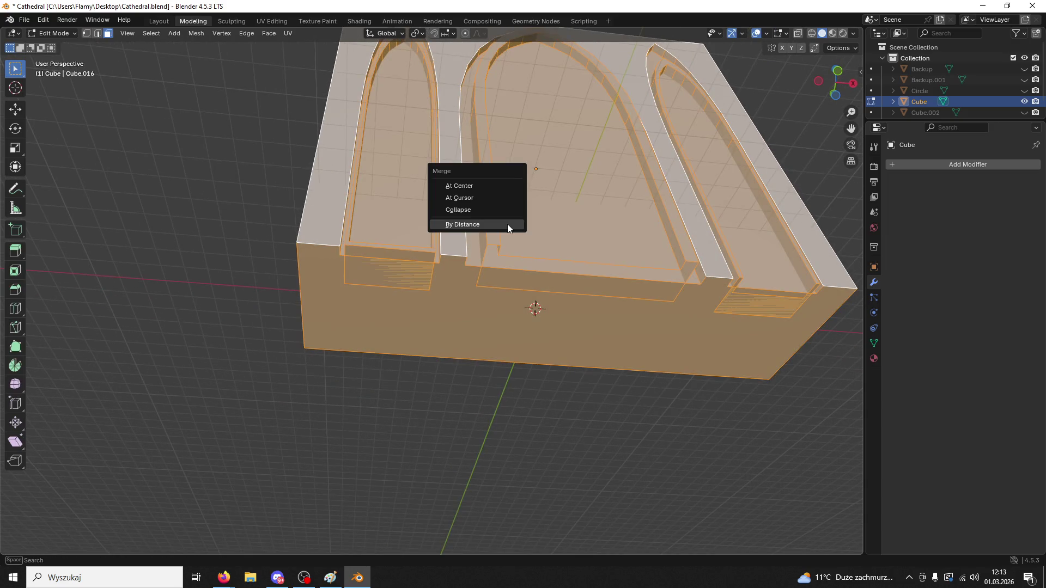
click(478, 211)
scroll(493, 217, down, 3)
key(ctrl+z)
scroll(494, 218, up, 5)
key(m)
click(489, 233)
key(m)
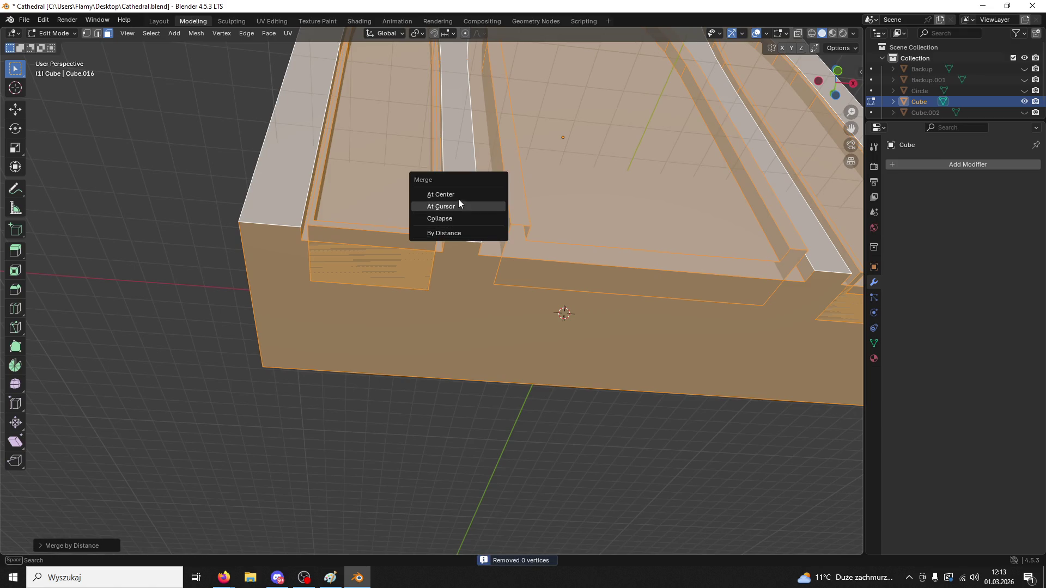
click(459, 202)
key(ctrl+z)
click(365, 415)
click(420, 304)
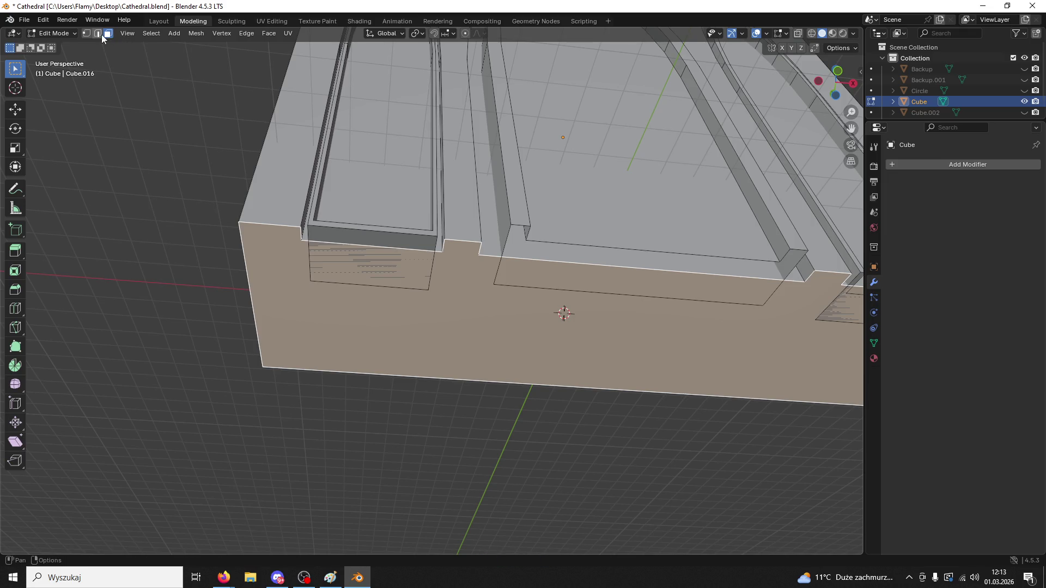
scroll(337, 224, down, 3)
middle_drag(336, 225, 401, 183)
click(467, 187)
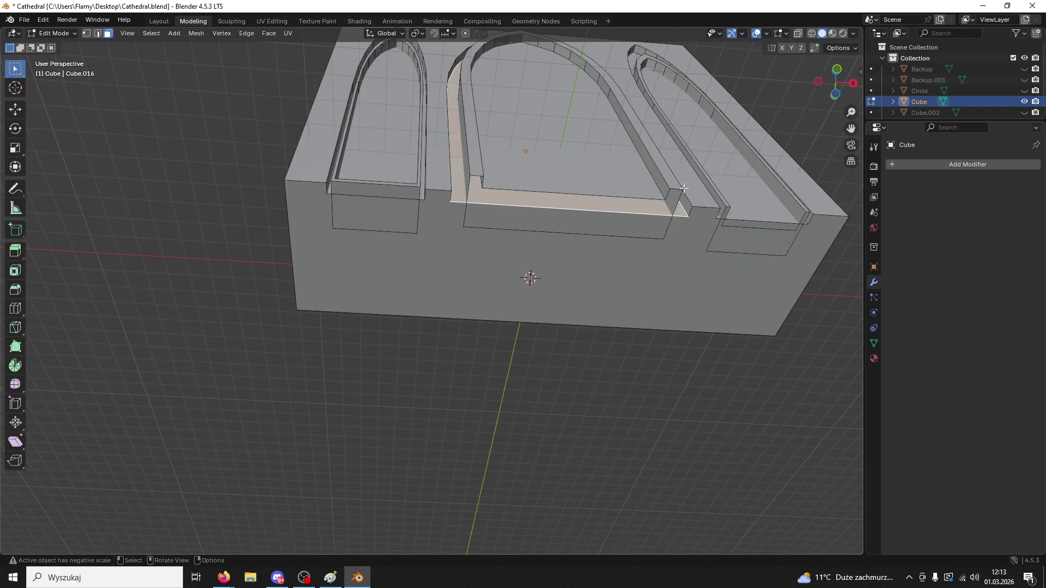
click(224, 578)
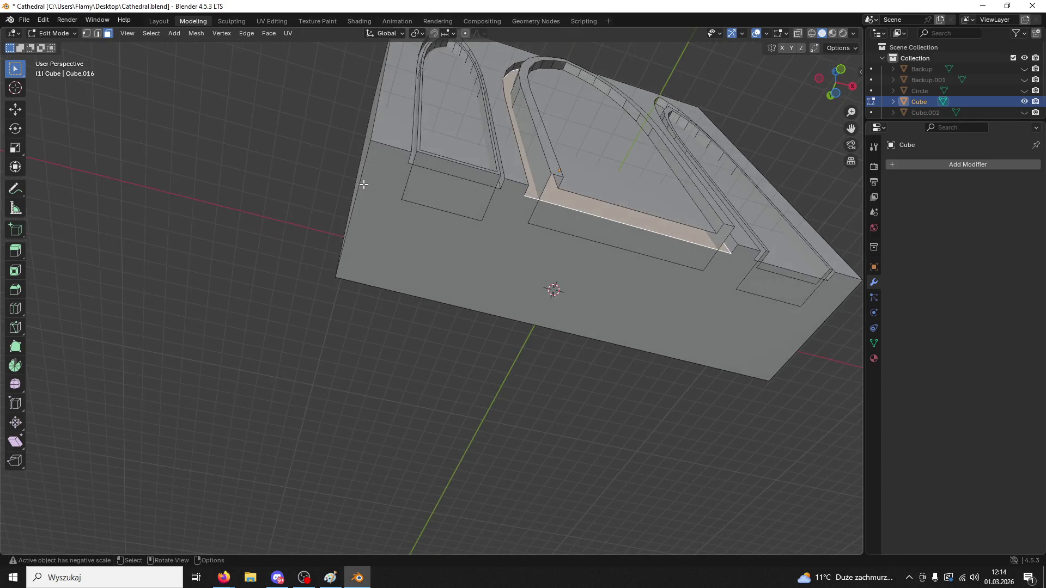
middle_drag(341, 188, 463, 238)
scroll(463, 238, up, 5)
click(616, 168)
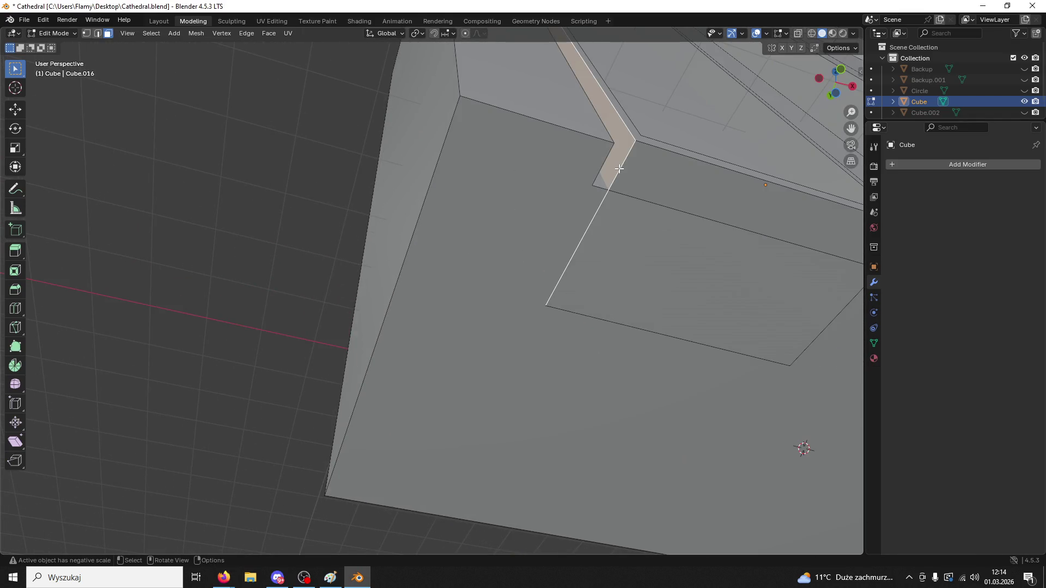
click(98, 33)
shift+click(613, 189)
key(j)
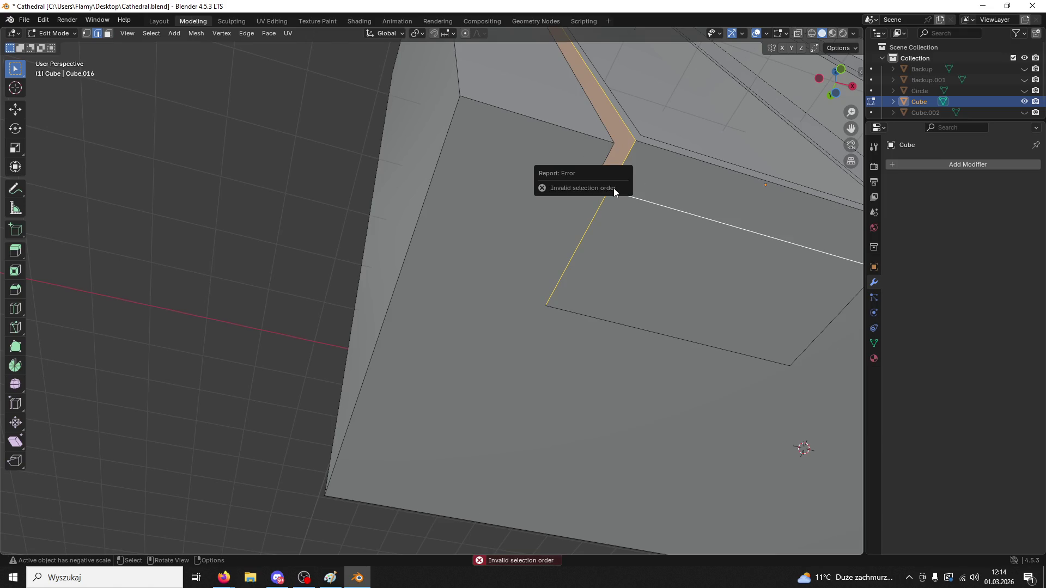
click(781, 188)
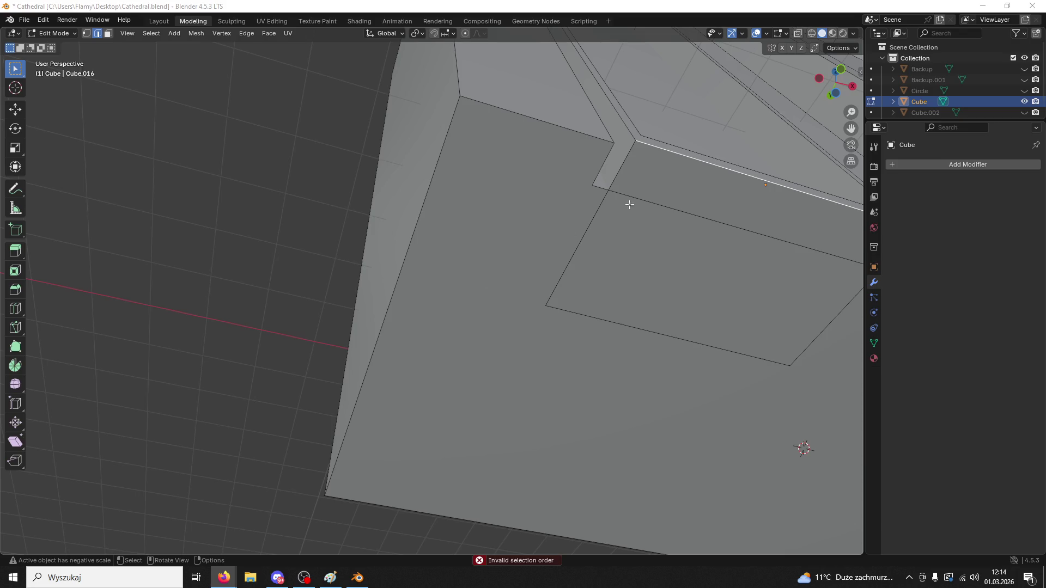
click(599, 208)
key(k)
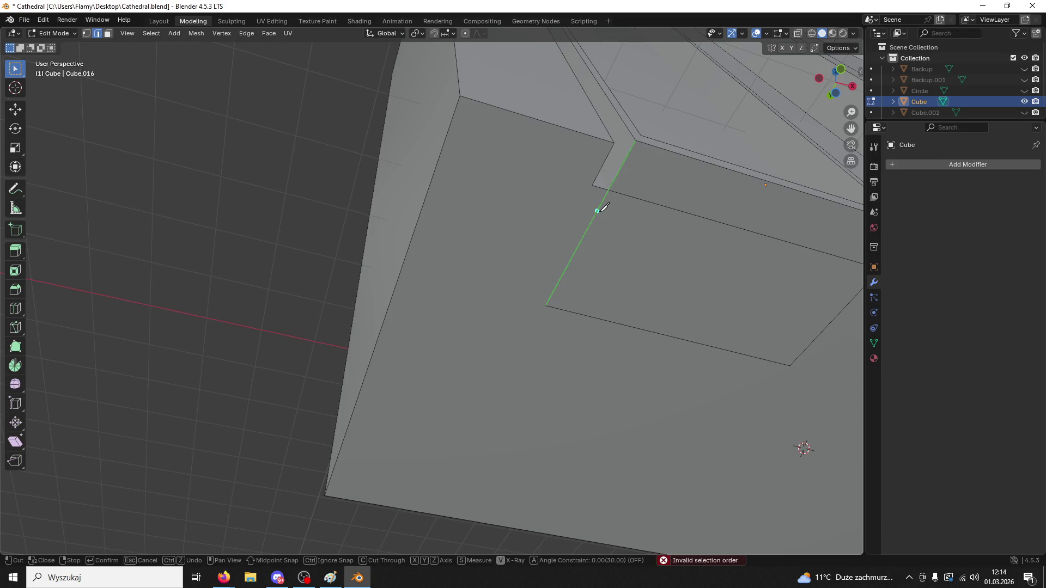
key(Escape)
click(91, 34)
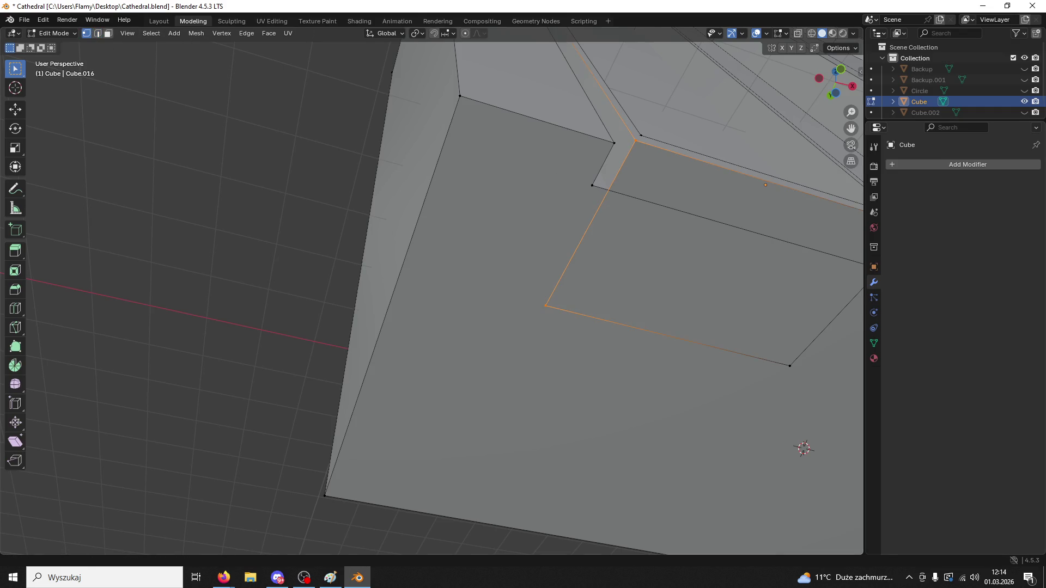
key(alt+Tab)
key(alt+Tab)
click(279, 218)
key(2)
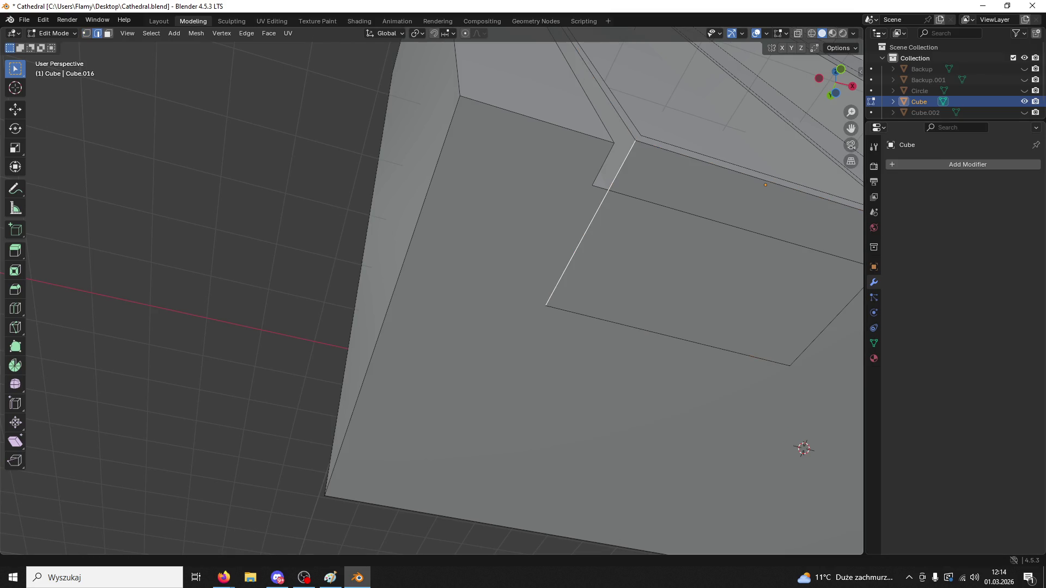
key(alt+Tab)
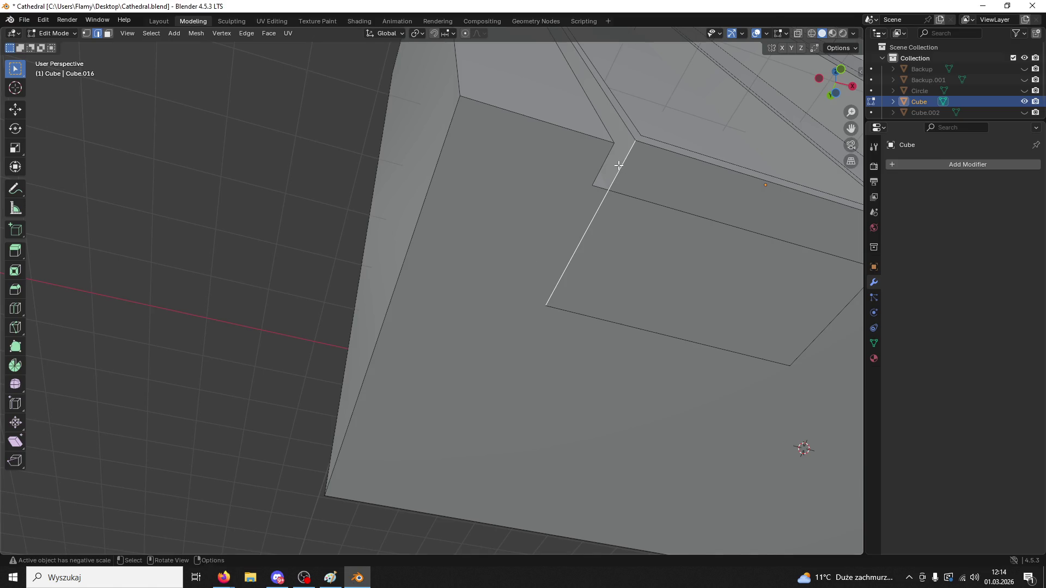
- Start and cancel a Ctrl+R loop cut, then open the Edge context menu on the selected edge
key(ctrl+r)
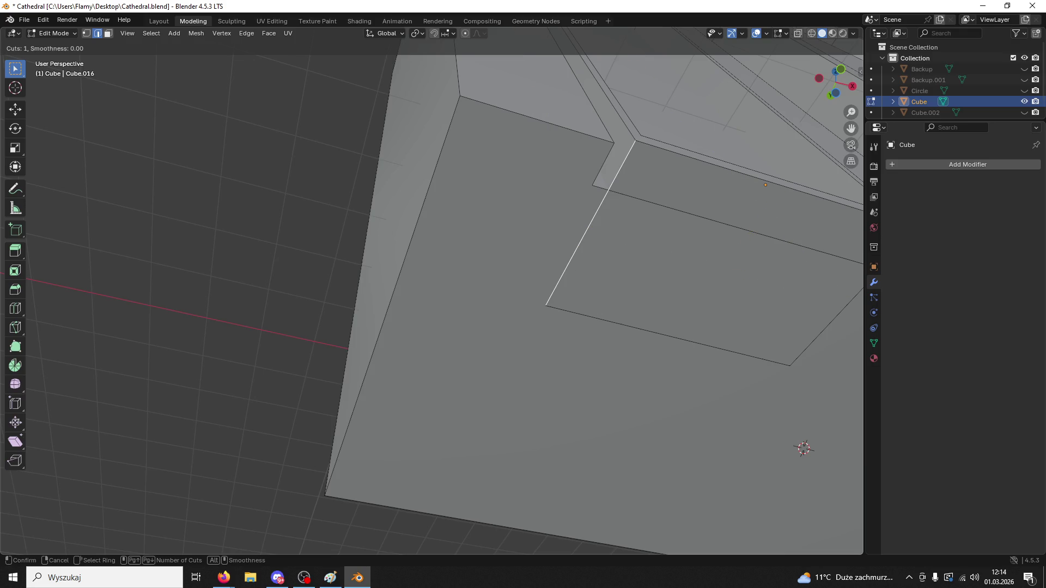
key(Escape)
key(alt+Tab)
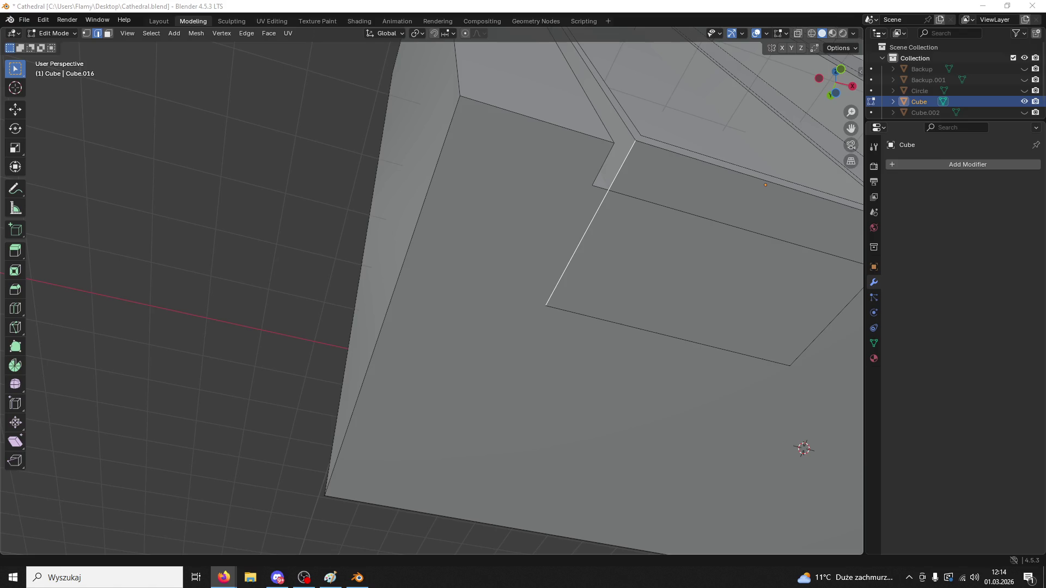
click(594, 215)
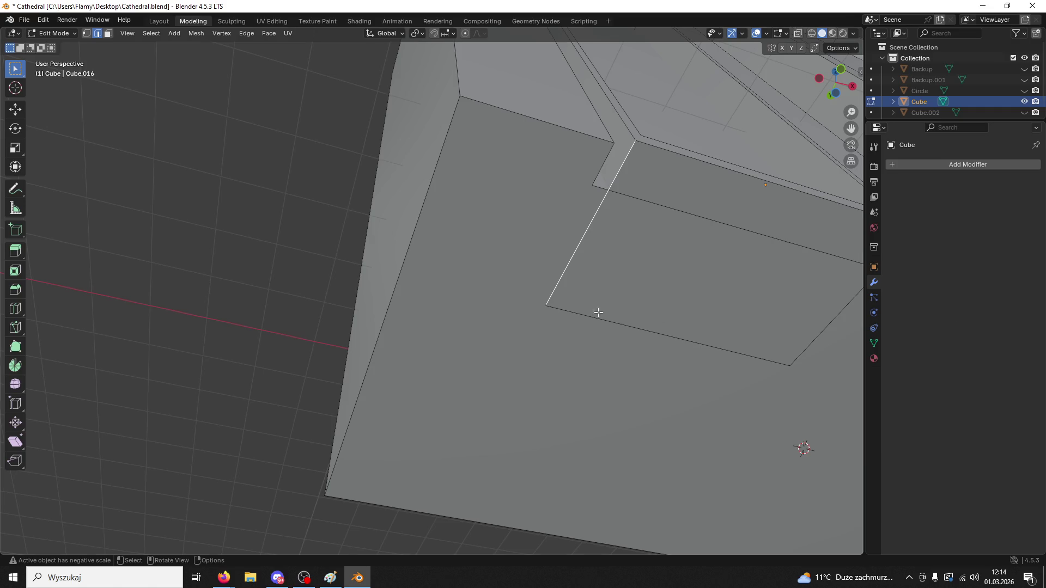
right_click(584, 210)
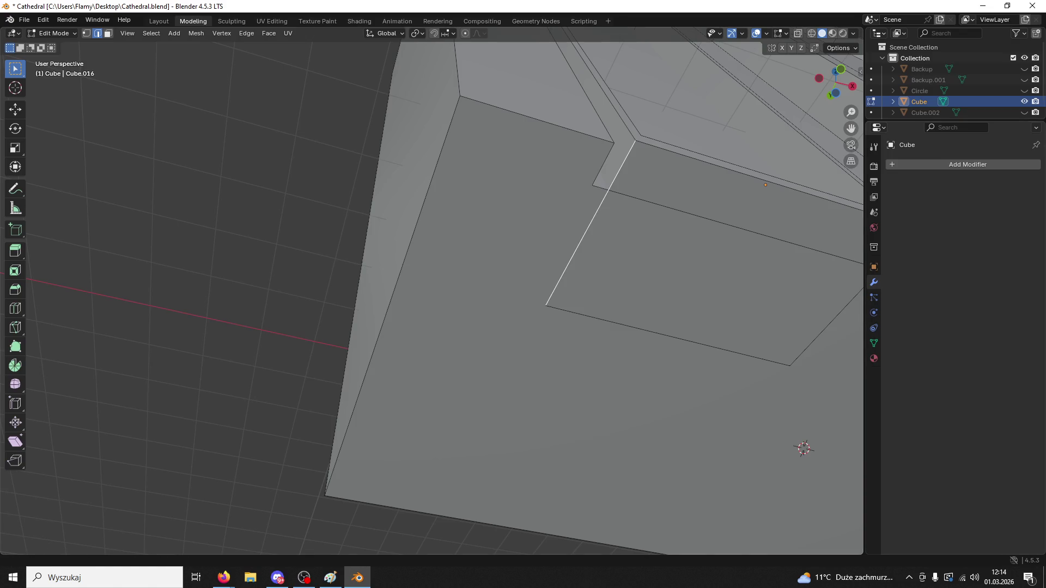
key(alt+Tab)
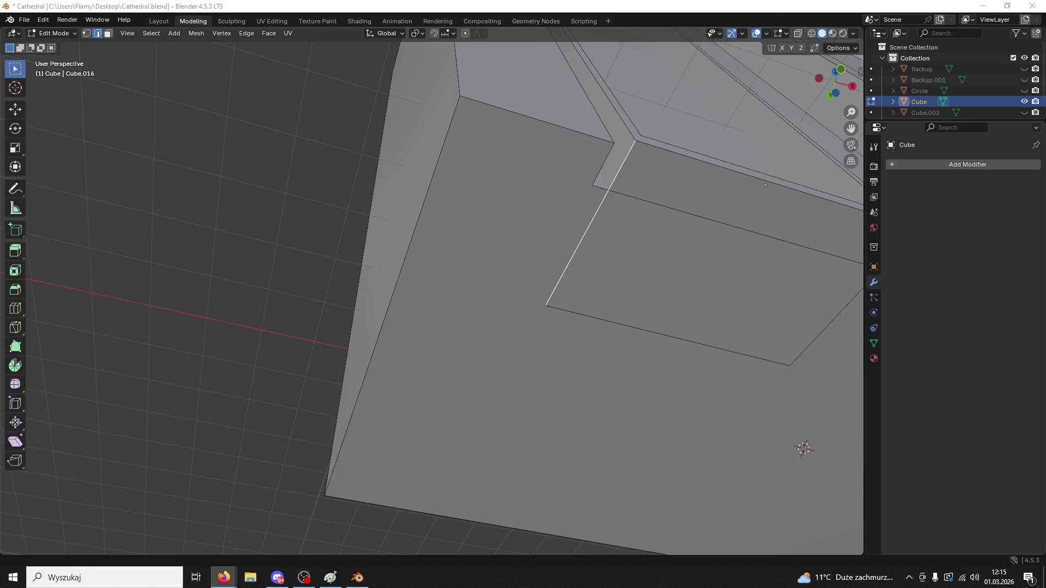
right_click(604, 201)
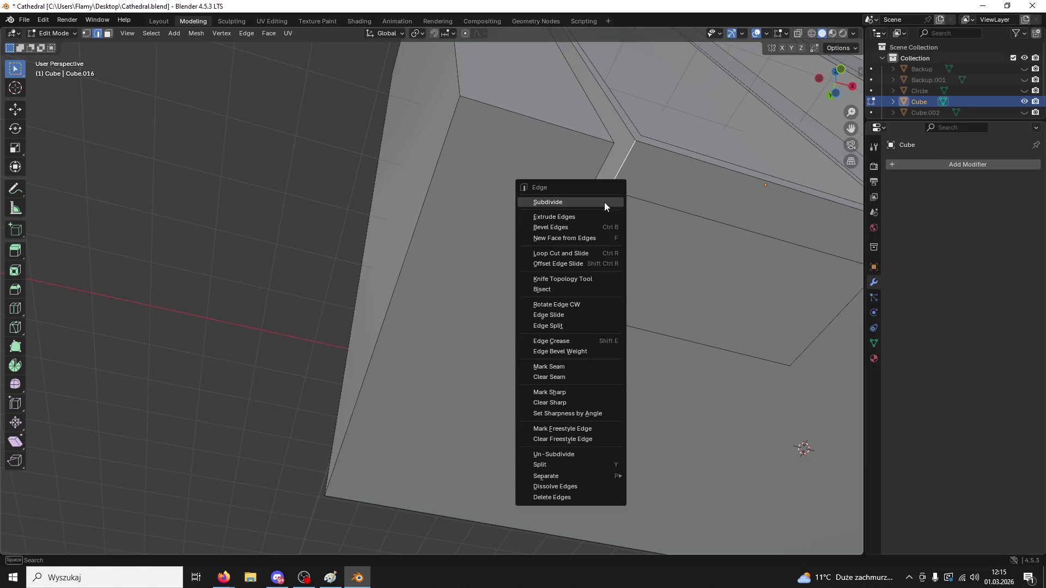
- Subdivide the slanted edge and the inset face's long top edge
click(604, 201)
click(601, 187)
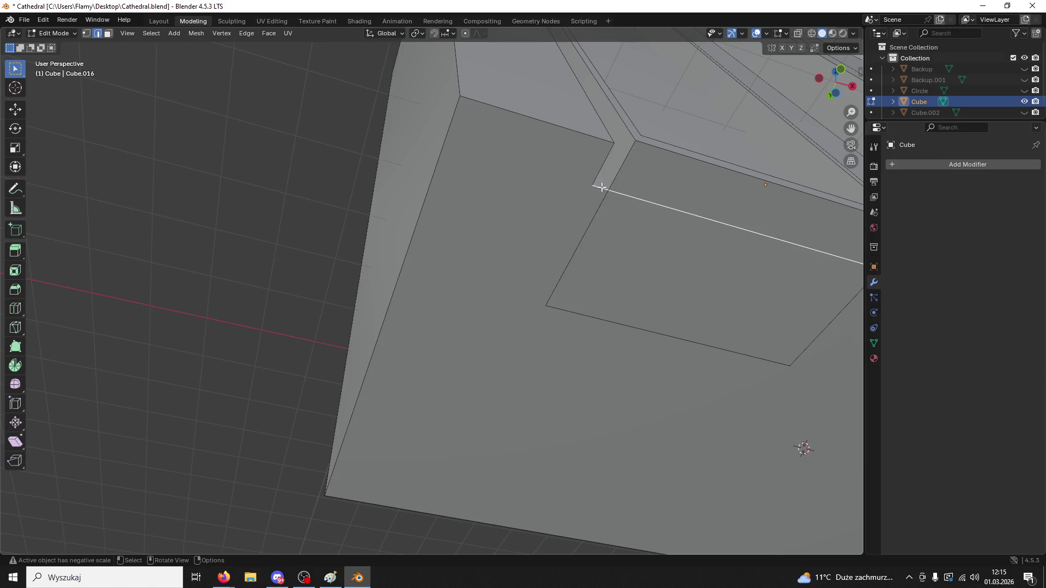
right_click(601, 187)
click(591, 188)
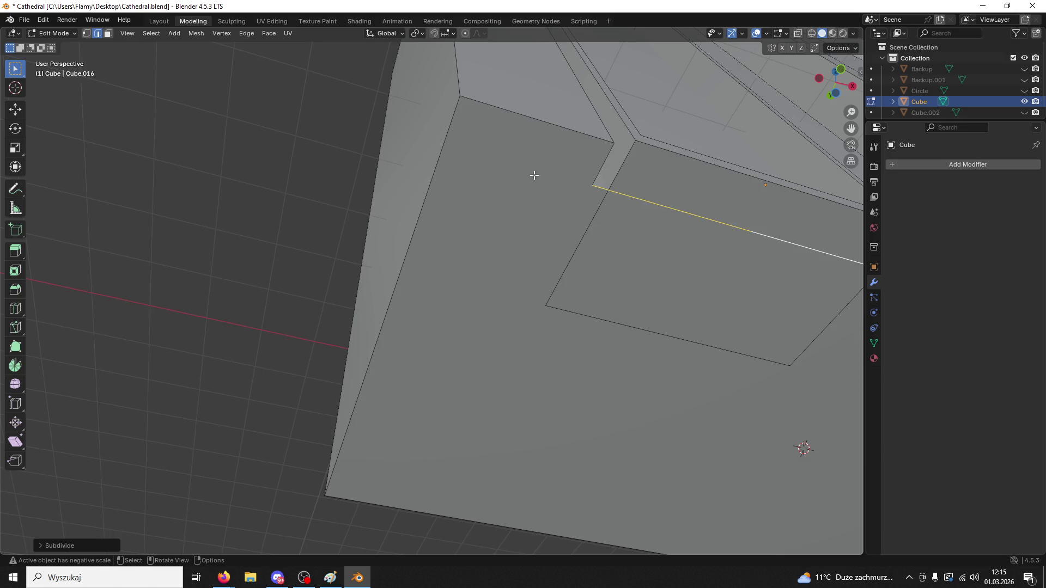
- Move both new midpoint vertices to the inset face's top-left corner
click(88, 33)
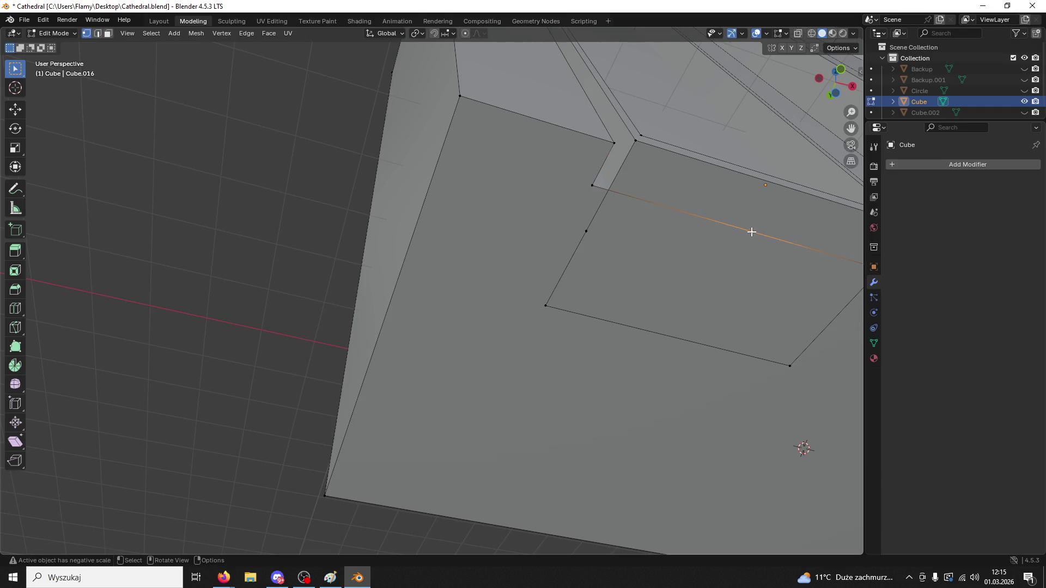
click(586, 231)
click(15, 109)
drag(572, 260, 608, 224)
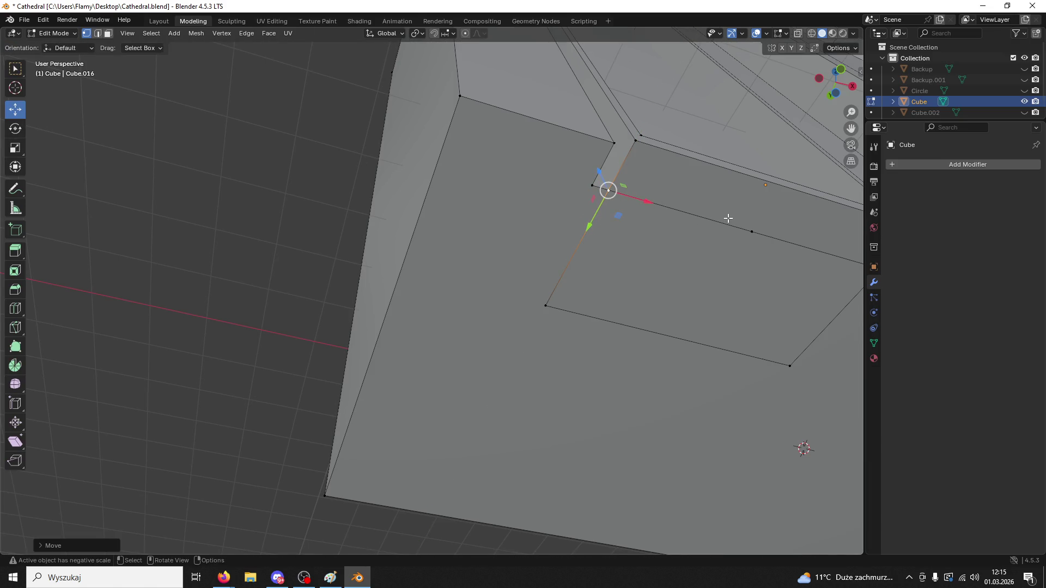
click(752, 232)
mouse_move(779, 240)
mouse_down()
mouse_move(645, 201)
mouse_move(627, 213)
mouse_move(578, 157)
mouse_up()
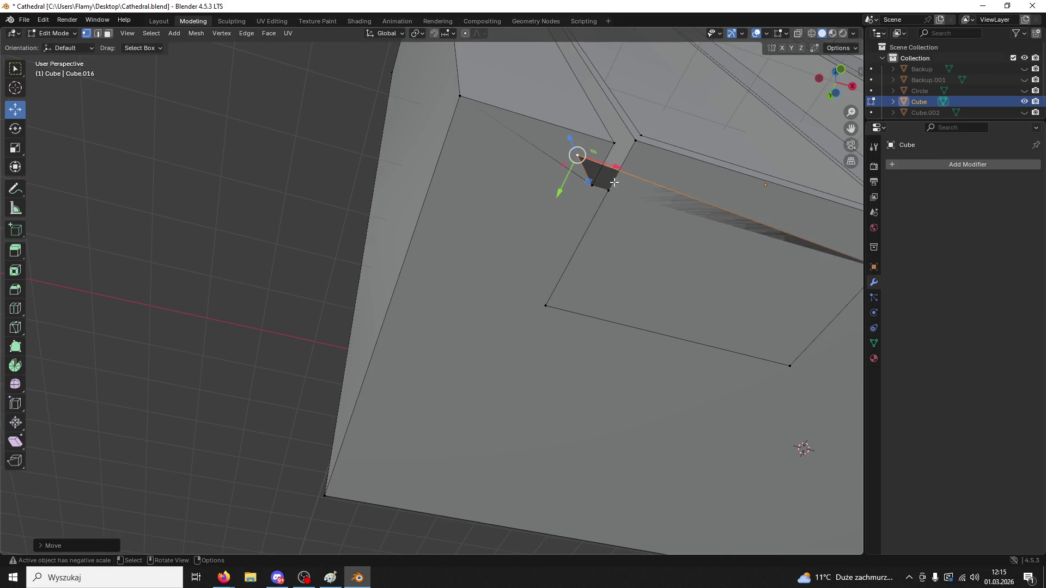
key(ctrl+z)
drag(621, 224, 607, 209)
key(ctrl+z)
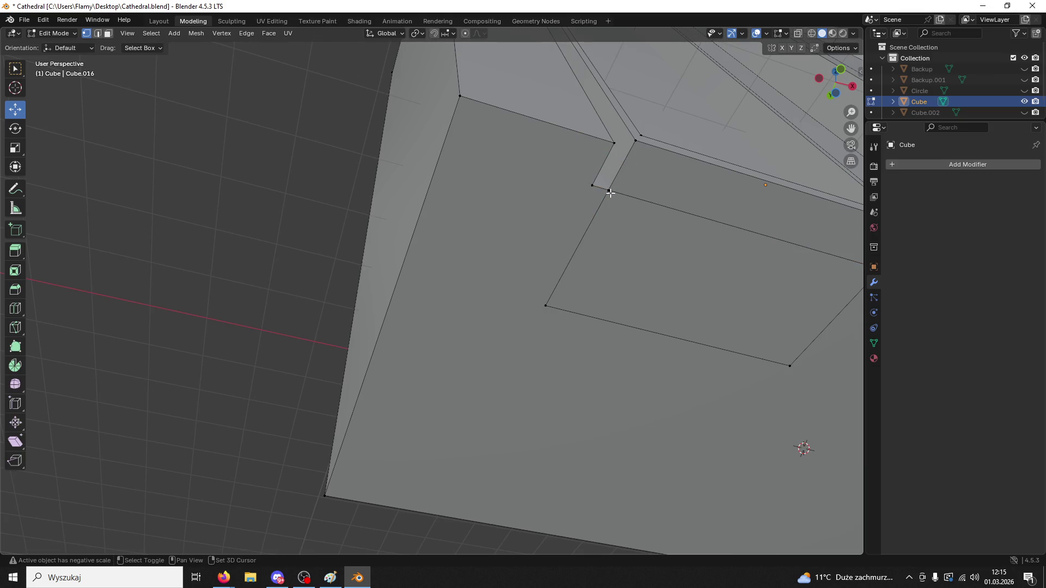
- Scale the corner vertices together and merge them At Center
shift+click(609, 190)
shift+click(608, 189)
shift+click(608, 189)
key(s)
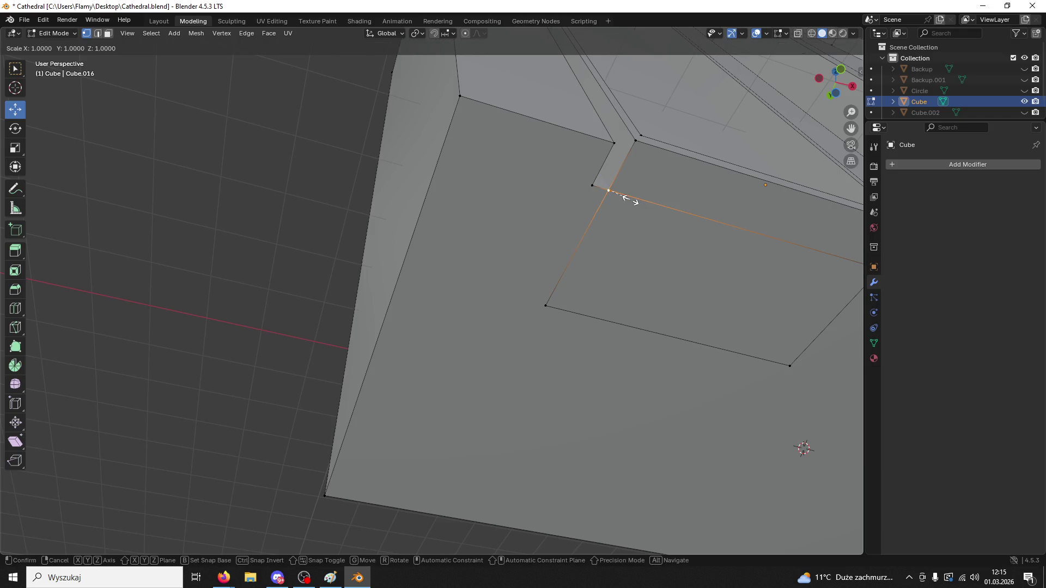
key(Return)
key(m)
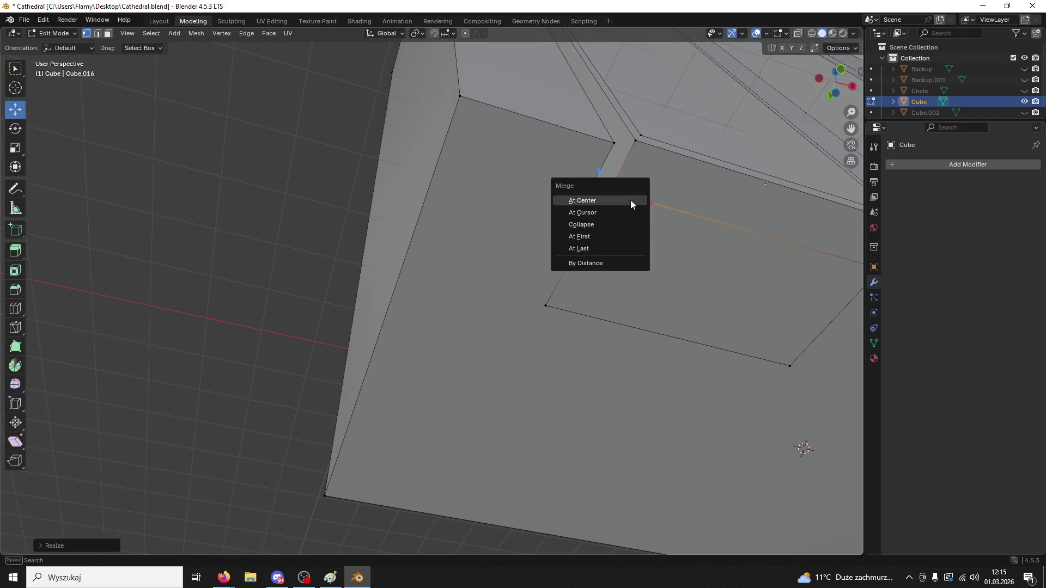
click(609, 268)
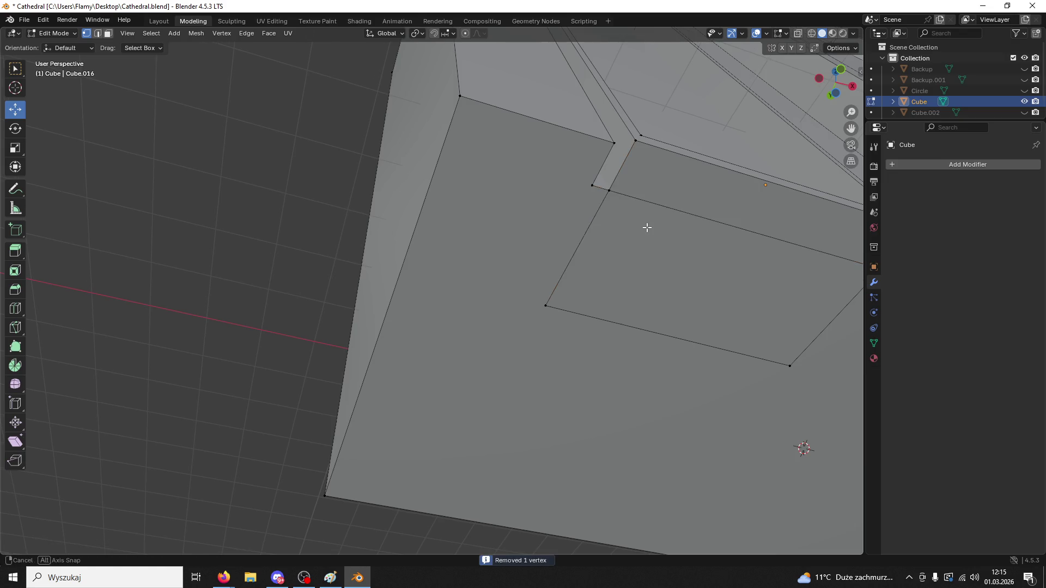
- Select another top-edge vertex and slide it along the top edge
middle_drag(646, 227, 586, 233)
click(581, 232)
drag(612, 238, 674, 261)
mouse_move(675, 261)
middle_down()
mouse_move(658, 279)
mouse_move(654, 243)
mouse_move(653, 253)
mouse_move(603, 234)
middle_up()
scroll(653, 254, down, 3)
- Select the notch vertex and orbit around to inspect the wall block's edges
click(511, 194)
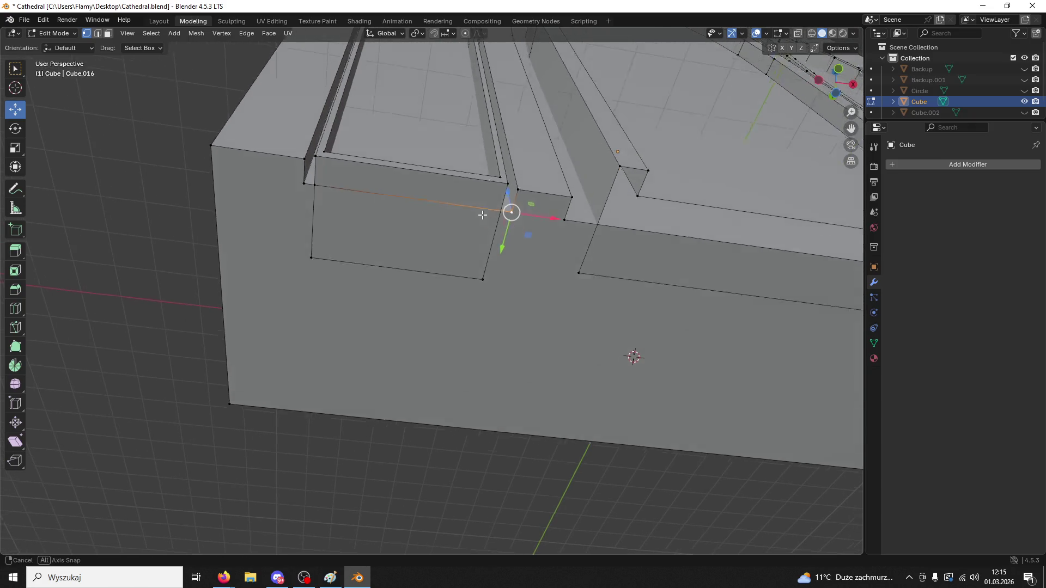
middle_drag(511, 193, 515, 278)
scroll(663, 250, down, 5)
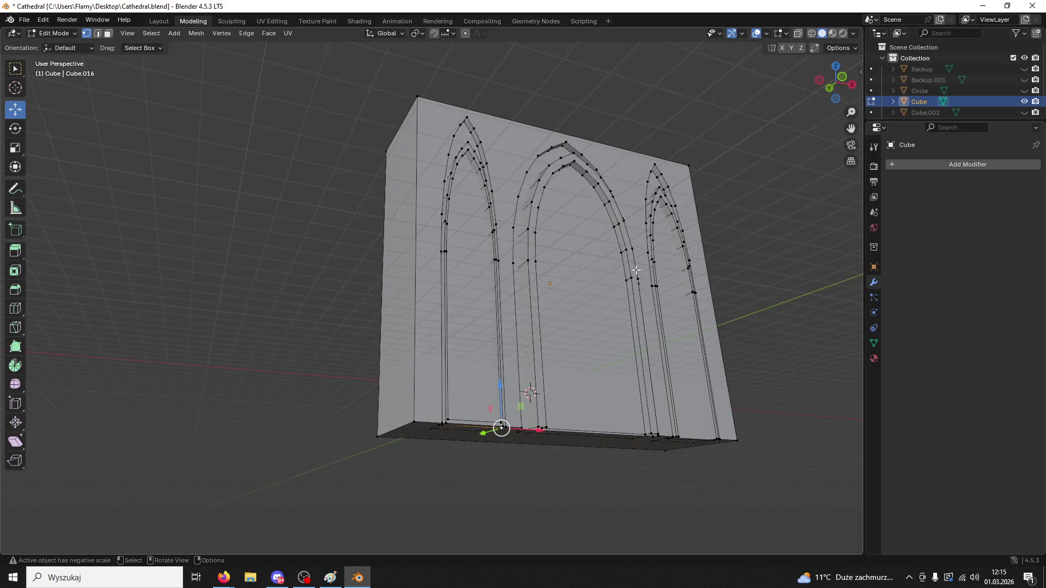
middle_drag(663, 250, 597, 349)
scroll(597, 349, up, 6)
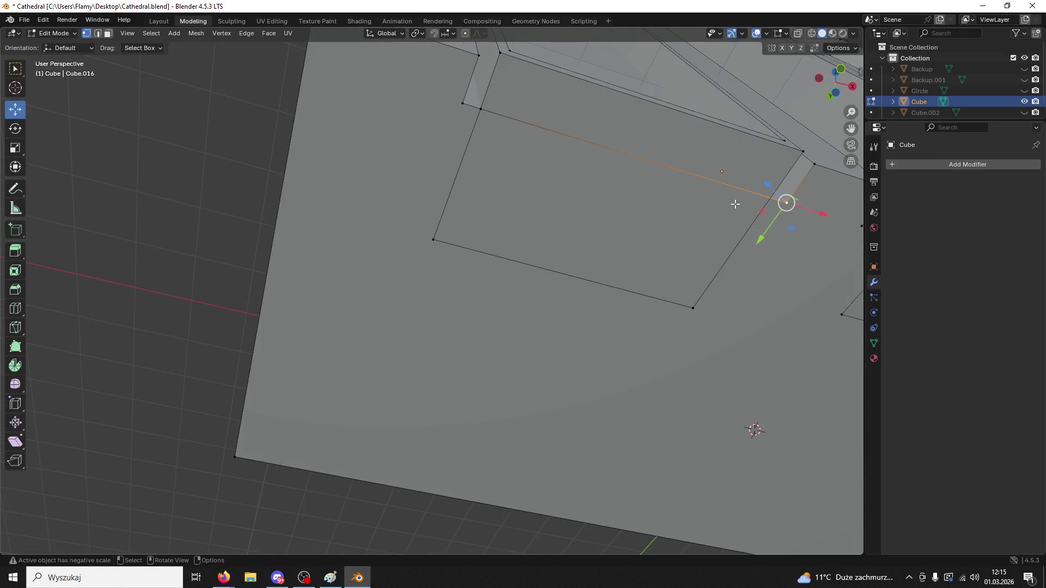
shift+middle_drag(730, 204, 652, 201)
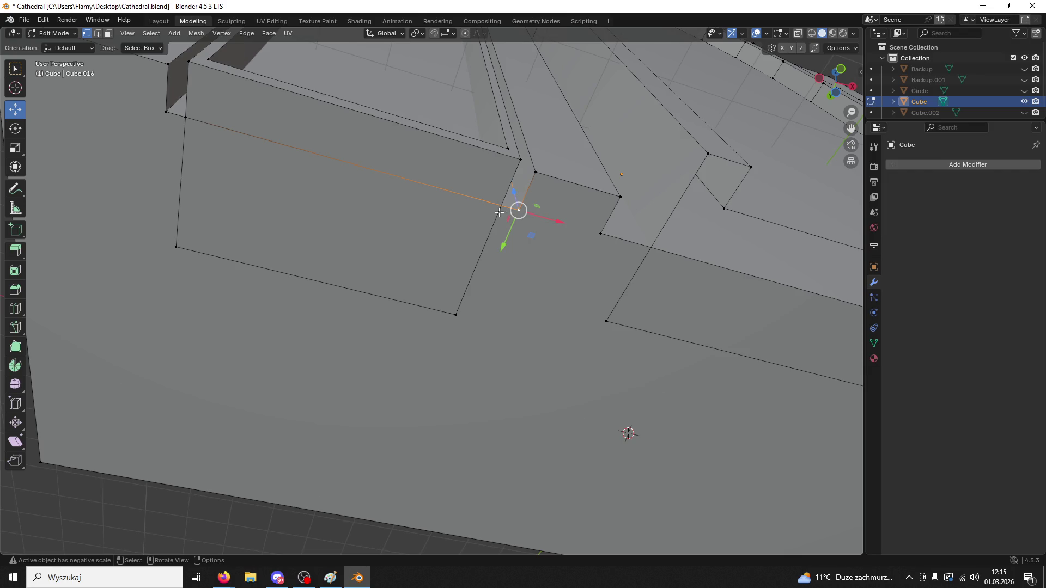
scroll(499, 194, down, 3)
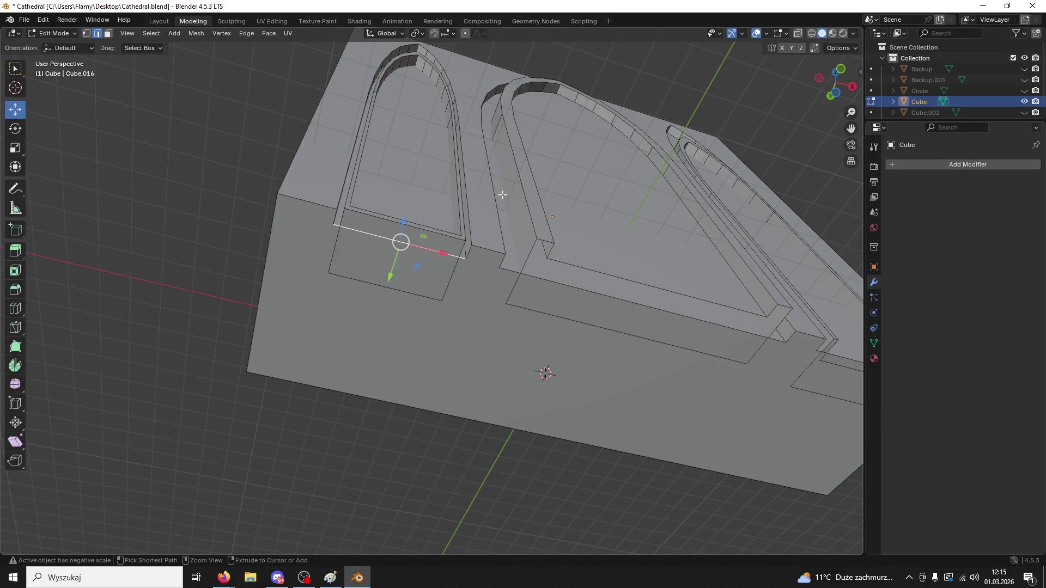
- Select the face's left vertical and bottom edges, then view the arched wall from the front
click(332, 245)
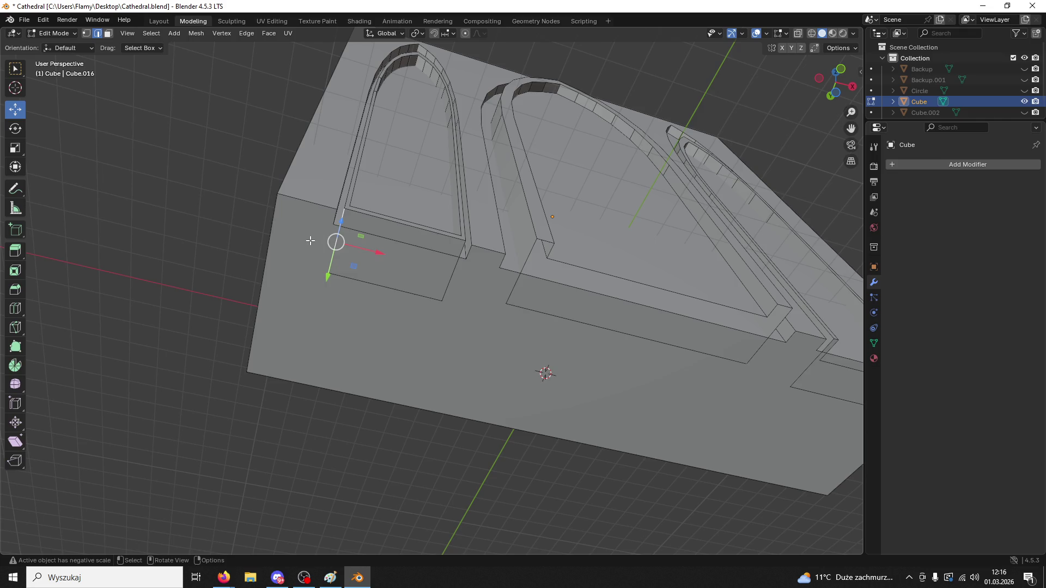
scroll(328, 246, up, 5)
click(253, 227)
click(192, 203)
scroll(195, 199, down, 6)
middle_drag(195, 199, 381, 234)
scroll(354, 231, down, 3)
- Switch back to Object Mode and deselect the Cube
click(54, 33)
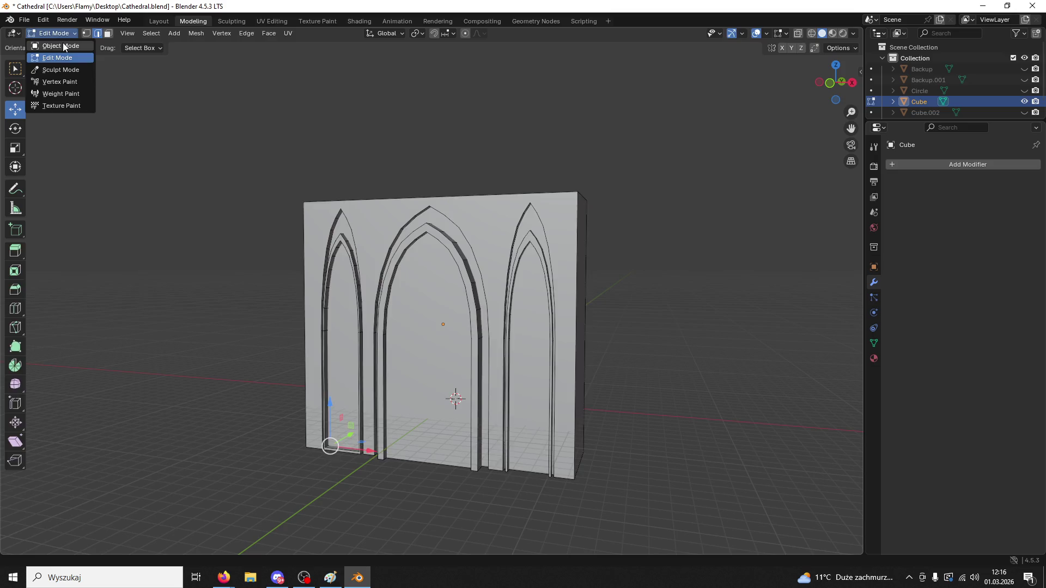
click(63, 43)
click(484, 505)
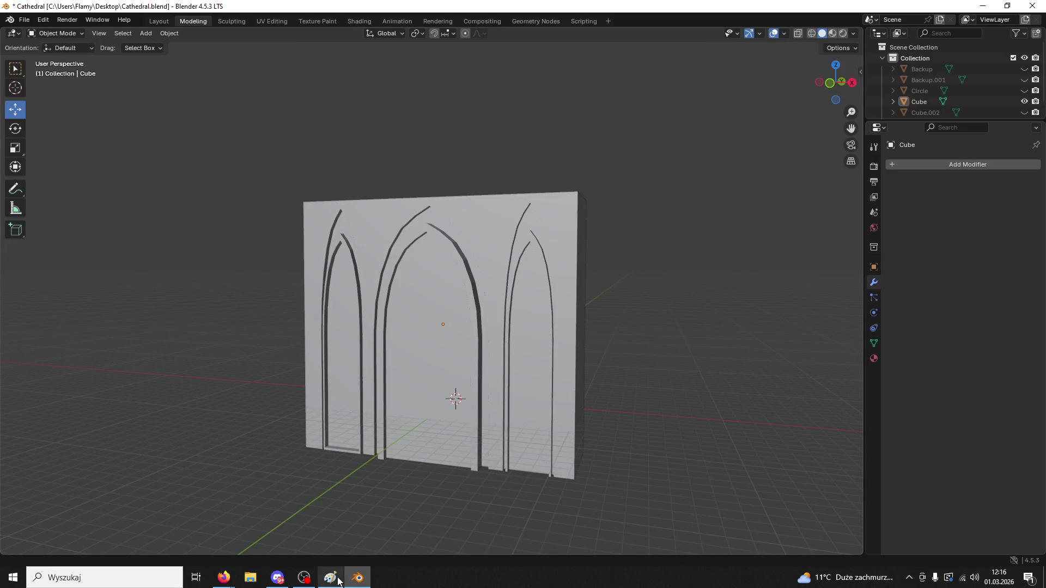
- Show Cube.002, then select the arched wall Cube and slide it along Y
middle_drag(642, 320, 670, 327)
click(1024, 91)
click(1024, 90)
click(1024, 112)
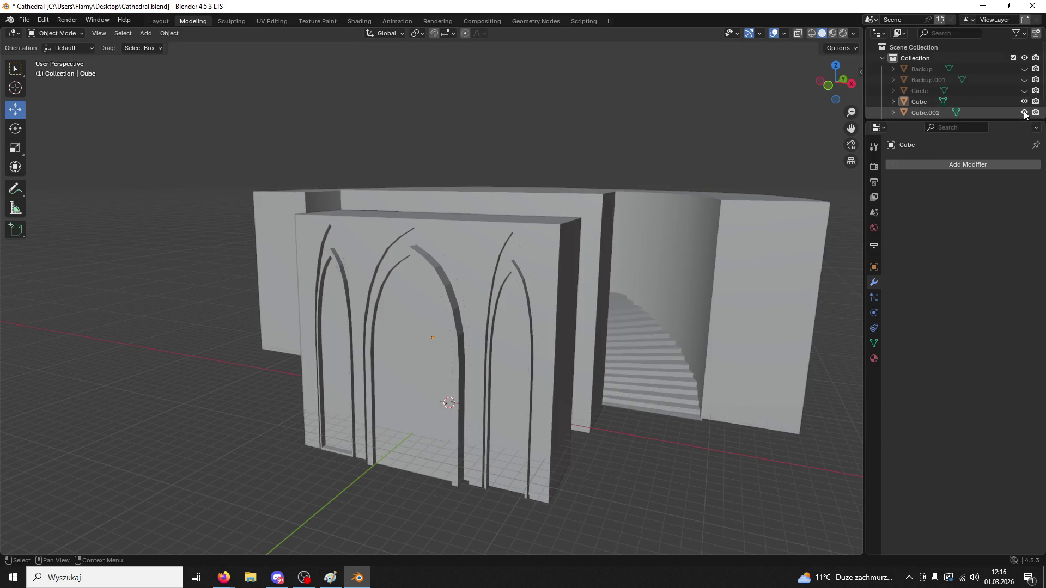
click(505, 286)
middle_drag(505, 286, 462, 312)
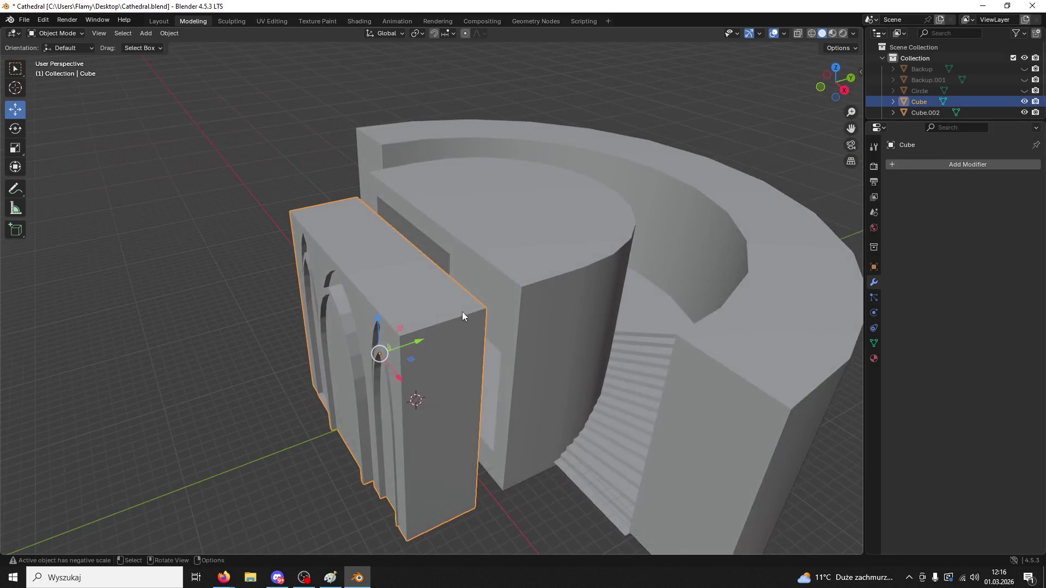
mouse_move(417, 343)
mouse_down()
mouse_move(503, 312)
mouse_move(495, 321)
mouse_up()
middle_drag(495, 321, 579, 282)
scroll(580, 282, up, 1)
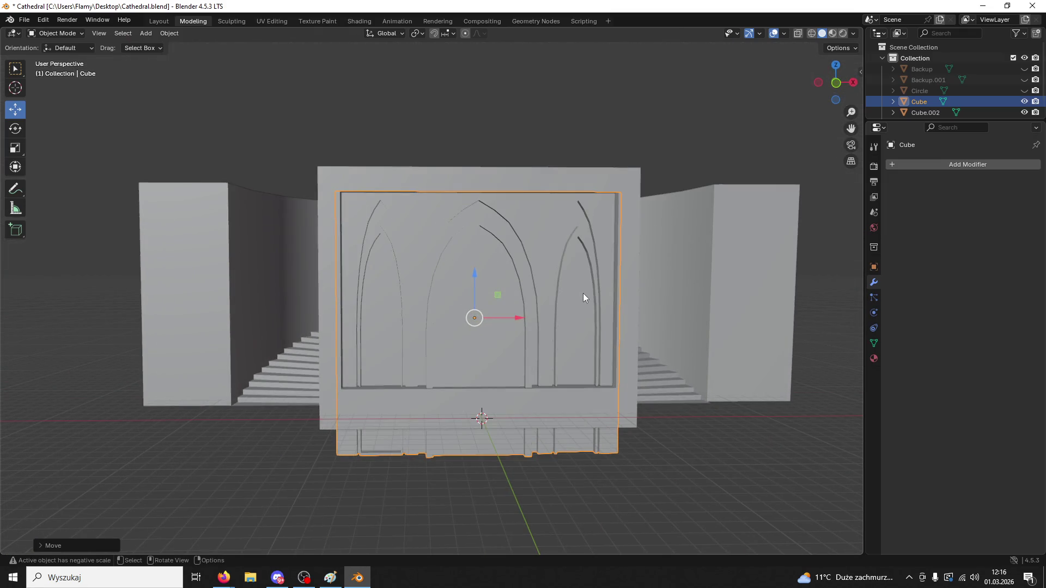
- Flatten Cube slightly along Z and raise it about 0.9 m along Z
key(s)
key(x)
key(z)
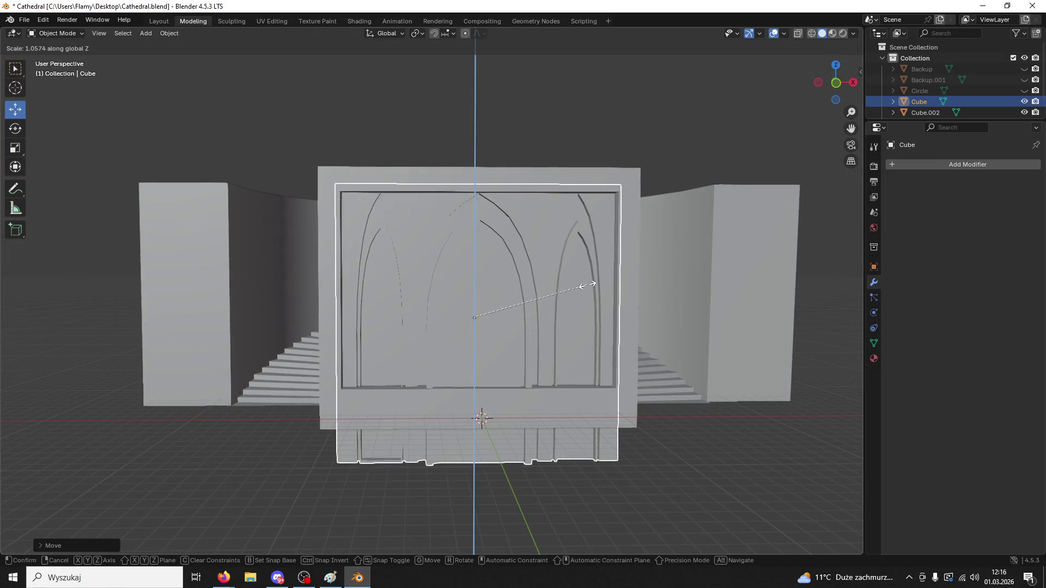
click(560, 367)
key(g)
key(z)
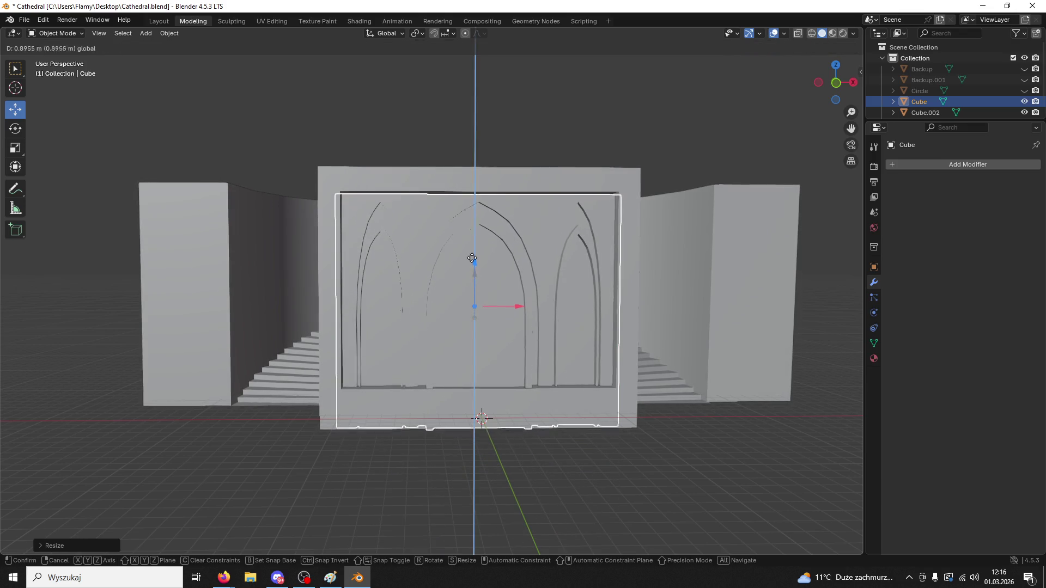
click(487, 259)
mouse_move(486, 259)
middle_down()
mouse_move(509, 275)
mouse_move(313, 476)
mouse_move(318, 425)
mouse_move(338, 416)
mouse_move(308, 212)
mouse_move(405, 191)
middle_up()
- Check the entrance block's top front edge in Edit Mode, then reselect Cube in Object Mode
key(Tab)
click(405, 191)
key(2)
click(406, 191)
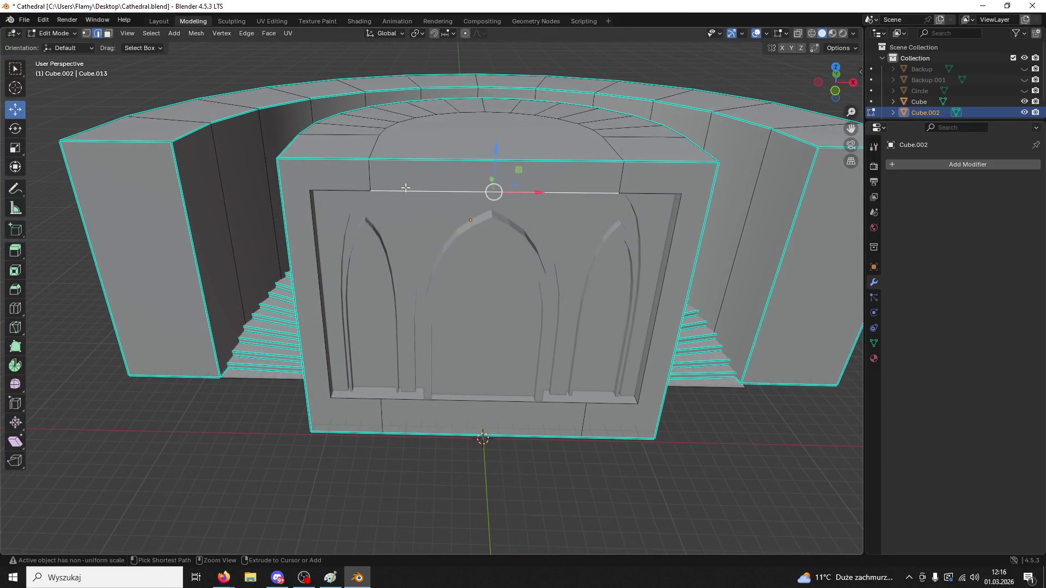
click(61, 35)
click(55, 44)
click(524, 299)
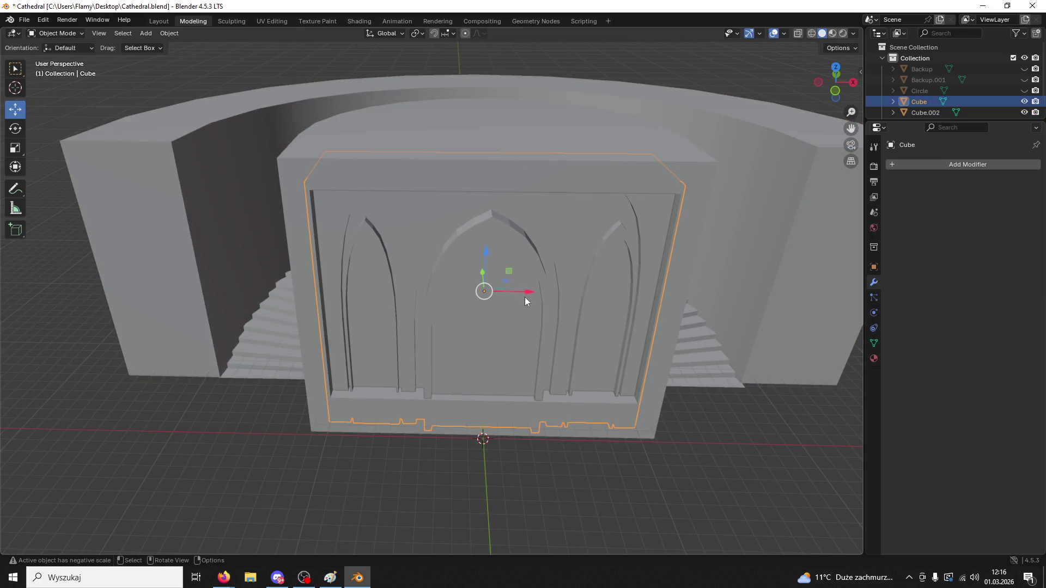
click(873, 268)
- Add a Boolean modifier to Cube that unions it with Cube.002 using the Float solver
click(874, 282)
click(905, 165)
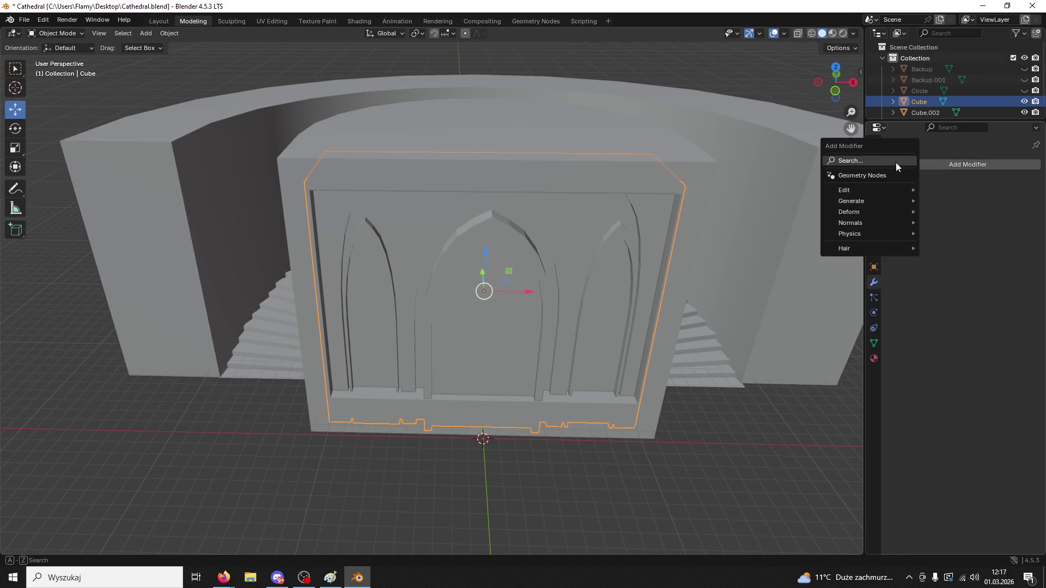
click(861, 186)
click(1019, 226)
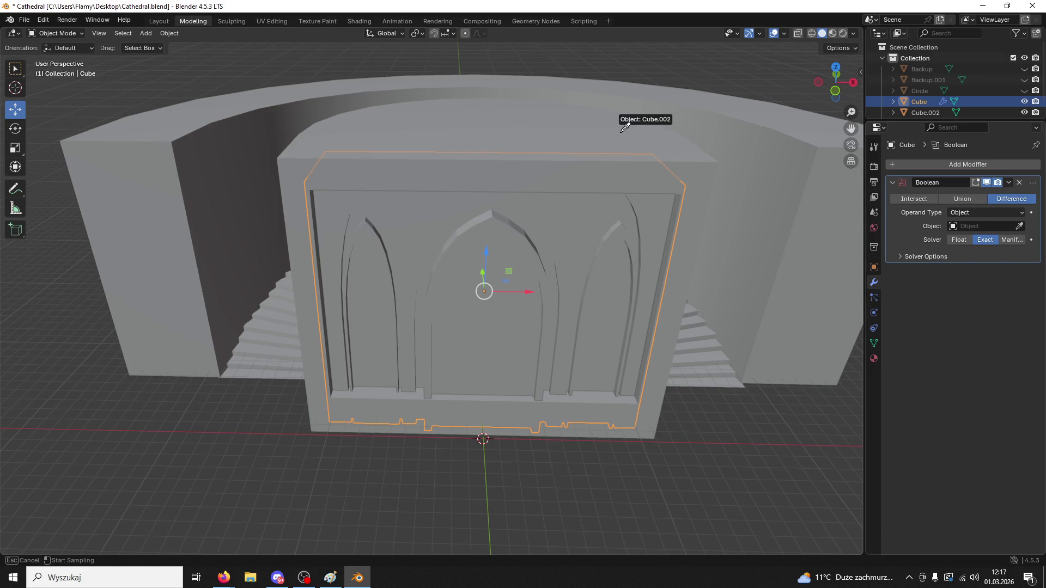
click(620, 121)
click(973, 199)
mouse_move(850, 228)
middle_down()
mouse_move(621, 237)
mouse_move(770, 224)
mouse_move(686, 227)
mouse_move(708, 226)
middle_up()
mouse_move(568, 263)
middle_down()
mouse_move(580, 210)
mouse_move(570, 239)
mouse_move(605, 234)
middle_up()
click(960, 239)
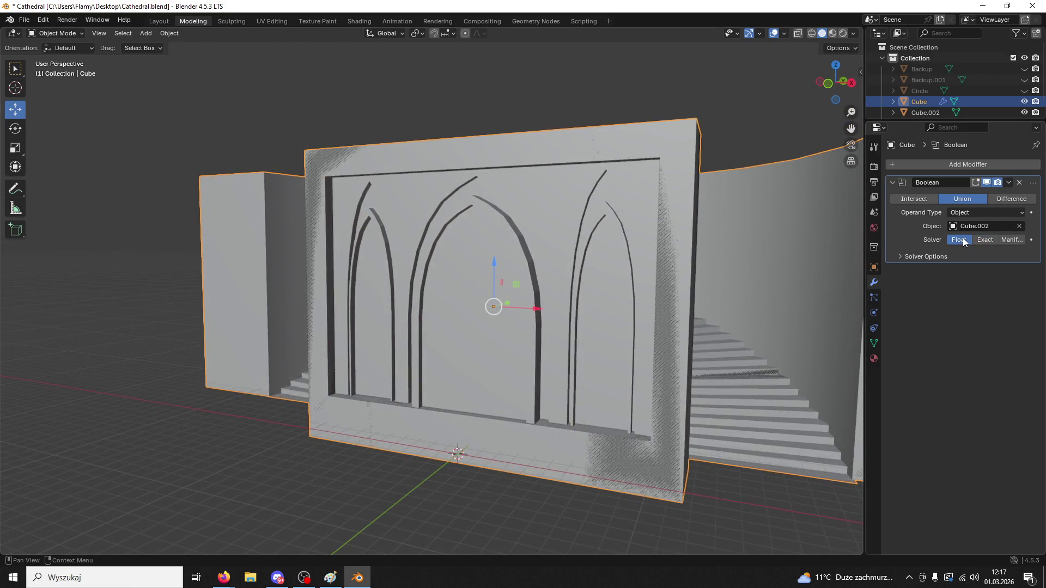
mouse_move(600, 331)
middle_down()
mouse_move(563, 355)
mouse_move(578, 351)
middle_up()
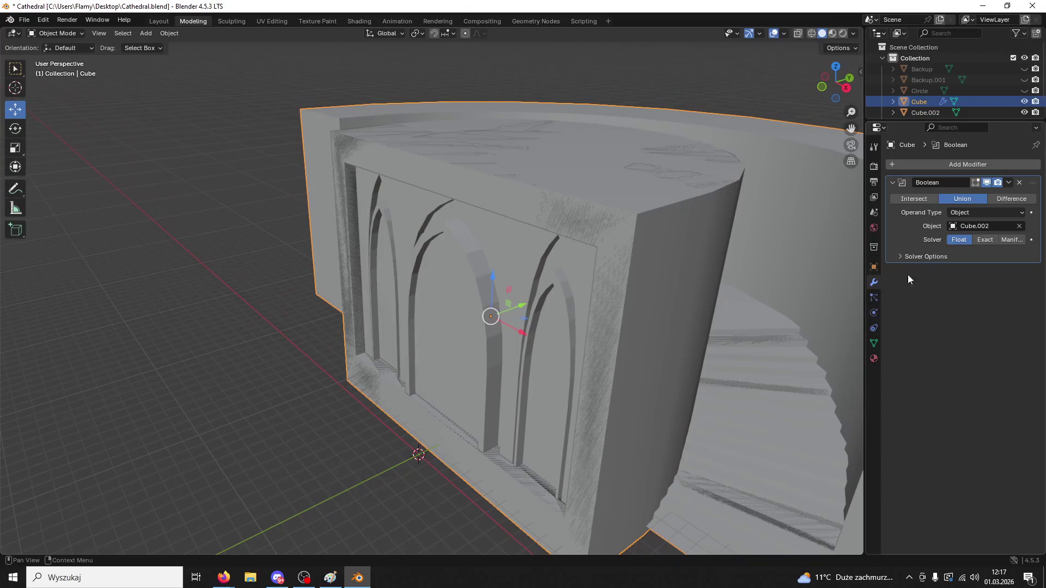
- Apply the Boolean modifier and move Cube forward along Y
right_click(993, 184)
click(991, 187)
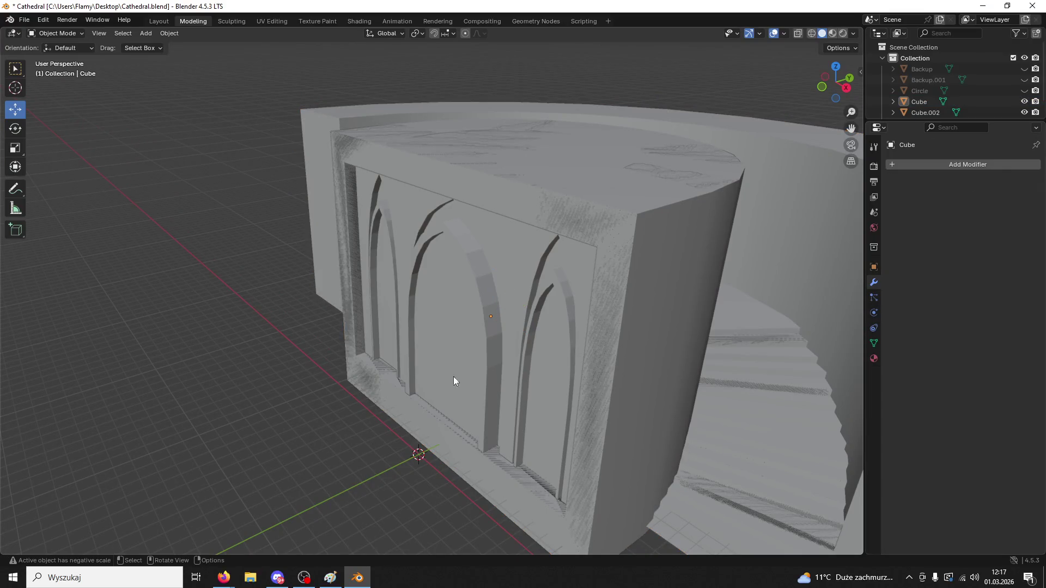
scroll(459, 373, down, 3)
mouse_move(497, 299)
mouse_down()
mouse_move(590, 285)
mouse_move(423, 385)
mouse_move(294, 364)
mouse_up()
click(55, 33)
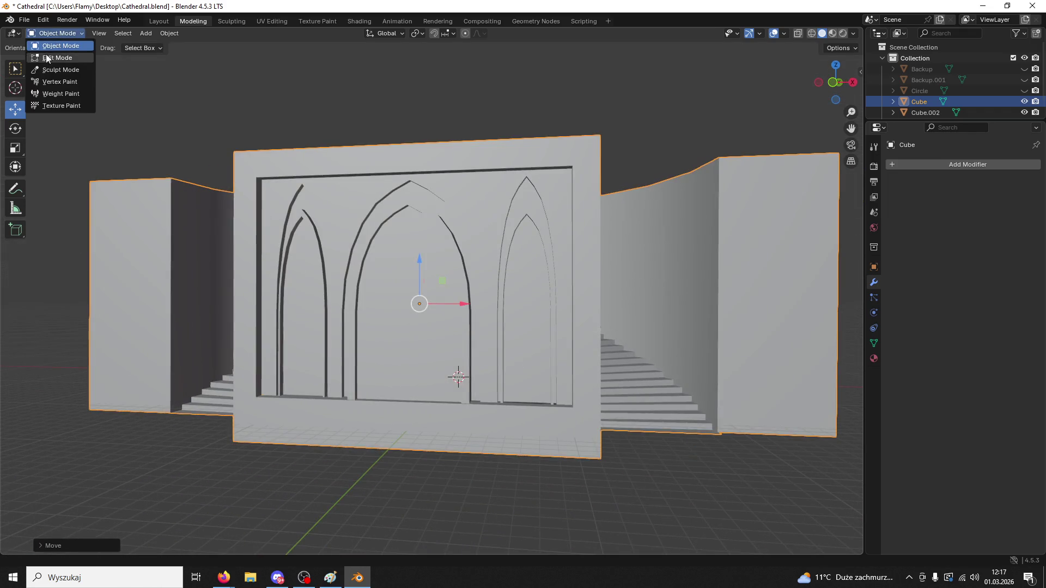
- In Edit Mode with face selection, delete the top band face of Cube
click(52, 54)
mouse_move(273, 201)
middle_down()
mouse_move(444, 380)
mouse_move(430, 324)
mouse_move(453, 236)
mouse_move(451, 334)
middle_up()
scroll(460, 280, up, 4)
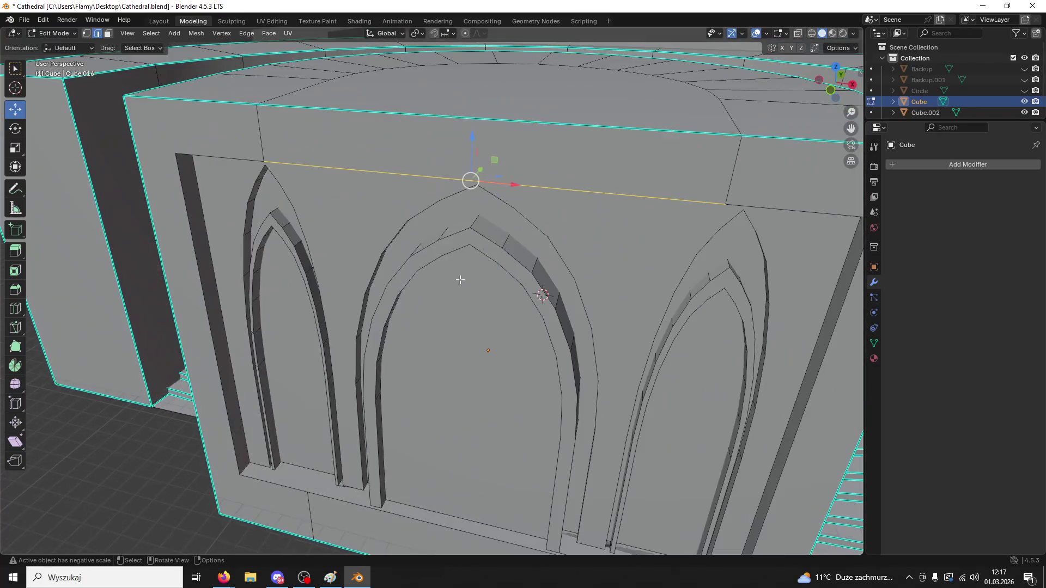
key(3)
click(395, 136)
key(x)
click(394, 137)
- Delete the dome's top face to open the interior
scroll(381, 137, down, 5)
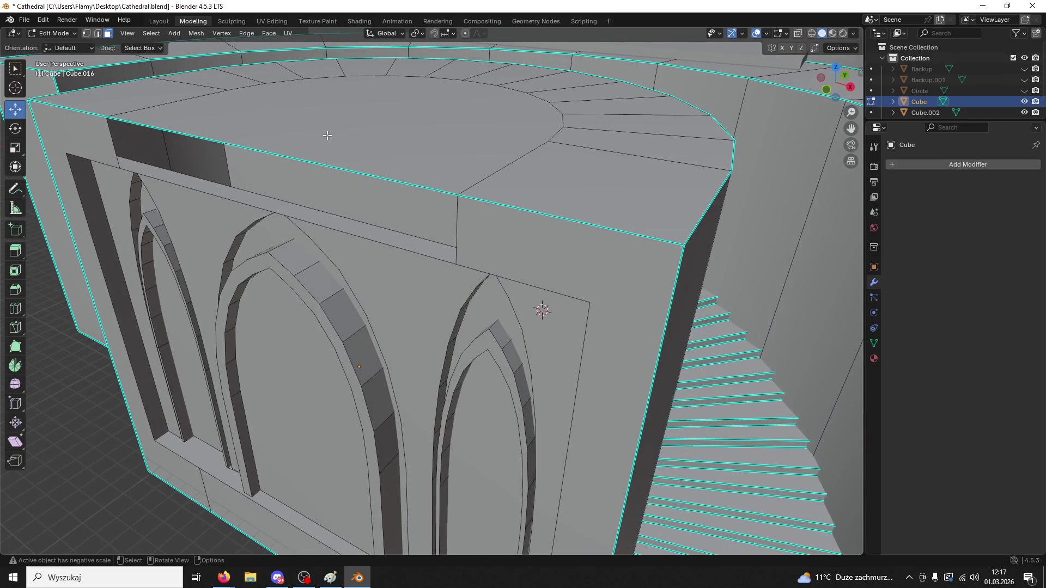
click(327, 137)
key(x)
click(326, 135)
middle_drag(327, 135, 343, 197)
scroll(348, 215, up, 3)
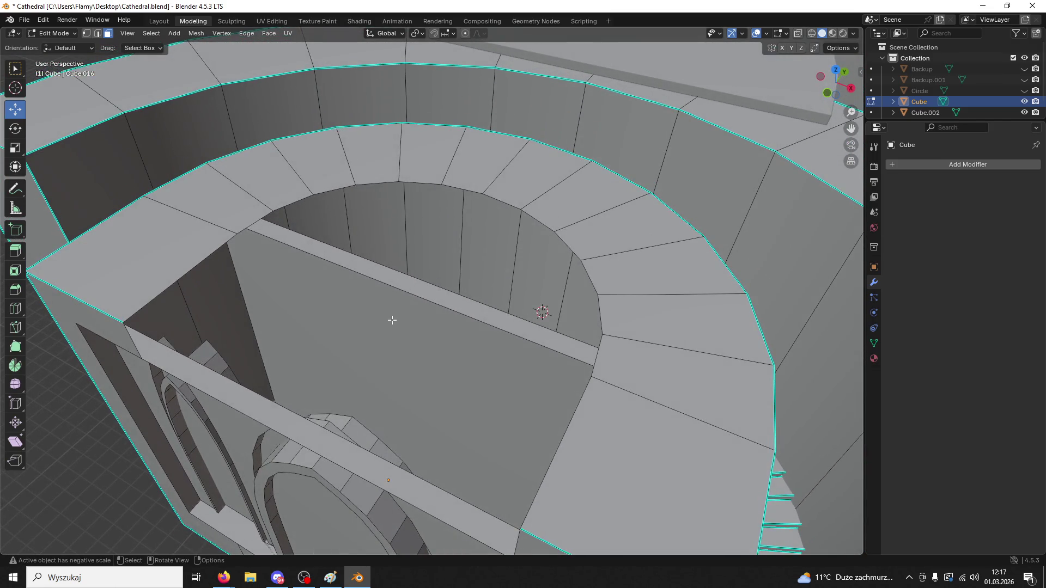
- Delete the two large inner faces and the narrow strip face between them
click(392, 320)
key(x)
click(398, 319)
click(415, 291)
key(x)
click(414, 290)
click(392, 315)
key(x)
click(392, 315)
- Check the cleaned-up mesh and select the entrance block's top face
mouse_move(392, 316)
middle_down()
mouse_move(308, 321)
mouse_move(297, 343)
mouse_move(403, 311)
mouse_move(388, 301)
mouse_move(480, 297)
mouse_move(499, 314)
mouse_move(416, 328)
mouse_move(369, 271)
mouse_move(350, 305)
mouse_move(400, 281)
mouse_move(443, 281)
middle_up()
scroll(403, 311, down, 8)
scroll(433, 298, up, 4)
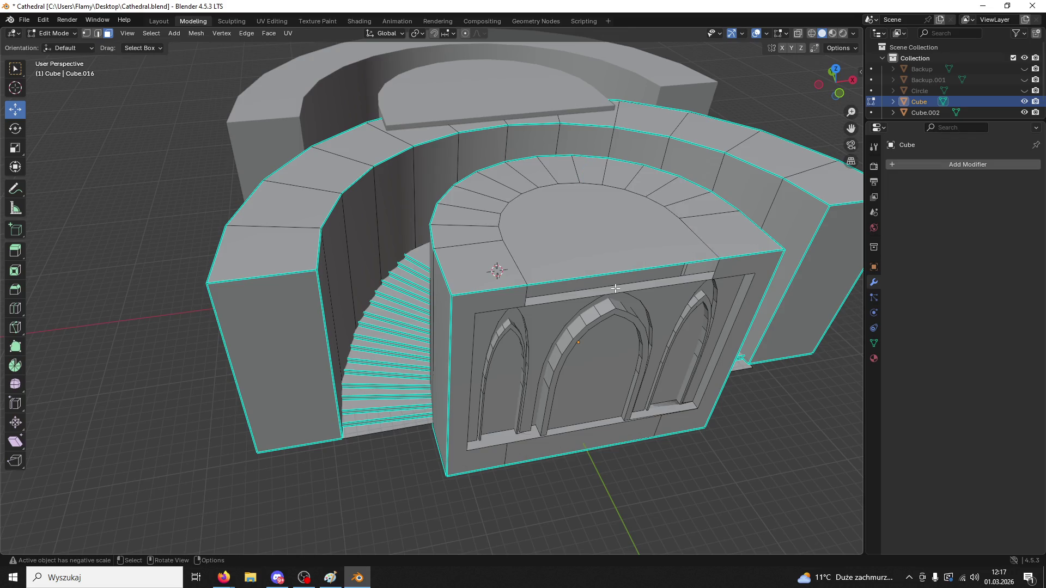
mouse_move(618, 289)
middle_down()
mouse_move(595, 275)
mouse_move(648, 296)
mouse_move(727, 263)
middle_up()
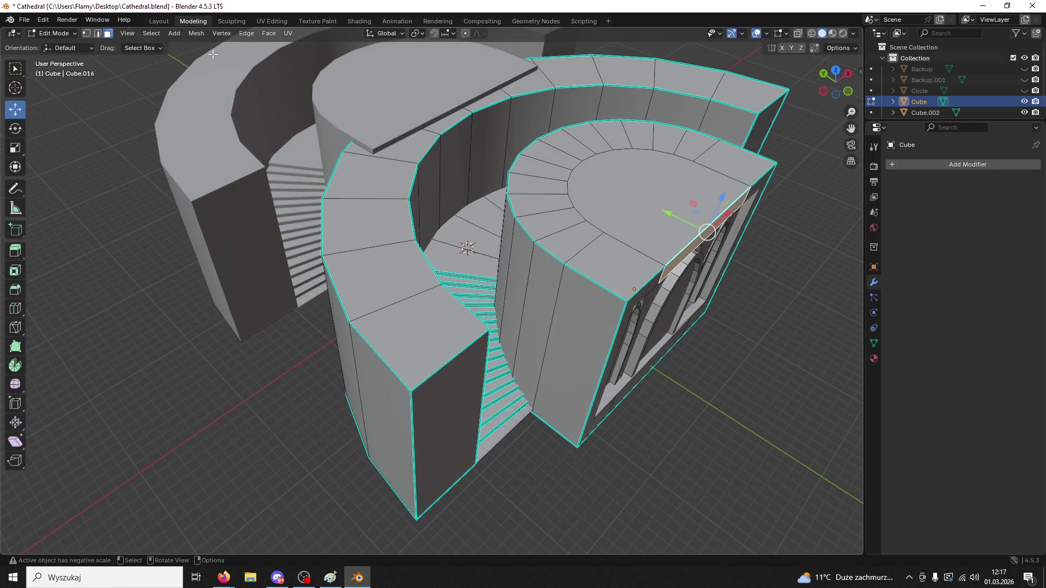
key(2)
mouse_move(578, 403)
middle_down()
mouse_move(600, 425)
mouse_move(563, 434)
mouse_move(180, 287)
mouse_move(229, 261)
mouse_move(387, 280)
middle_up()
click(600, 424)
key(3)
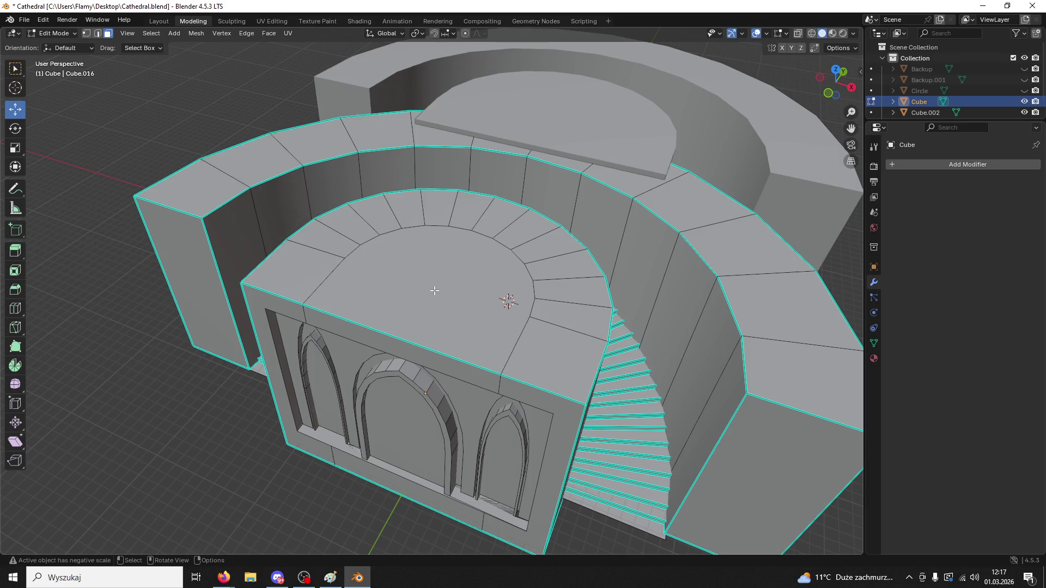
click(431, 288)
- Raise the top face into a tall block, then undo back to the unapplied Boolean
key(g)
key(z)
key(z)
click(390, 42)
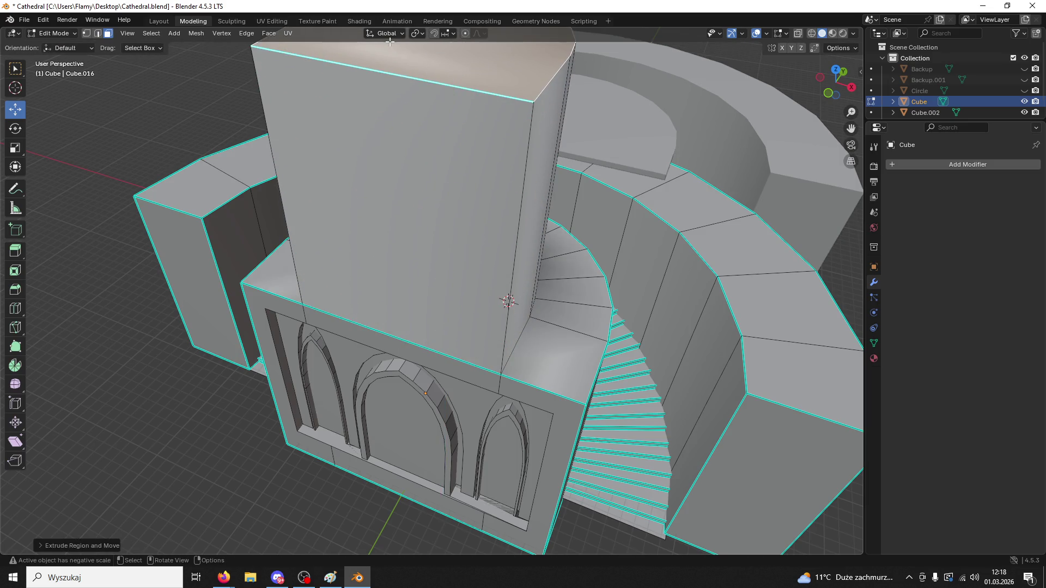
middle_drag(499, 241, 512, 180)
key(ctrl+z)
key(ctrl+z)
key(ctrl+z)
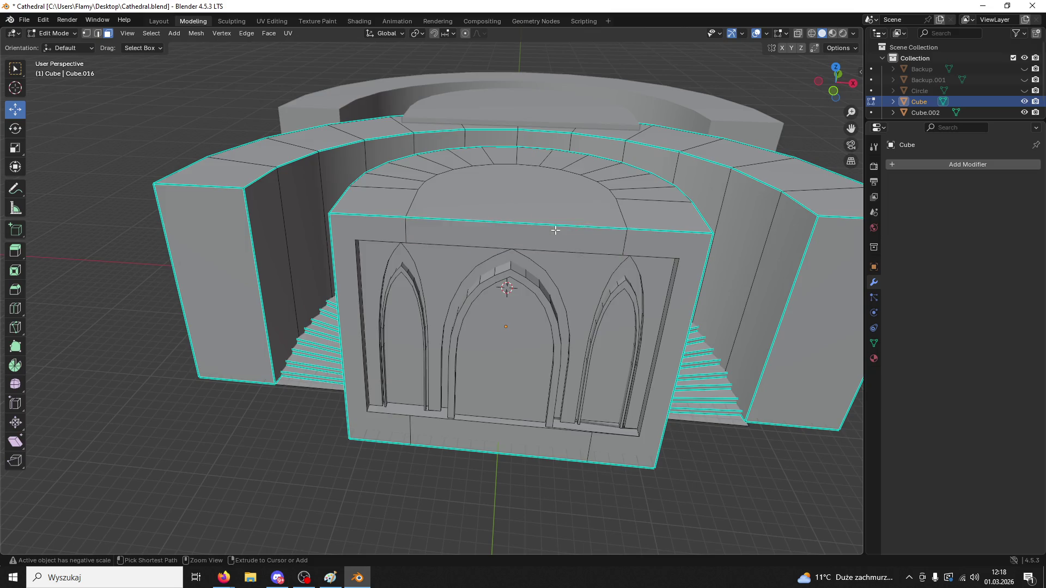
key(ctrl+z)
key(ctrl+z)
- In Cube.002's Edit Mode, extrude the entrance block's top face upward
mouse_move(788, 210)
middle_down()
mouse_move(705, 234)
mouse_move(563, 144)
middle_up()
click(563, 144)
click(54, 33)
click(54, 54)
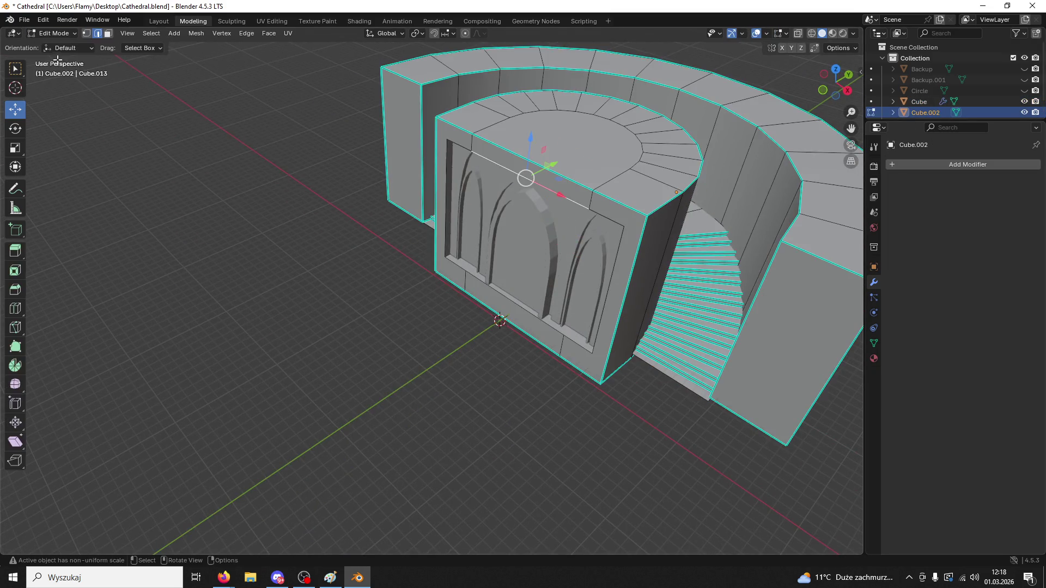
click(626, 117)
key(3)
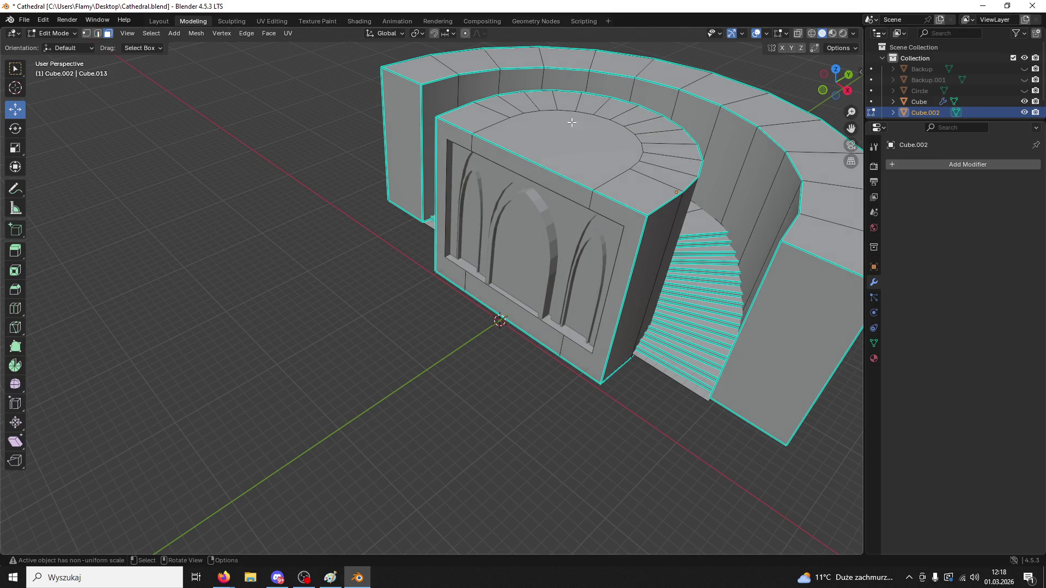
click(588, 143)
key(e)
click(600, 545)
- Add a loop cut across Cube.002's half-disc top
scroll(684, 420, down, 3)
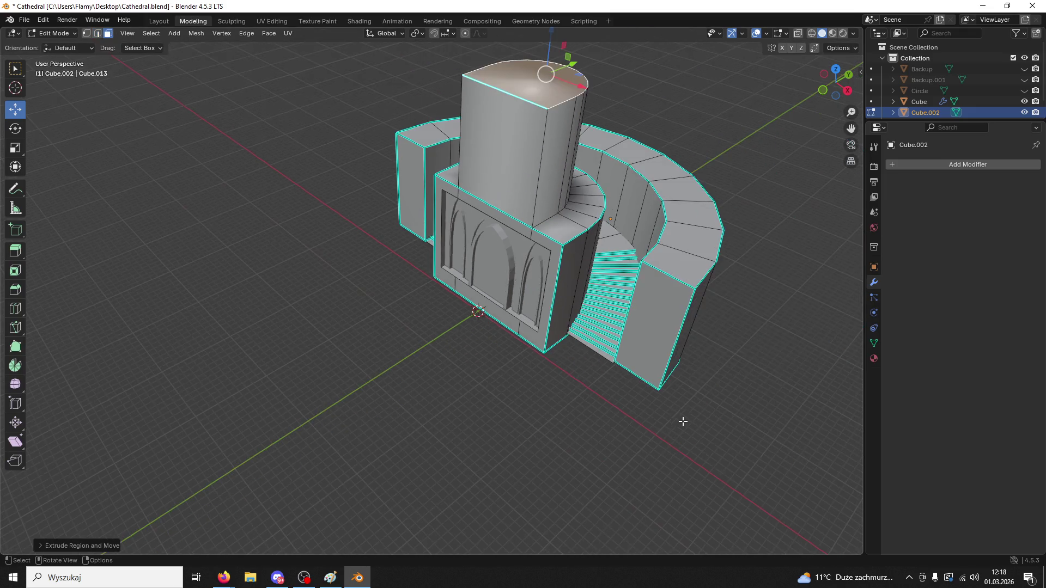
middle_drag(684, 421, 588, 341)
click(571, 245)
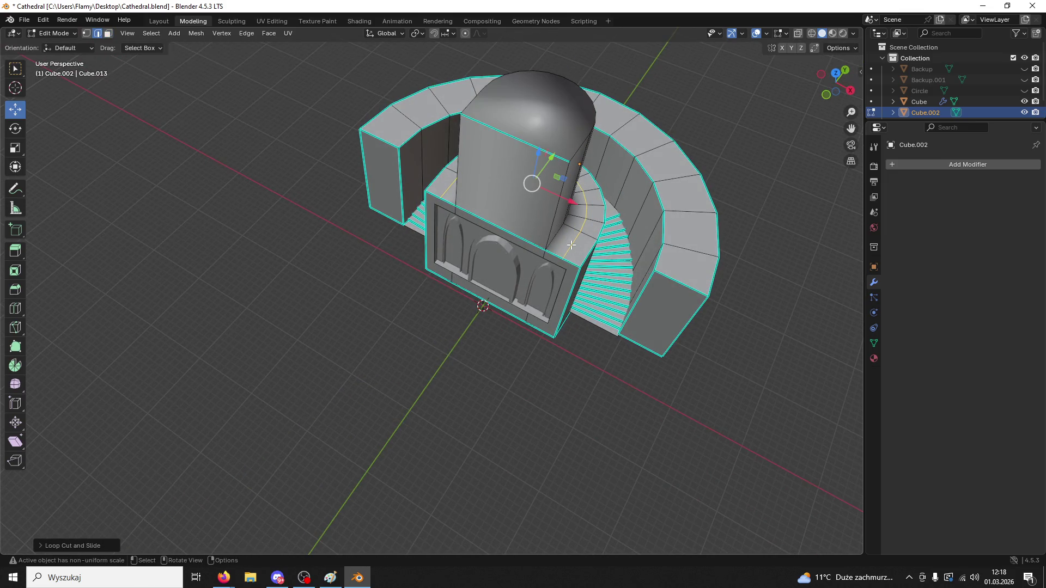
key(ctrl+z)
key(ctrl+z)
key(ctrl+z)
key(ctrl+r)
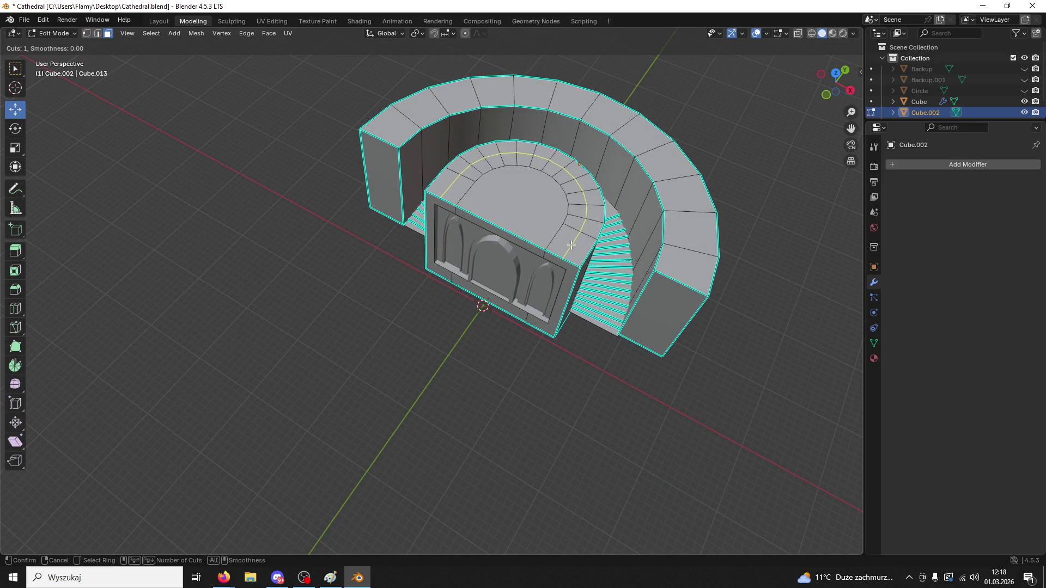
click(571, 245)
- Extrude the inner half-disc top face upward into a tall tower column
key(3)
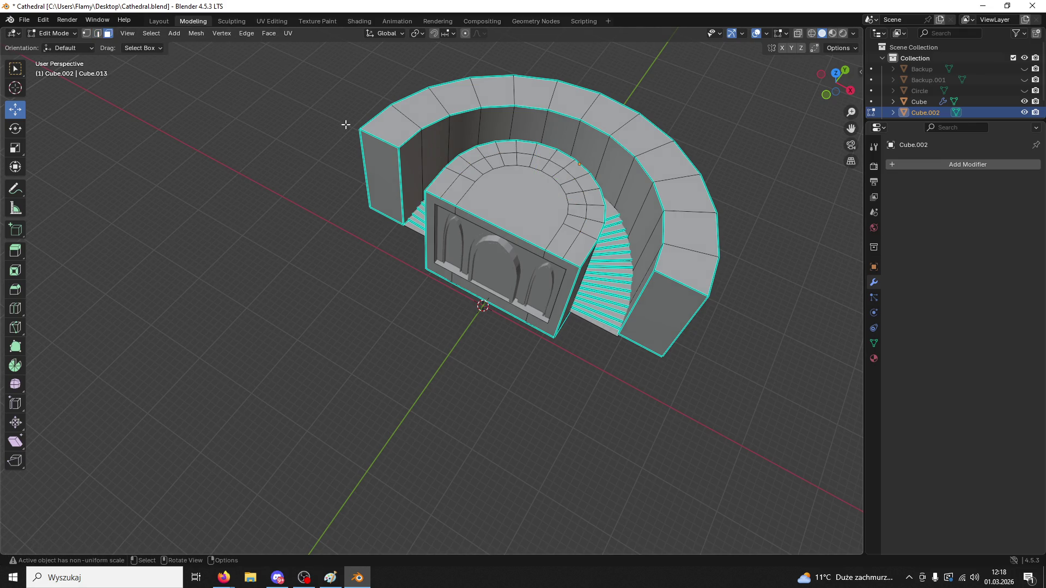
click(556, 231)
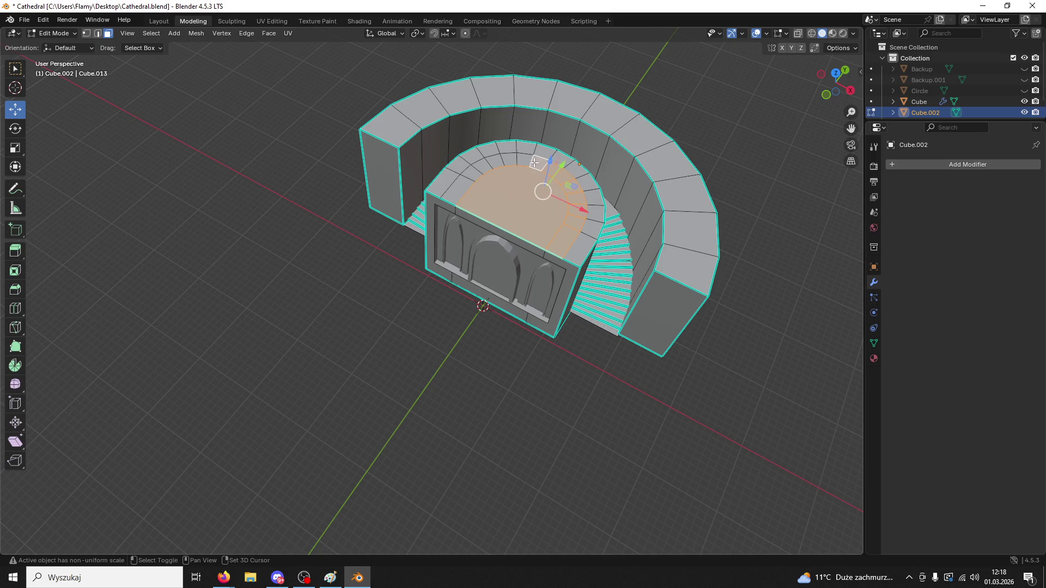
middle_drag(469, 188, 573, 248)
scroll(573, 249, up, 3)
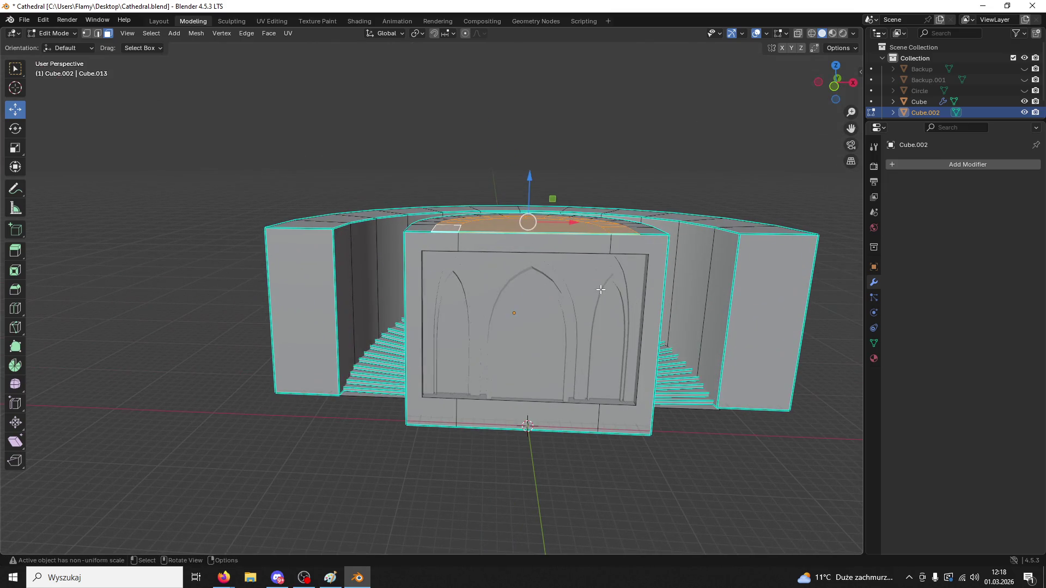
key(e)
click(581, 538)
scroll(652, 408, down, 4)
- Select the facade's top strip face, then an edge along the facade top
mouse_move(651, 409)
middle_down()
mouse_move(646, 369)
mouse_move(574, 430)
mouse_move(489, 206)
mouse_move(575, 201)
mouse_move(658, 215)
mouse_move(650, 221)
middle_up()
scroll(573, 431, up, 5)
click(489, 206)
scroll(575, 201, down, 5)
scroll(659, 214, down, 3)
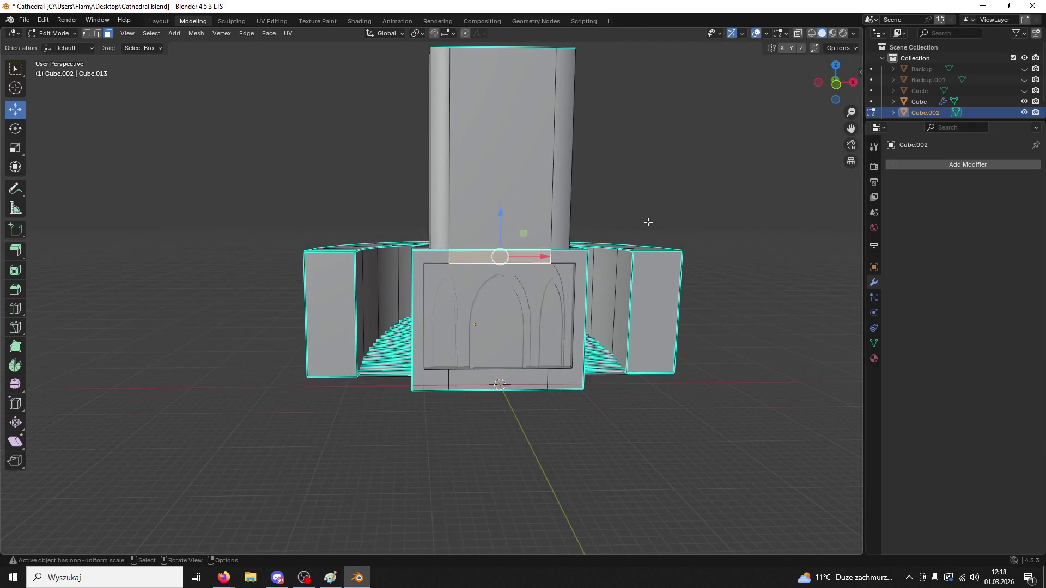
scroll(594, 213, up, 6)
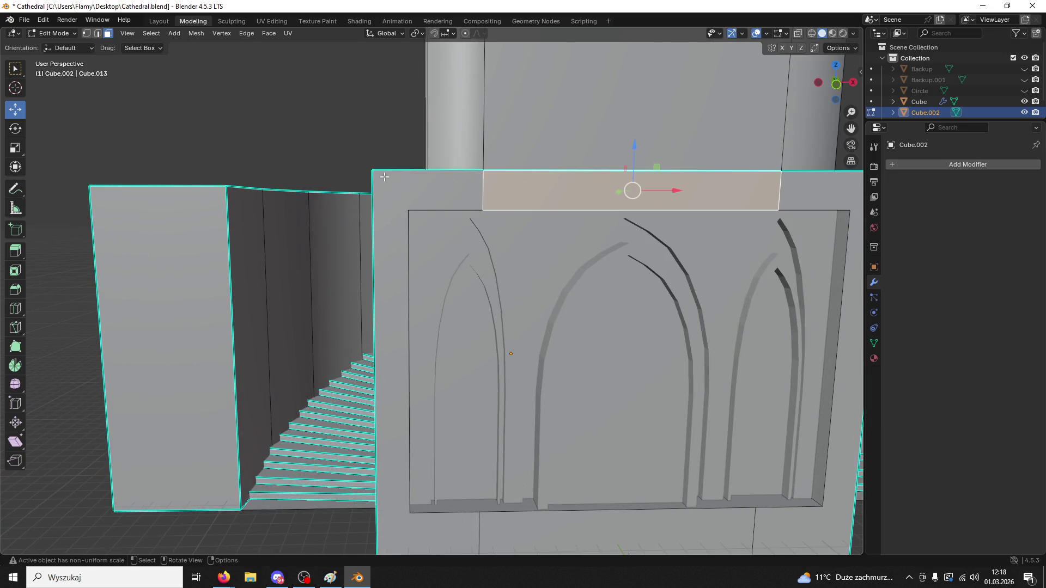
click(97, 33)
mouse_move(545, 246)
middle_down()
mouse_move(490, 224)
mouse_move(483, 105)
mouse_move(500, 147)
mouse_move(545, 201)
middle_up()
click(490, 224)
scroll(567, 213, down, 10)
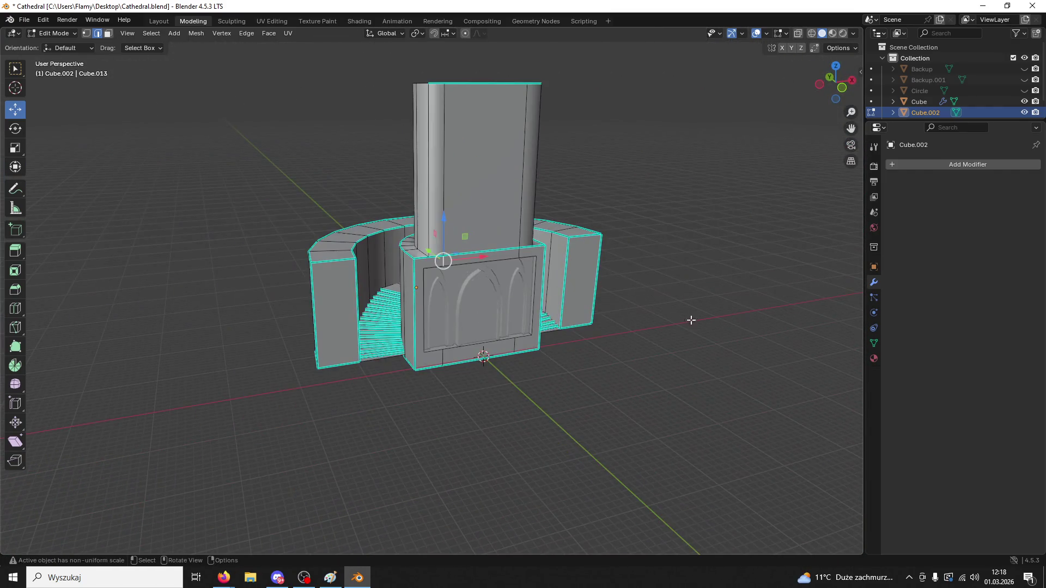
scroll(690, 320, up, 5)
mouse_move(691, 320)
middle_down()
mouse_move(582, 294)
mouse_move(545, 245)
mouse_move(544, 272)
middle_up()
scroll(582, 294, down, 8)
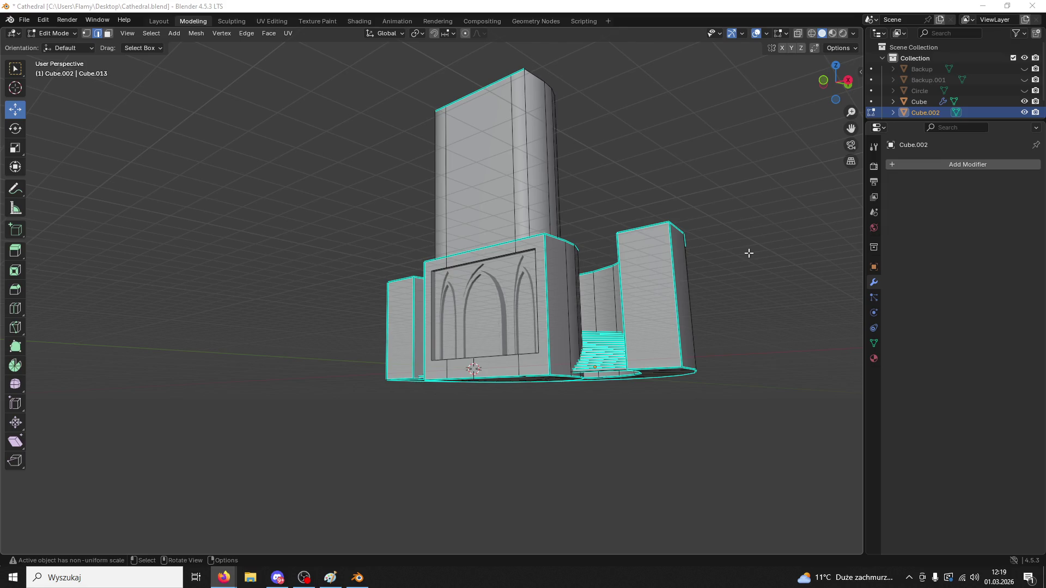
- Extrude a face of the column outward
scroll(670, 149, up, 5)
mouse_move(670, 149)
middle_down()
mouse_move(534, 259)
mouse_move(542, 271)
middle_up()
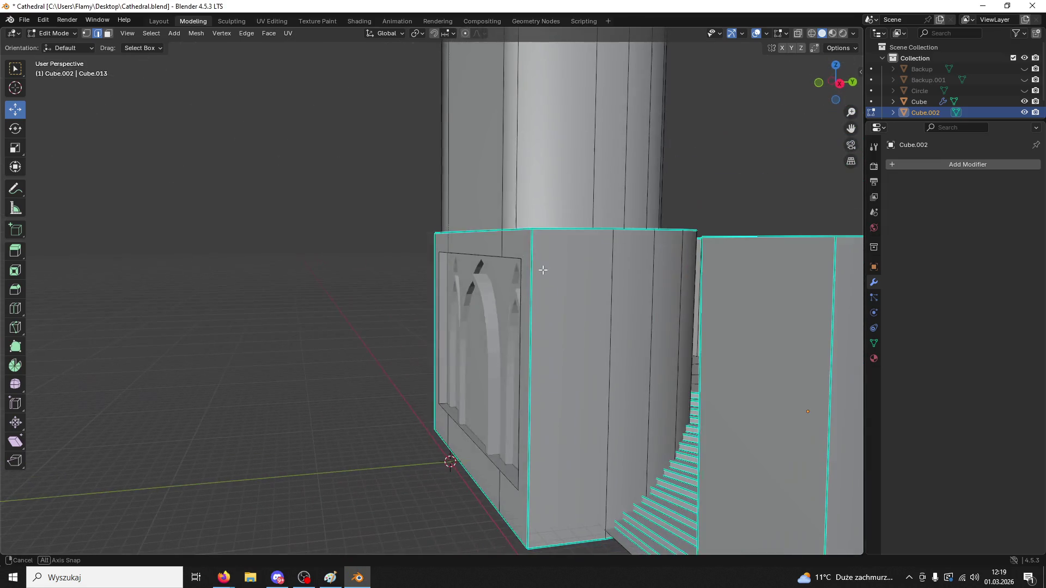
mouse_move(458, 186)
middle_down()
mouse_move(476, 91)
mouse_move(488, 119)
middle_up()
key(3)
click(477, 92)
key(e)
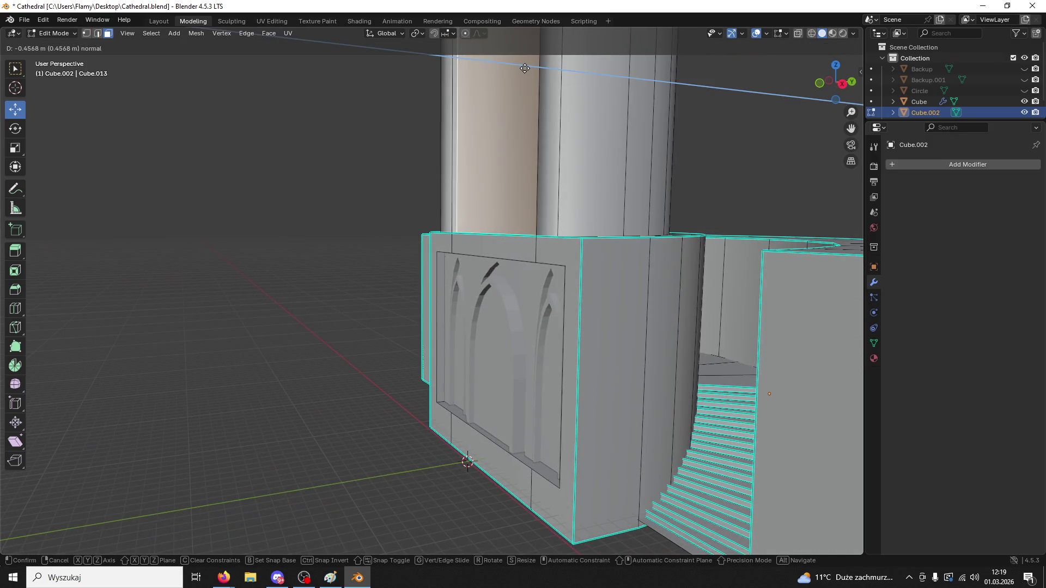
click(527, 87)
- Extrude the front panel face along its normals with Shrink/Fatten
middle_drag(527, 87, 652, 127)
mouse_move(730, 197)
middle_down()
mouse_move(760, 219)
mouse_move(537, 168)
middle_up()
key(ctrl+f)
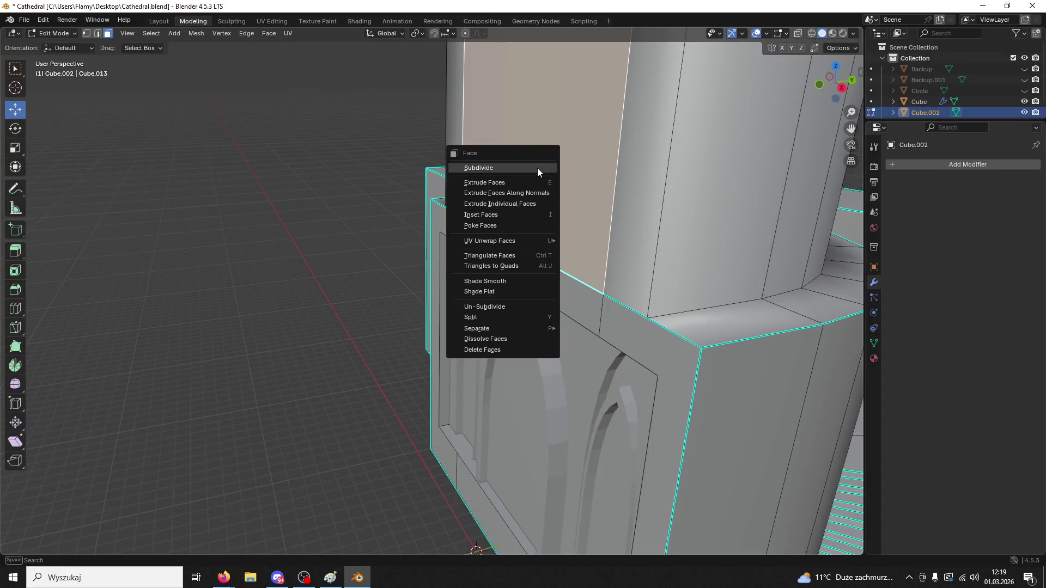
click(538, 178)
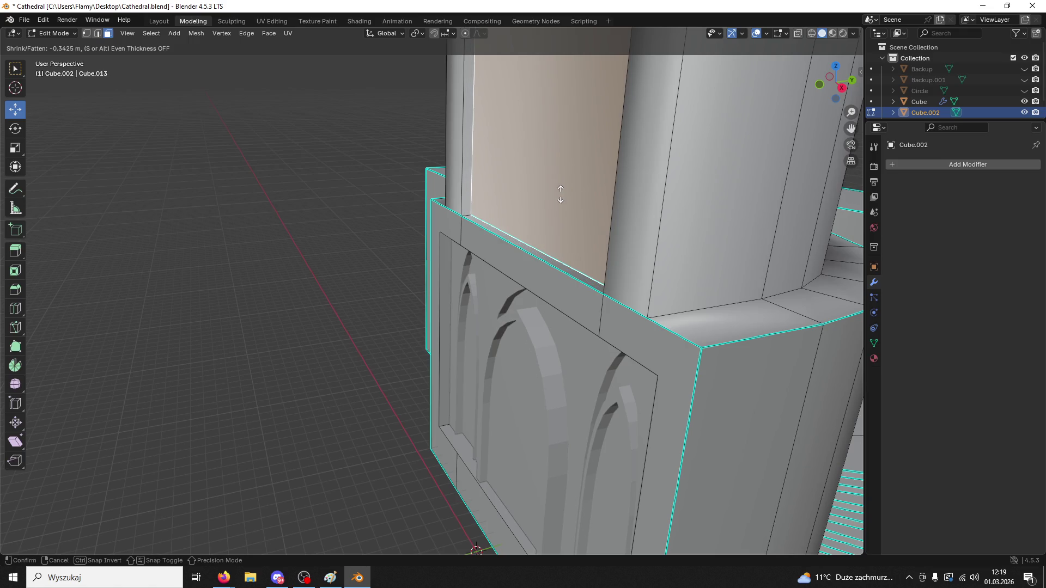
click(561, 194)
mouse_move(560, 194)
middle_down()
mouse_move(705, 170)
mouse_move(624, 205)
mouse_move(650, 235)
mouse_move(618, 243)
middle_up()
scroll(705, 170, down, 5)
scroll(619, 243, up, 5)
scroll(646, 158, down, 4)
mouse_move(658, 142)
middle_down()
mouse_move(609, 193)
mouse_move(640, 198)
mouse_move(702, 172)
middle_up()
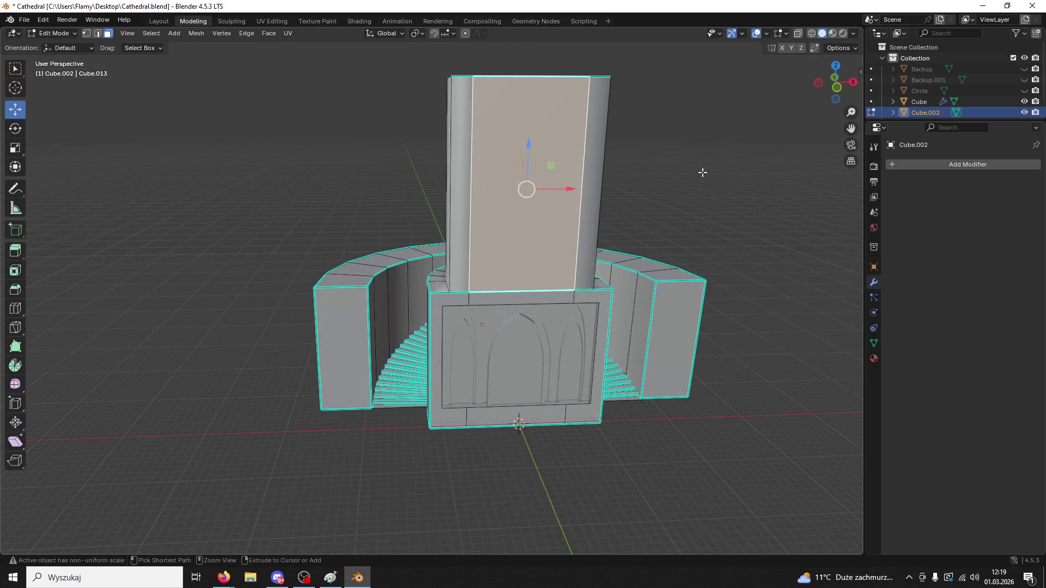
- Inset the tower's front face with a thin border and push it inward as a recess
key(alt+a)
click(558, 185)
key(i)
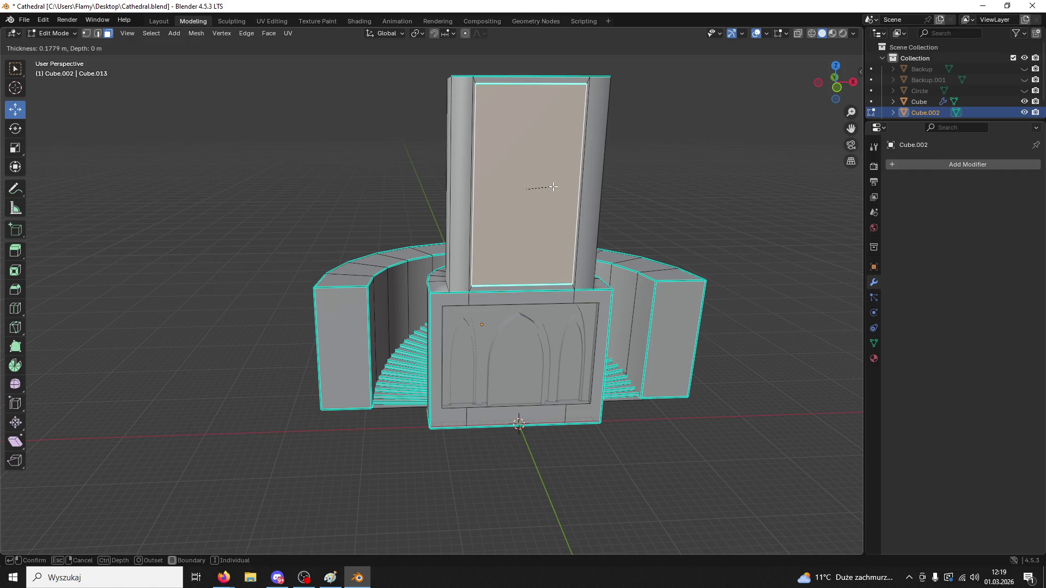
click(555, 188)
key(e)
mouse_move(476, 191)
middle_down()
mouse_move(474, 234)
mouse_move(479, 210)
mouse_move(509, 187)
mouse_move(614, 159)
mouse_move(676, 206)
mouse_move(691, 191)
mouse_move(713, 259)
mouse_move(677, 227)
mouse_move(685, 190)
middle_up()
click(485, 211)
scroll(647, 171, up, 5)
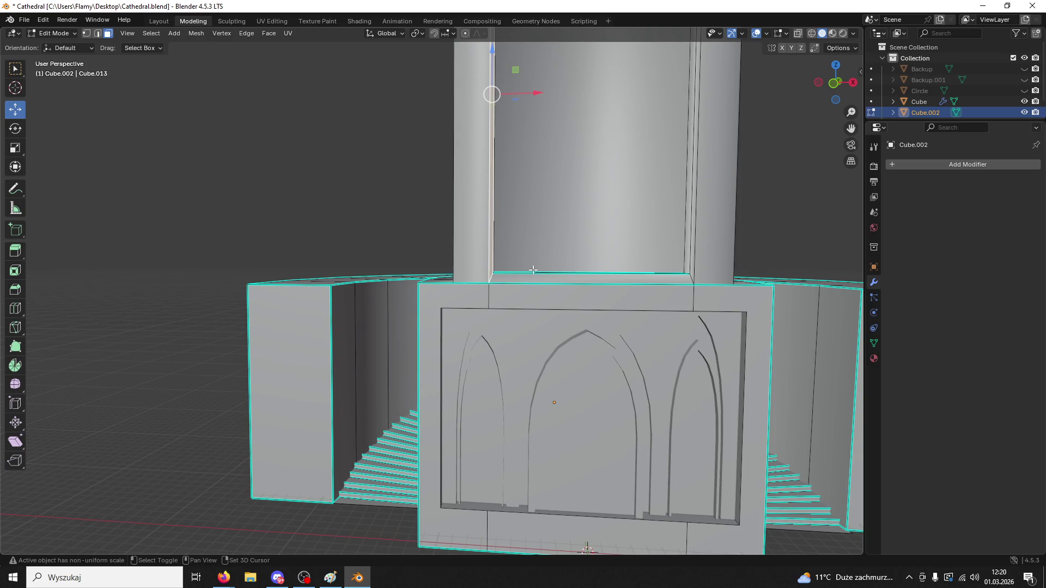
- Scale the recessed tower panel wider
click(688, 254)
mouse_move(688, 254)
middle_down()
mouse_move(483, 279)
mouse_move(574, 279)
middle_up()
mouse_move(625, 174)
middle_down()
mouse_move(592, 206)
mouse_move(556, 211)
mouse_move(536, 85)
middle_up()
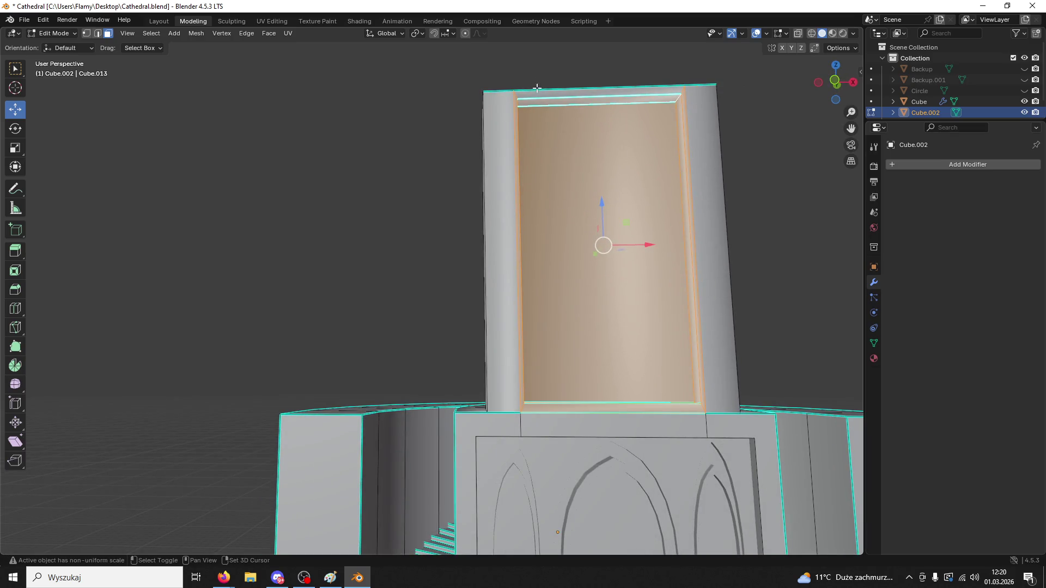
mouse_move(629, 148)
middle_down()
mouse_move(620, 175)
mouse_move(633, 229)
mouse_move(647, 234)
middle_up()
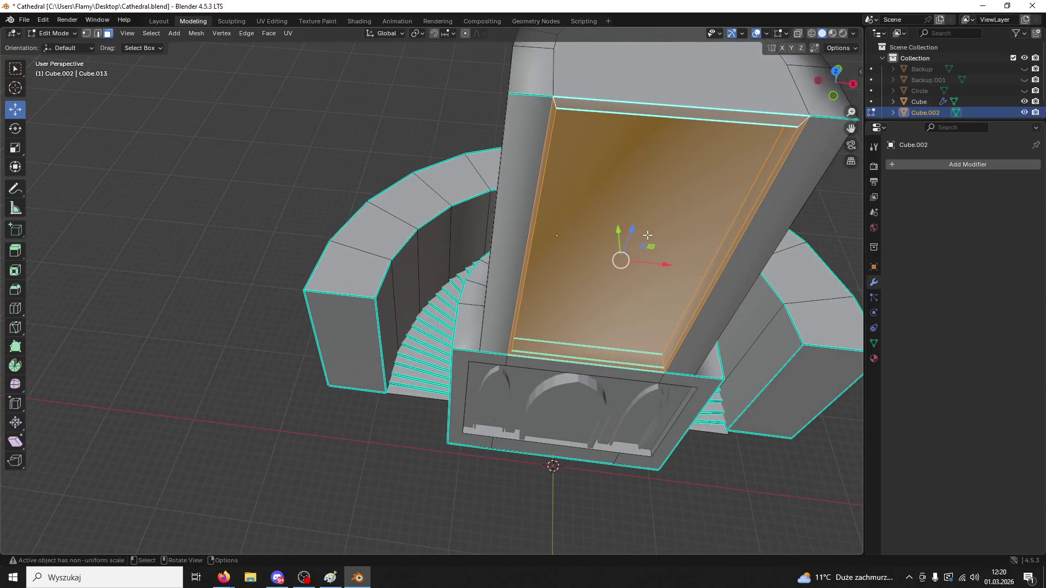
key(s)
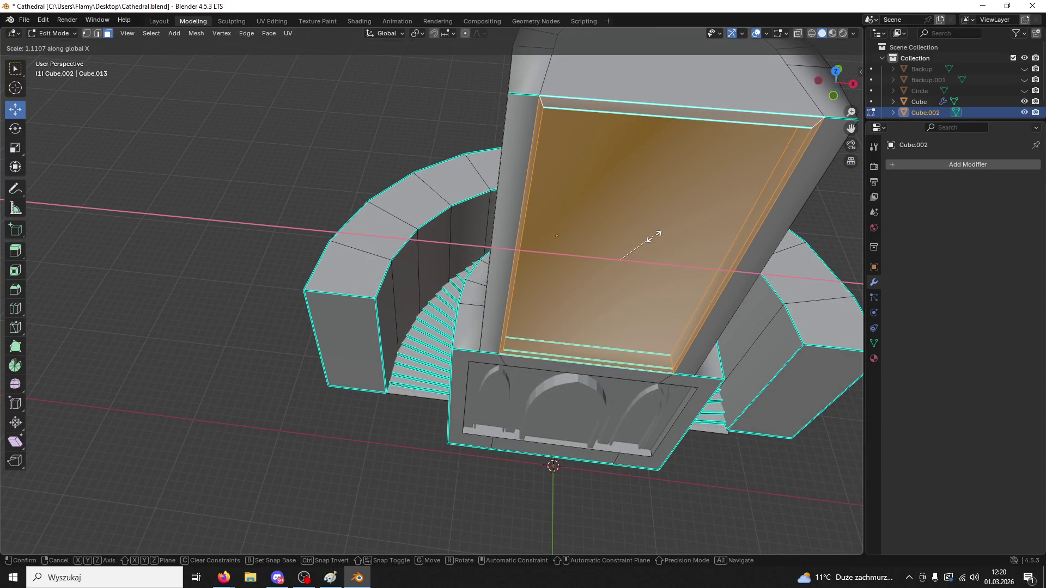
click(656, 238)
mouse_move(656, 239)
middle_down()
mouse_move(769, 216)
mouse_move(794, 266)
mouse_move(672, 296)
middle_up()
click(771, 216)
- Orbit around the front to inspect the recessed frame and arched base
scroll(784, 240, down, 5)
scroll(672, 295, up, 8)
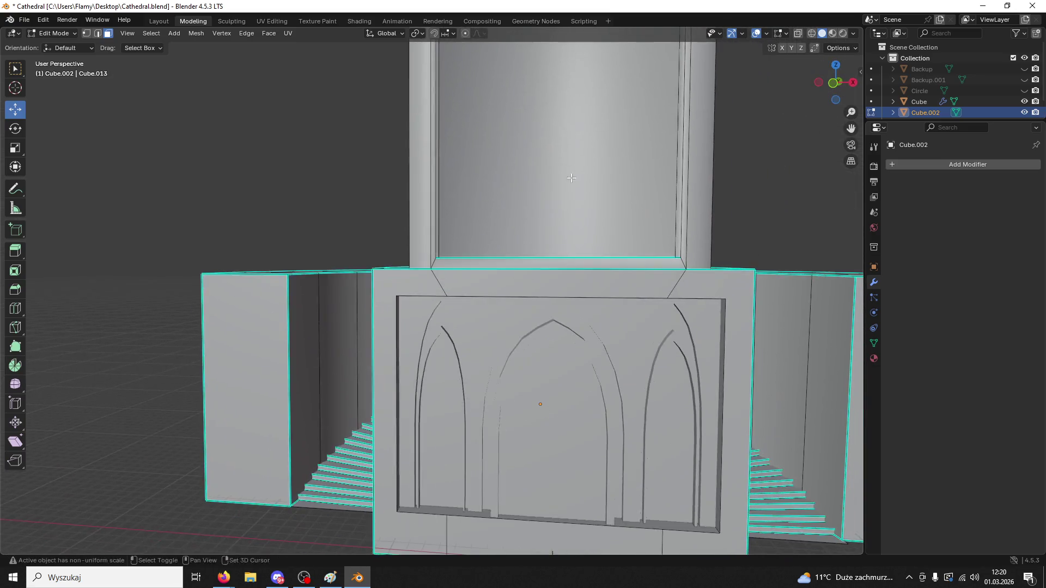
mouse_move(571, 178)
middle_down()
mouse_move(479, 201)
mouse_move(608, 223)
mouse_move(705, 275)
middle_up()
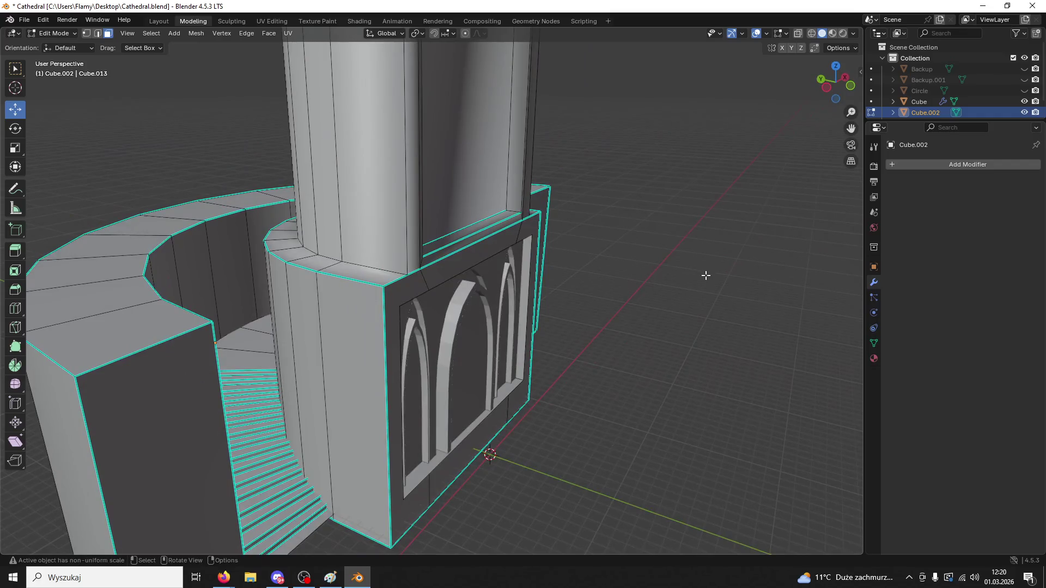
mouse_move(557, 318)
middle_down()
mouse_move(385, 289)
mouse_move(479, 305)
middle_up()
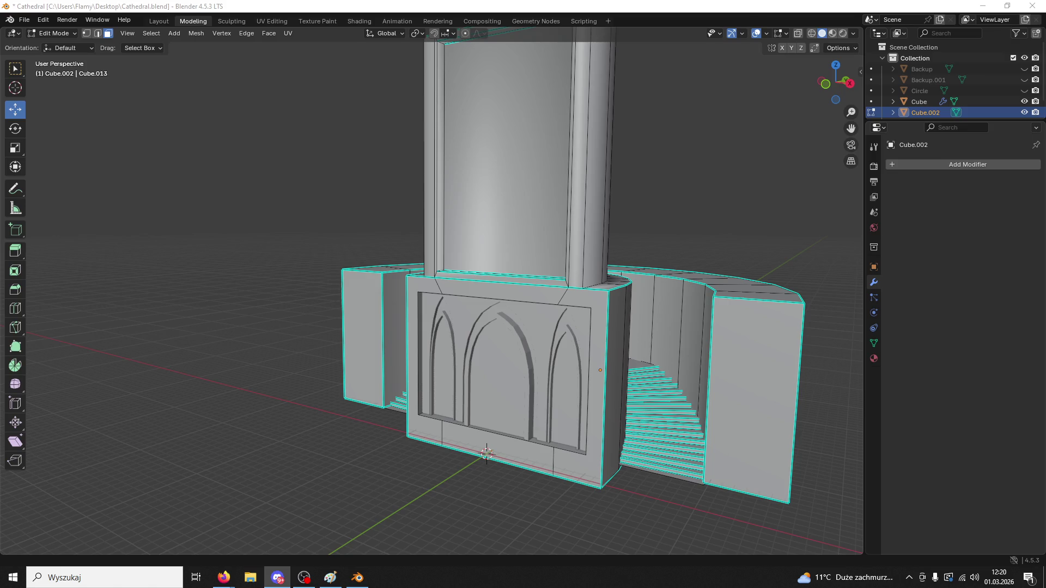
mouse_move(610, 327)
middle_down()
mouse_move(545, 305)
mouse_move(642, 294)
mouse_move(599, 289)
mouse_move(652, 244)
mouse_move(523, 248)
mouse_move(413, 233)
middle_up()
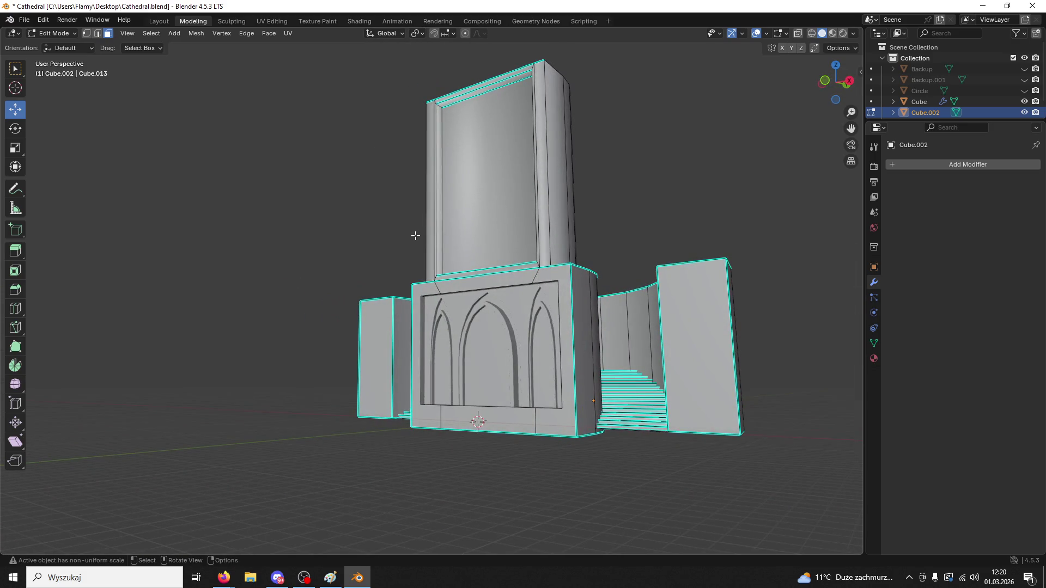
mouse_move(401, 272)
middle_down()
mouse_move(546, 321)
mouse_move(452, 279)
mouse_move(527, 284)
middle_up()
- Select the face strip along the top ledge of the arched front block
scroll(474, 281, up, 5)
click(491, 281)
scroll(481, 274, down, 5)
right_click(503, 286)
scroll(521, 289, up, 5)
click(516, 245)
right_click(514, 244)
mouse_move(515, 244)
middle_down()
mouse_move(482, 272)
mouse_move(508, 258)
mouse_move(483, 248)
mouse_move(516, 264)
mouse_move(486, 263)
mouse_move(622, 233)
mouse_move(574, 228)
mouse_move(494, 281)
middle_up()
click(508, 259)
right_click(508, 258)
click(515, 263)
right_click(515, 264)
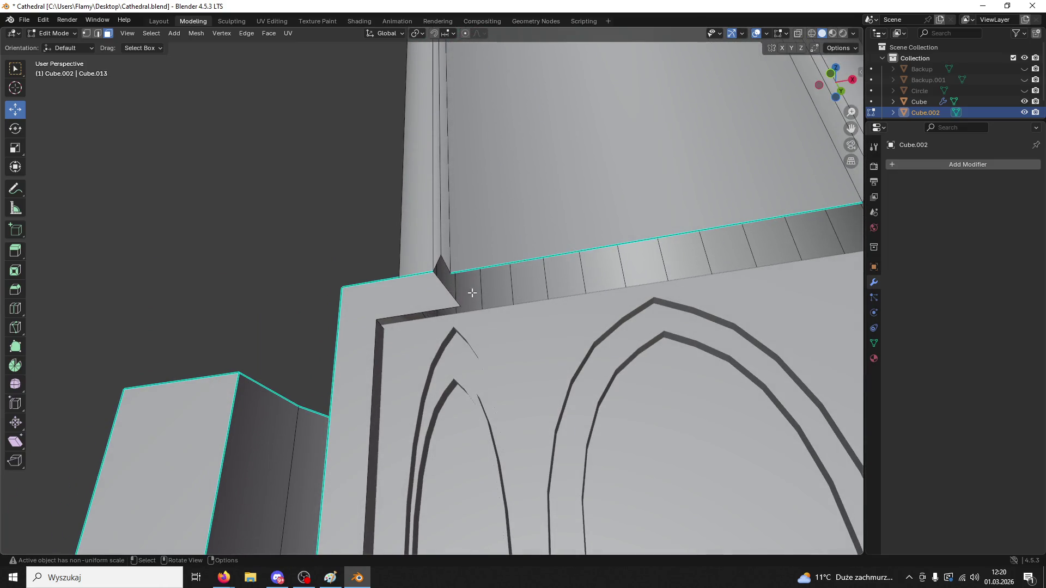
- Knife-cut new edges at both corners of the ledge
key(k)
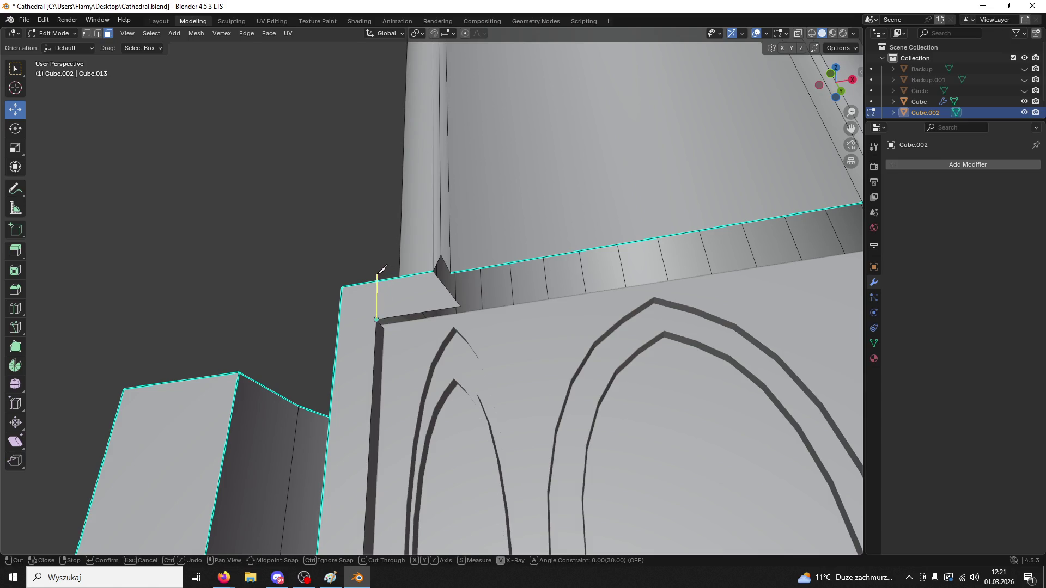
key(Return)
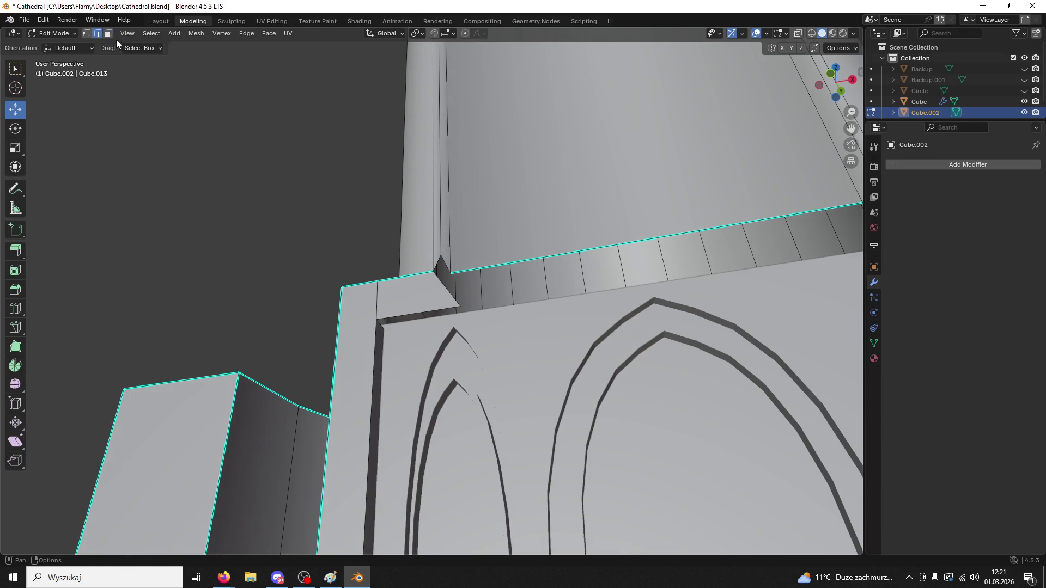
mouse_move(420, 296)
middle_down()
mouse_move(478, 373)
mouse_move(402, 329)
mouse_move(334, 345)
mouse_move(631, 264)
middle_up()
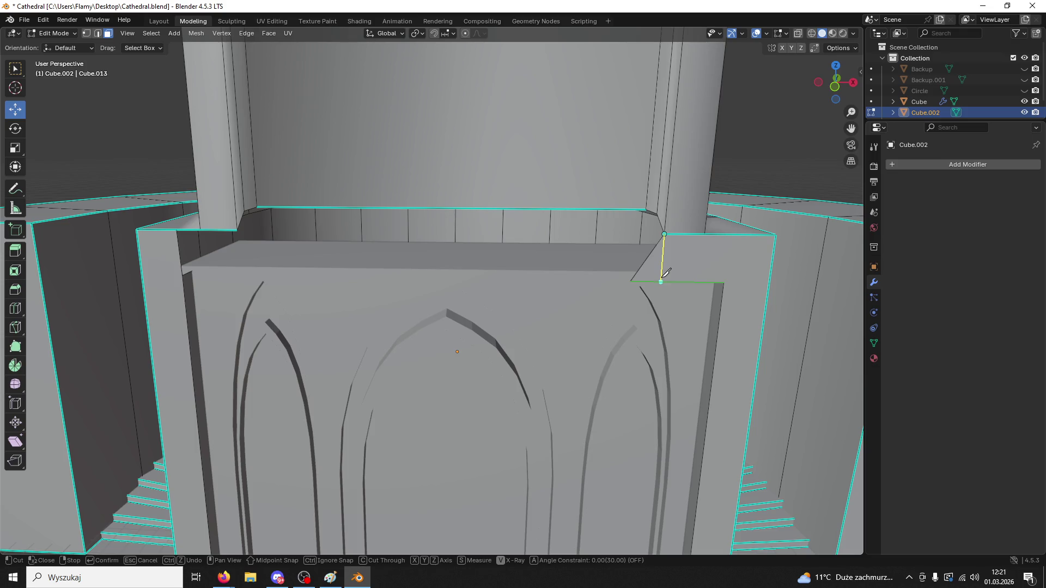
key(Return)
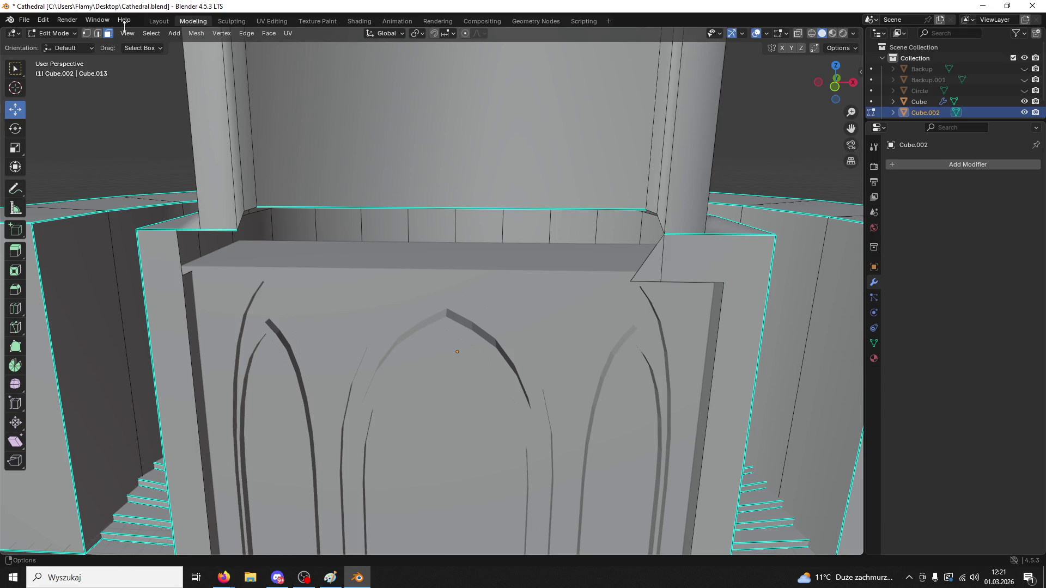
right_click(649, 264)
- Switch to edge select and select the top edge of the wall
mouse_move(651, 265)
middle_down()
mouse_move(708, 233)
mouse_move(741, 173)
mouse_move(695, 156)
mouse_move(608, 277)
mouse_move(523, 222)
middle_up()
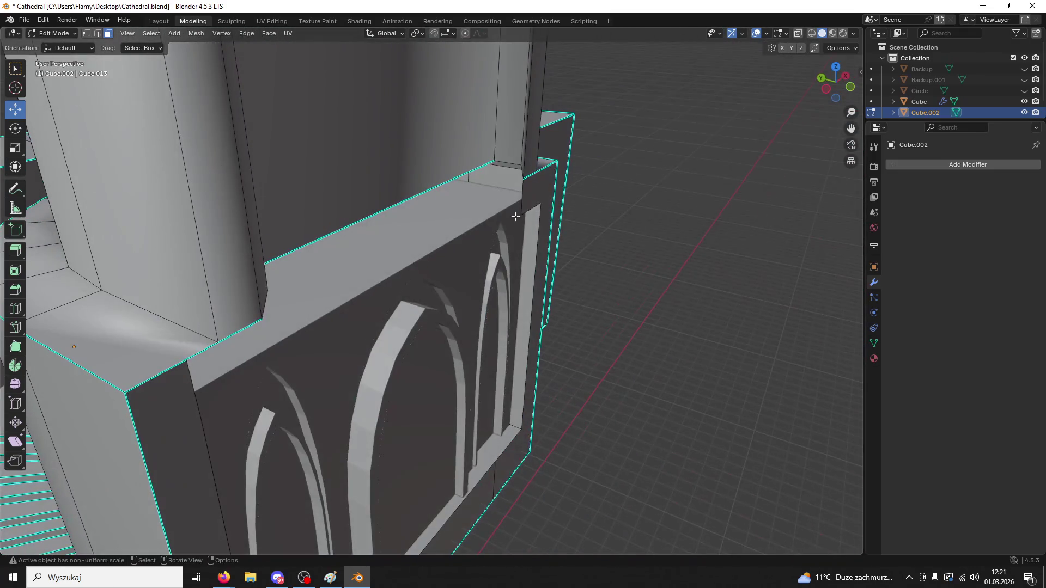
click(446, 186)
click(97, 33)
click(407, 195)
middle_drag(432, 254, 337, 273)
- Return to Object Mode and select Cube.002, then Cube
click(54, 34)
click(55, 40)
click(339, 345)
click(322, 141)
click(356, 313)
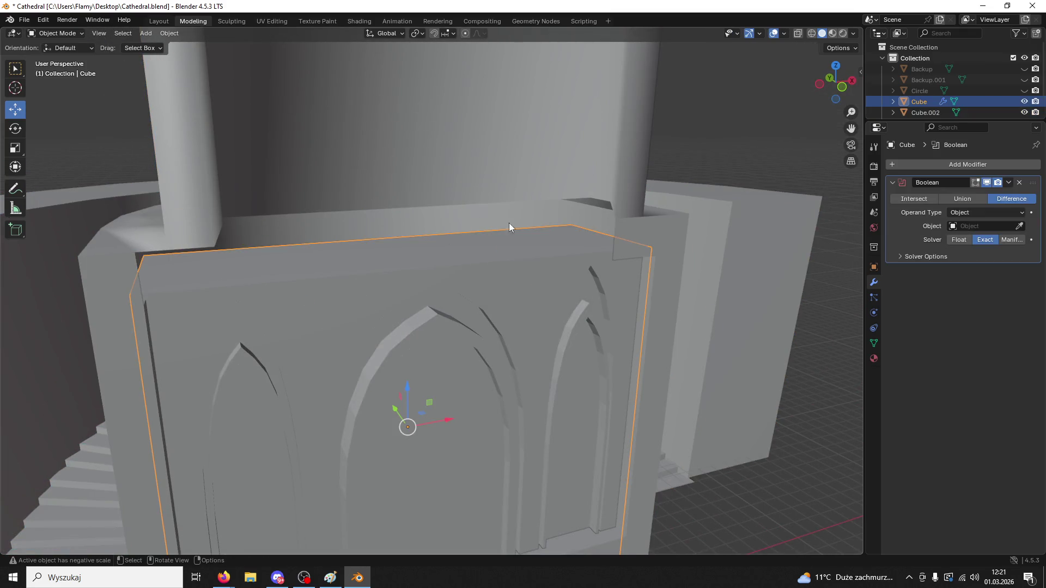
- Join Cube.002 into Cube and enter Edit Mode
click(655, 250)
click(655, 250)
shift+click(609, 319)
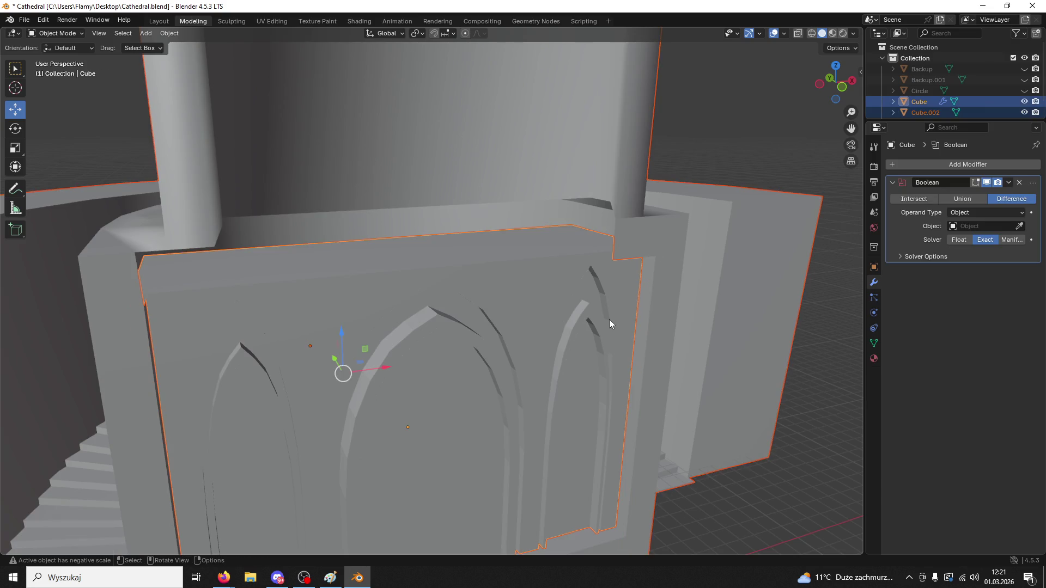
key(ctrl+j)
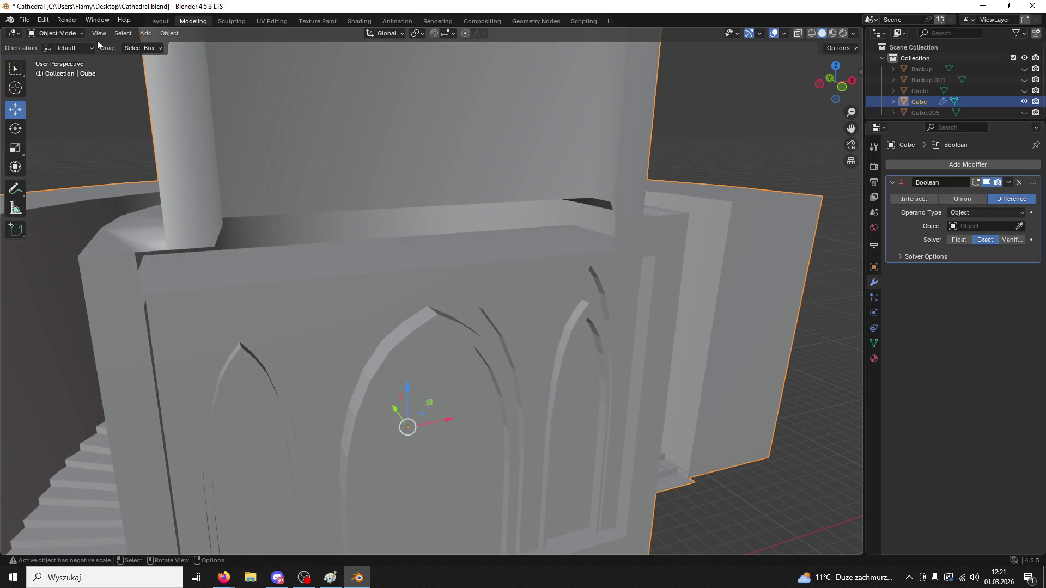
click(55, 34)
click(55, 56)
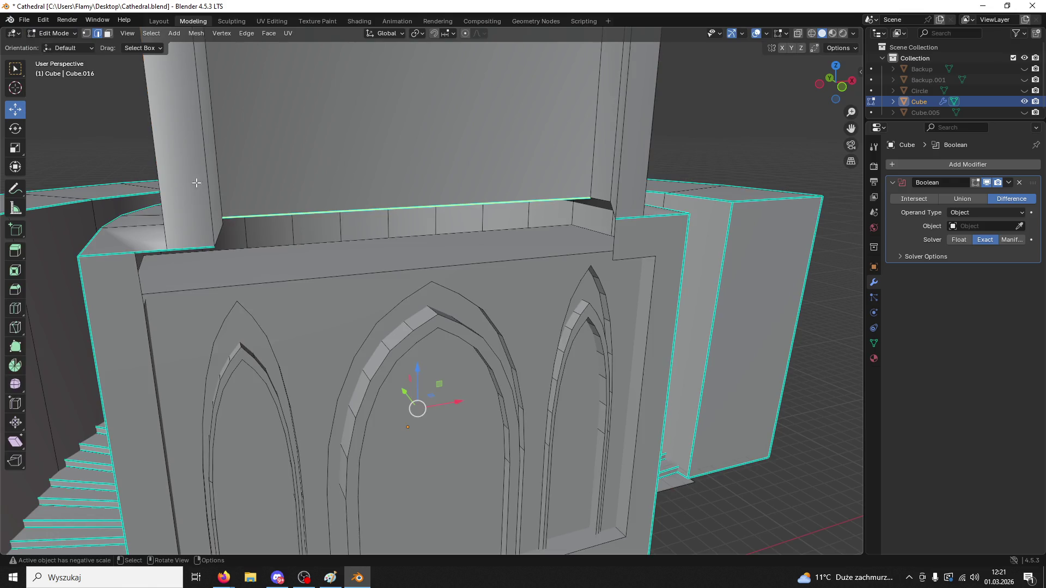
- Try collapsing the selection to zero scale with S 0, then undo it
middle_drag(331, 209, 415, 200)
text(s0)
key(Return)
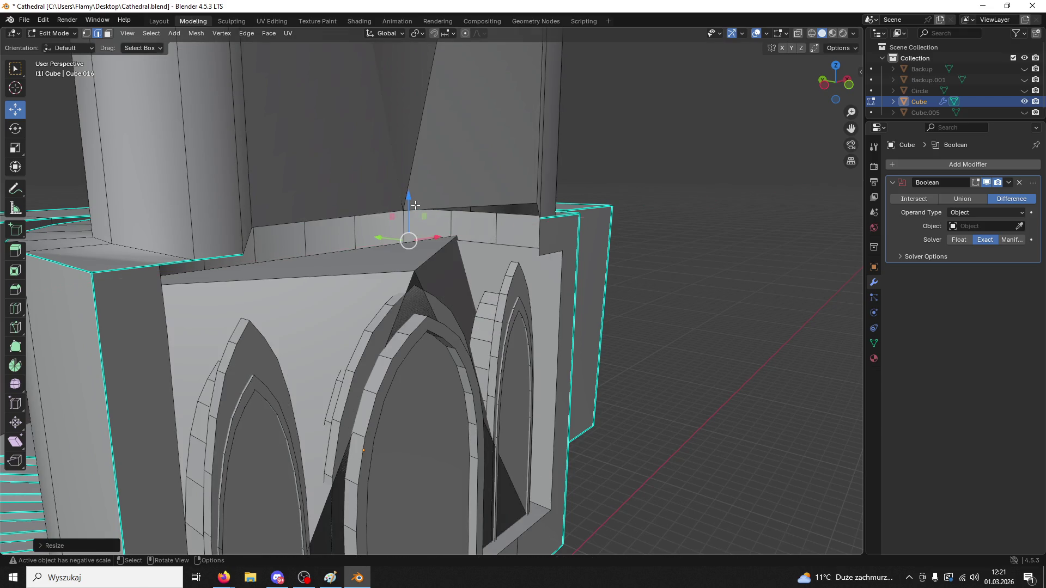
key(ctrl+z)
key(ctrl+shift+z)
middle_drag(416, 206, 330, 215)
key(ctrl+z)
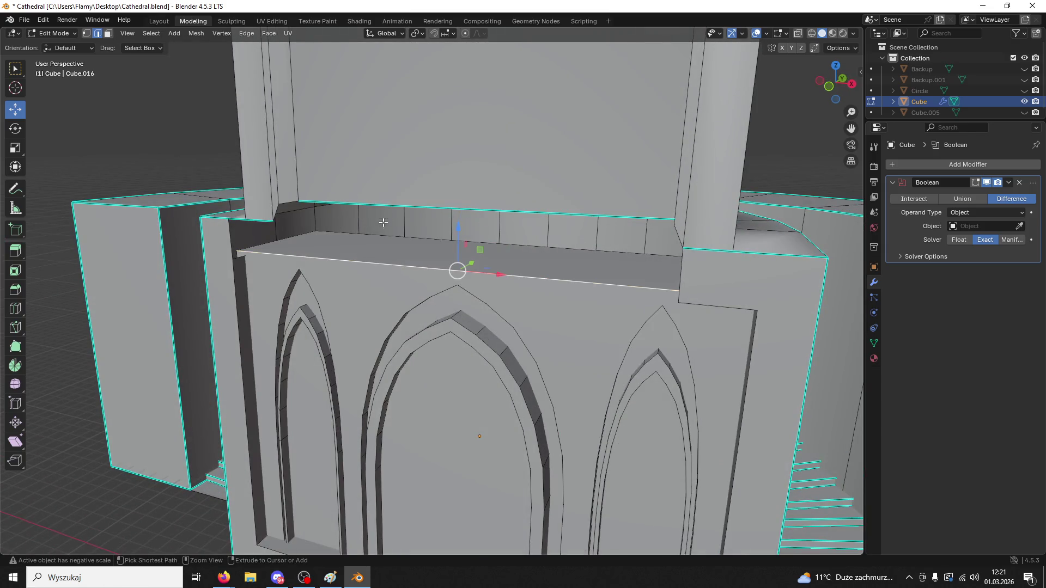
- Experiment with scaling the ledge edge along Y, then undo the last scale
key(s)
key(y)
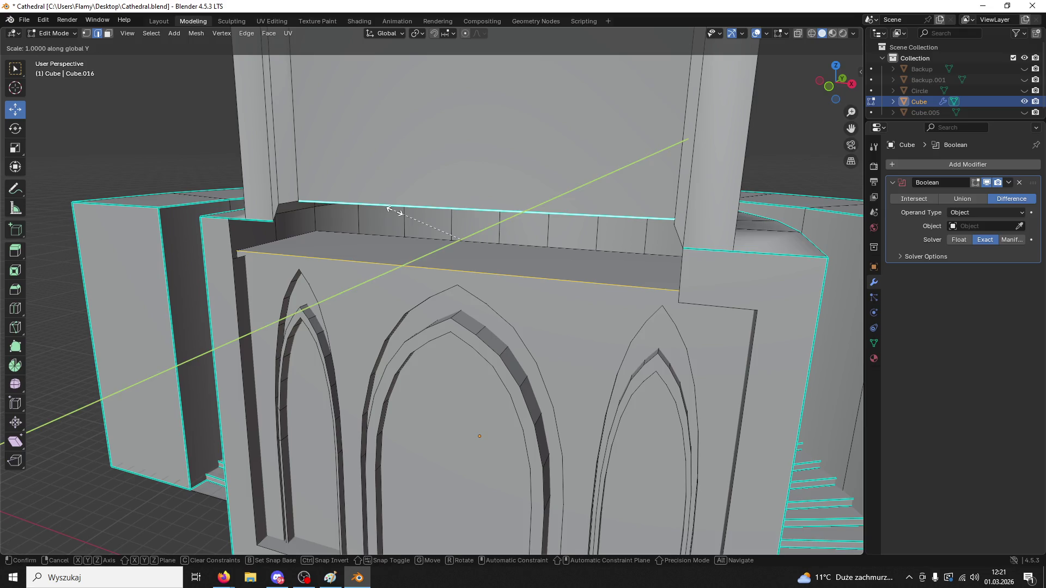
click(396, 213)
mouse_move(396, 214)
middle_down()
mouse_move(330, 207)
mouse_move(560, 238)
middle_up()
key(s)
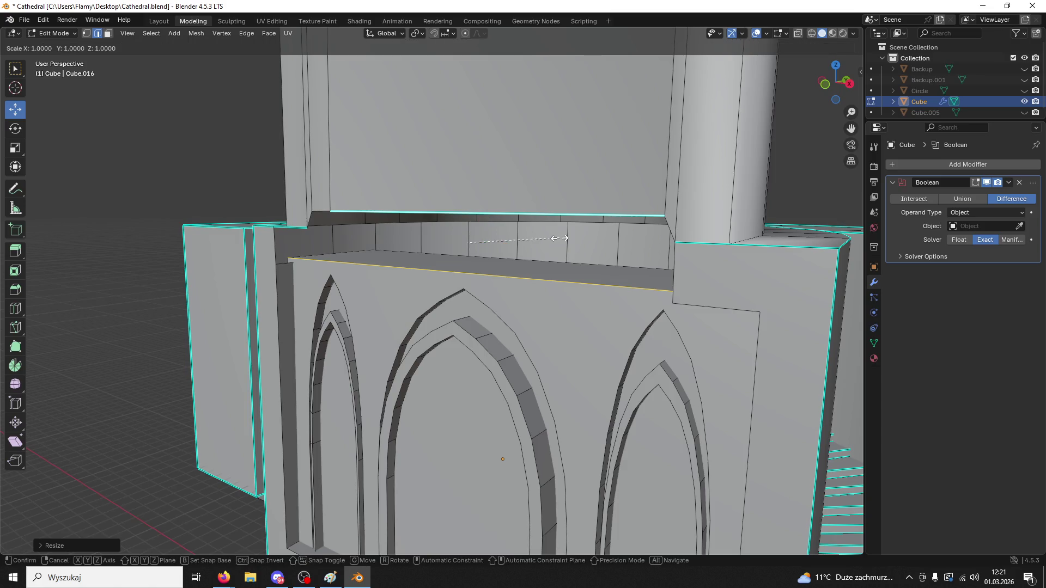
key(Escape)
key(s)
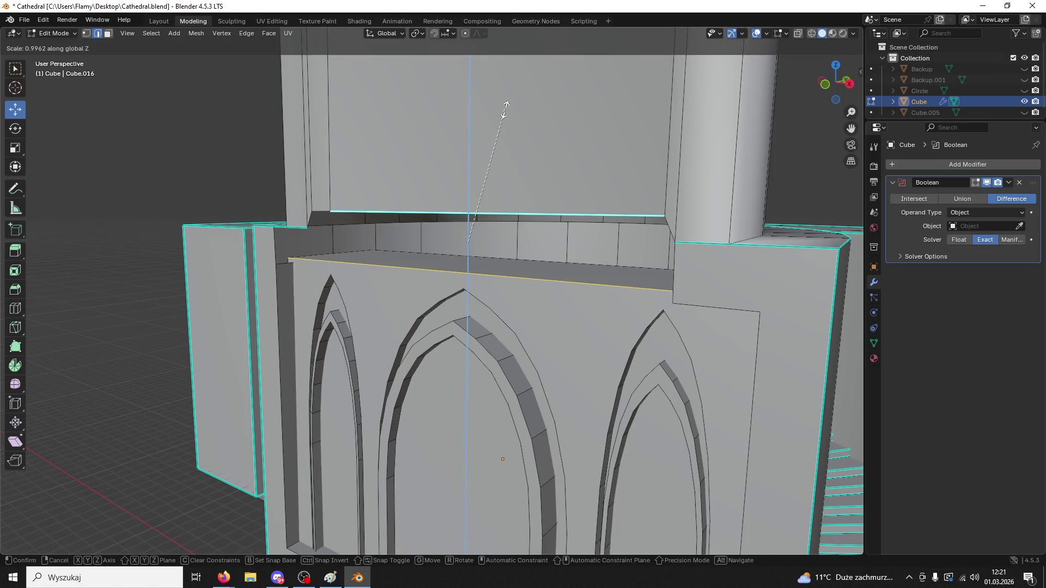
click(504, 104)
mouse_move(502, 105)
middle_down()
mouse_move(572, 170)
mouse_move(676, 183)
mouse_move(660, 201)
mouse_move(474, 182)
mouse_move(552, 193)
middle_up()
key(ctrl+z)
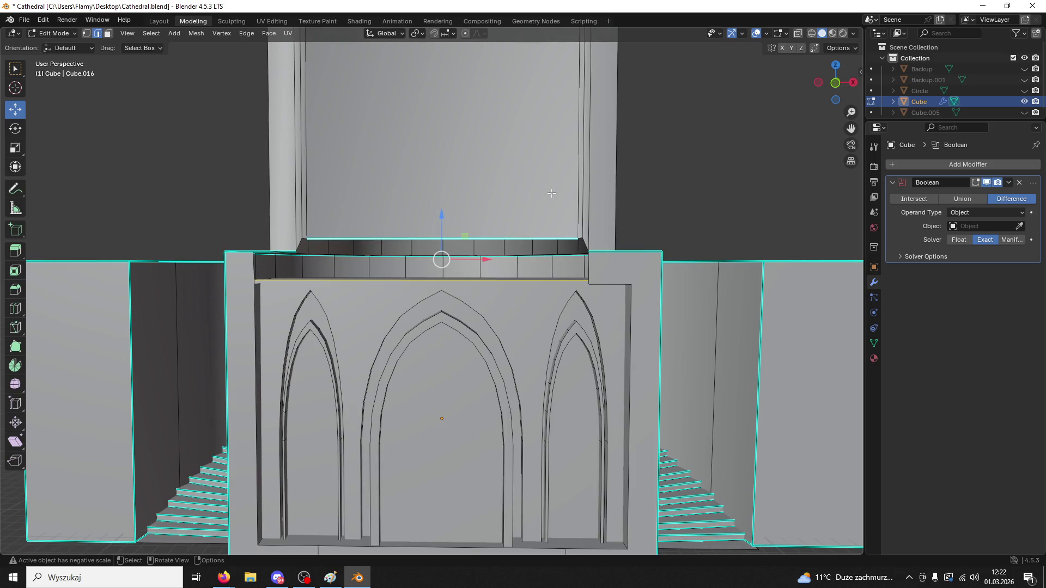
- Scale the ledge edge to 0 to flatten it onto one level
key(s)
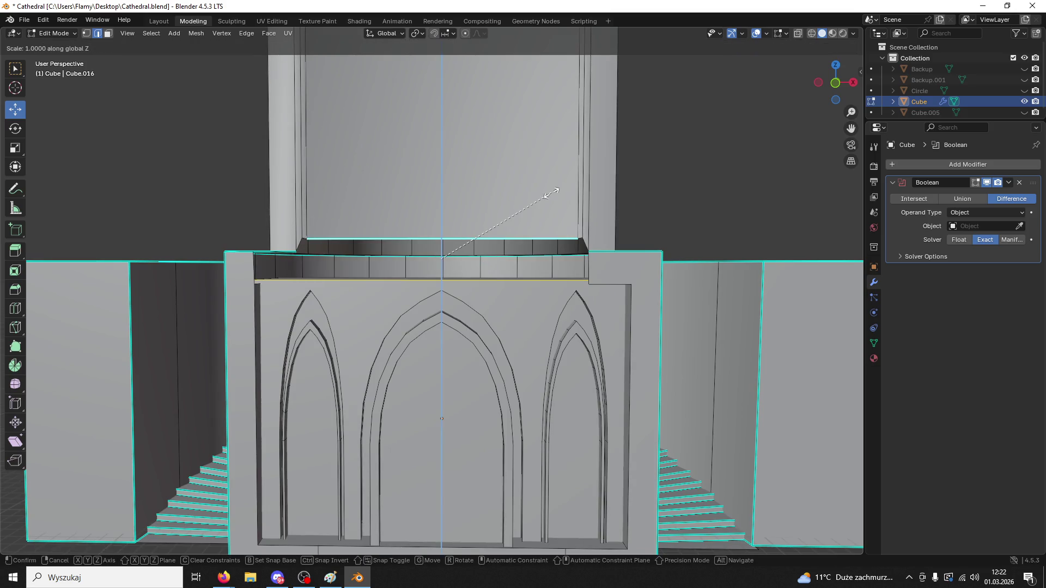
key(0)
key(Return)
mouse_move(551, 192)
middle_down()
mouse_move(487, 265)
mouse_move(452, 270)
mouse_move(485, 286)
mouse_move(487, 304)
mouse_move(531, 271)
middle_up()
scroll(488, 265, up, 3)
- Merge overlapping vertices by distance
key(m)
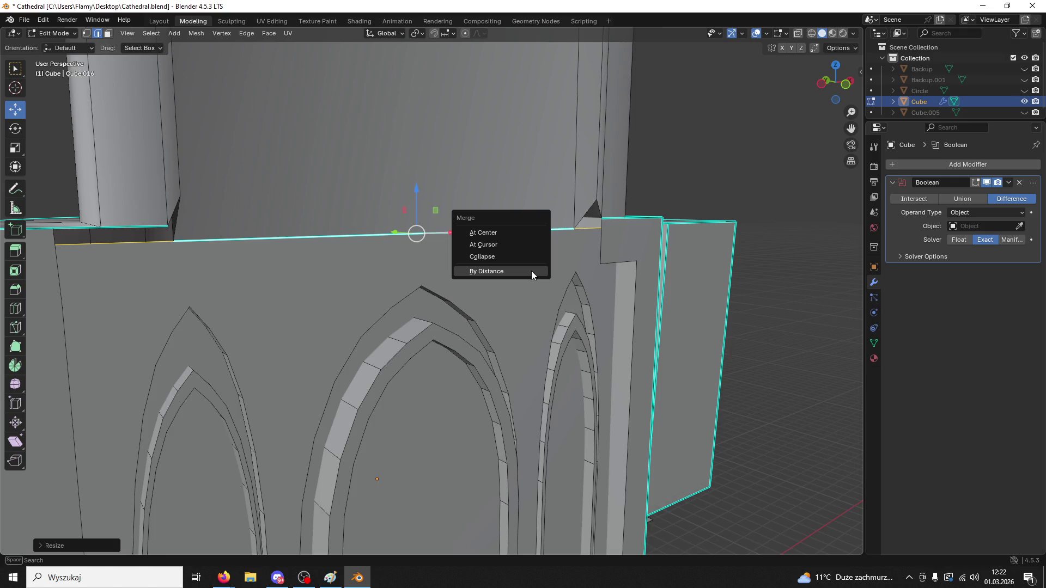
click(531, 270)
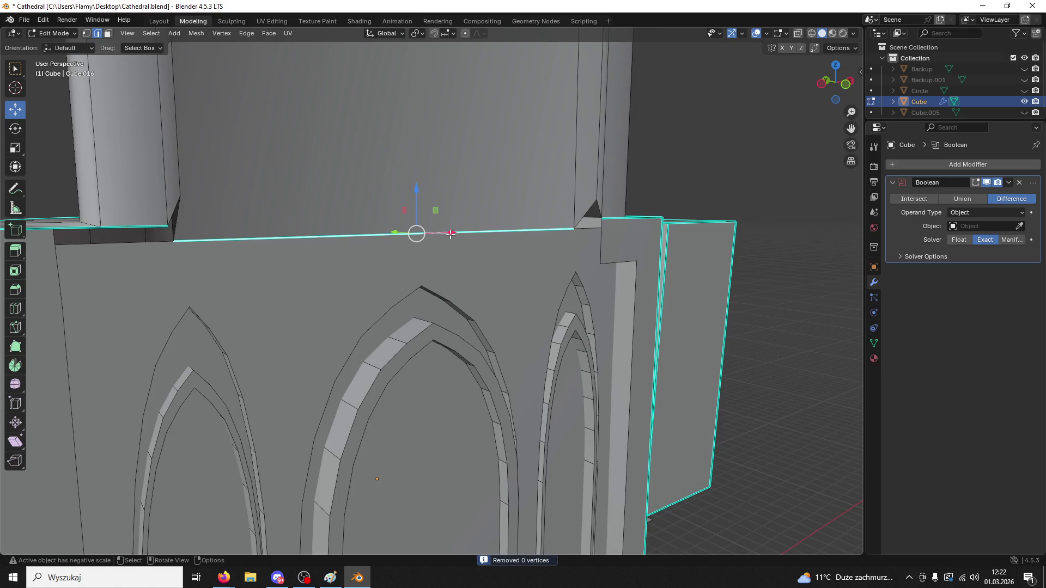
mouse_move(313, 233)
middle_down()
mouse_move(338, 256)
mouse_move(381, 180)
mouse_move(522, 175)
mouse_move(591, 214)
mouse_move(296, 242)
middle_up()
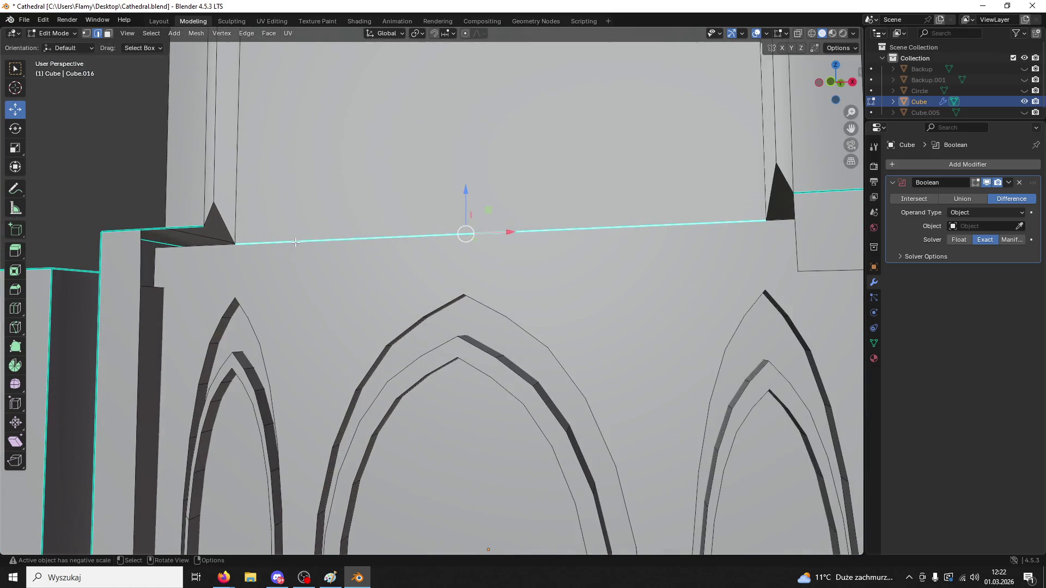
- Lower the wall-top vertex about 0.66 m in vertex select, then return to Object Mode
click(88, 34)
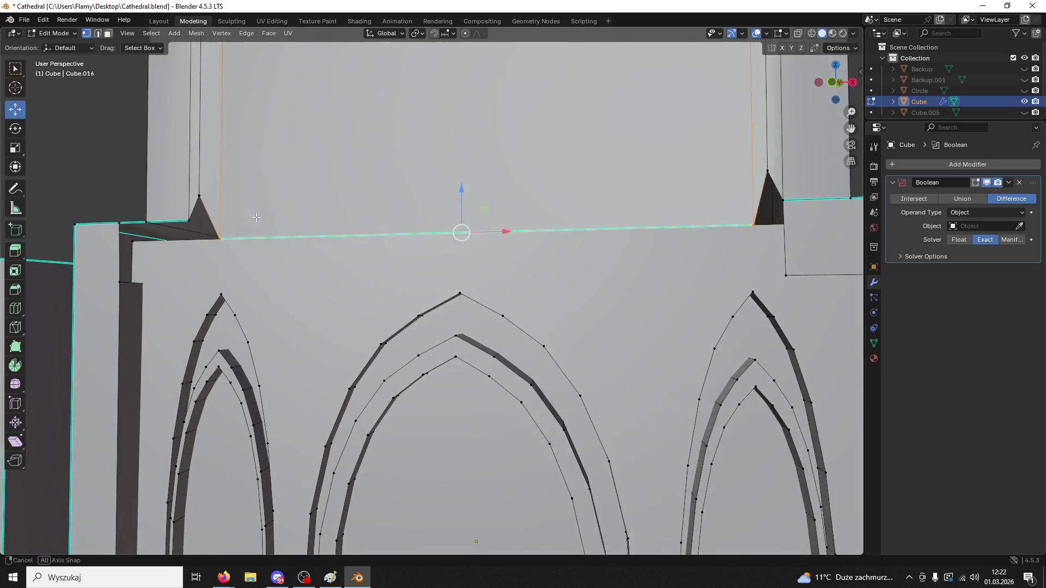
mouse_move(199, 226)
middle_down()
mouse_move(135, 246)
mouse_move(149, 217)
mouse_move(169, 289)
mouse_move(217, 254)
mouse_move(474, 292)
mouse_move(418, 260)
mouse_move(492, 243)
mouse_move(502, 210)
mouse_move(380, 276)
mouse_move(310, 277)
mouse_move(336, 179)
middle_up()
drag(317, 107, 315, 166)
mouse_move(315, 166)
middle_down()
mouse_move(256, 205)
mouse_move(227, 191)
mouse_move(227, 176)
mouse_move(275, 178)
mouse_move(380, 284)
mouse_move(361, 285)
mouse_move(335, 344)
middle_up()
scroll(400, 322, down, 3)
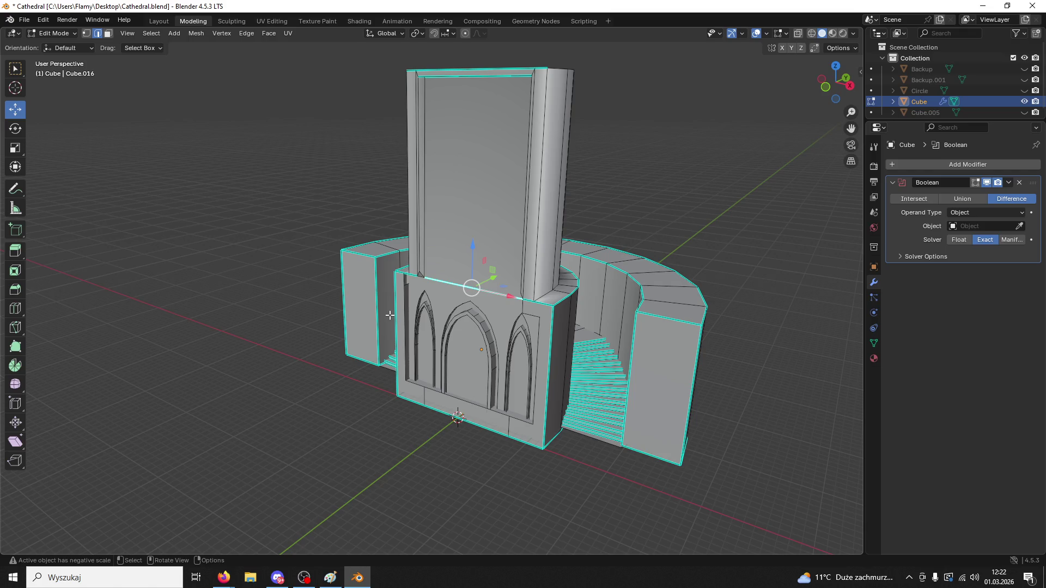
mouse_move(415, 302)
middle_down()
mouse_move(553, 288)
mouse_move(417, 285)
middle_up()
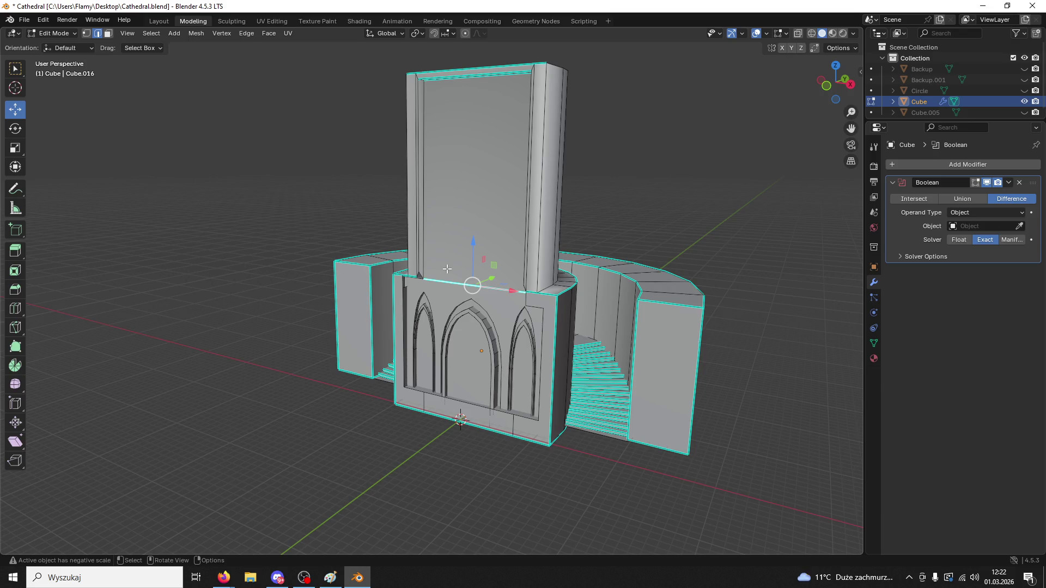
click(54, 34)
click(55, 45)
- Hide the carved Cube and unhide the Backup.001 ring
right_click(498, 157)
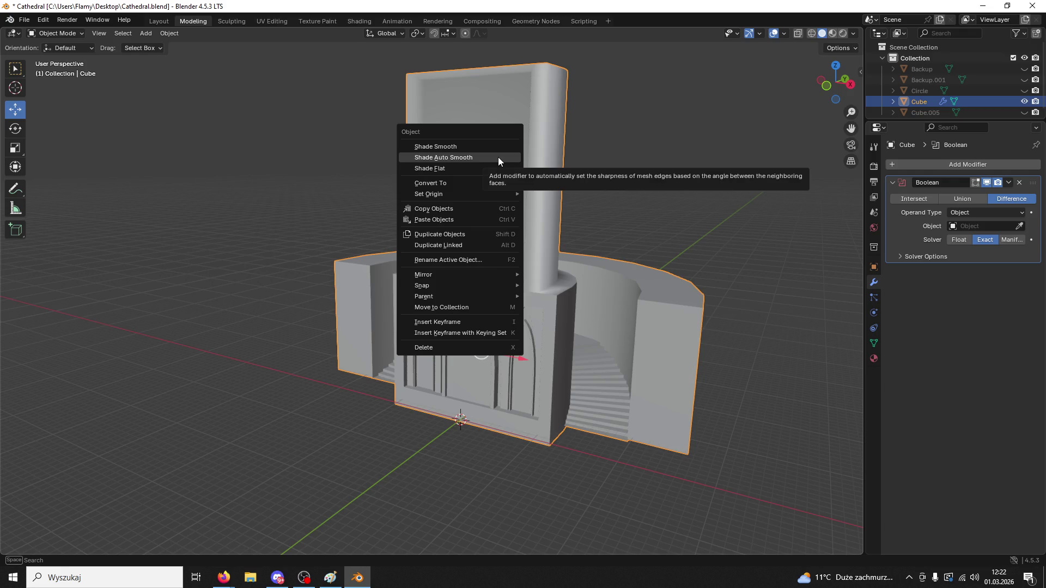
click(1024, 101)
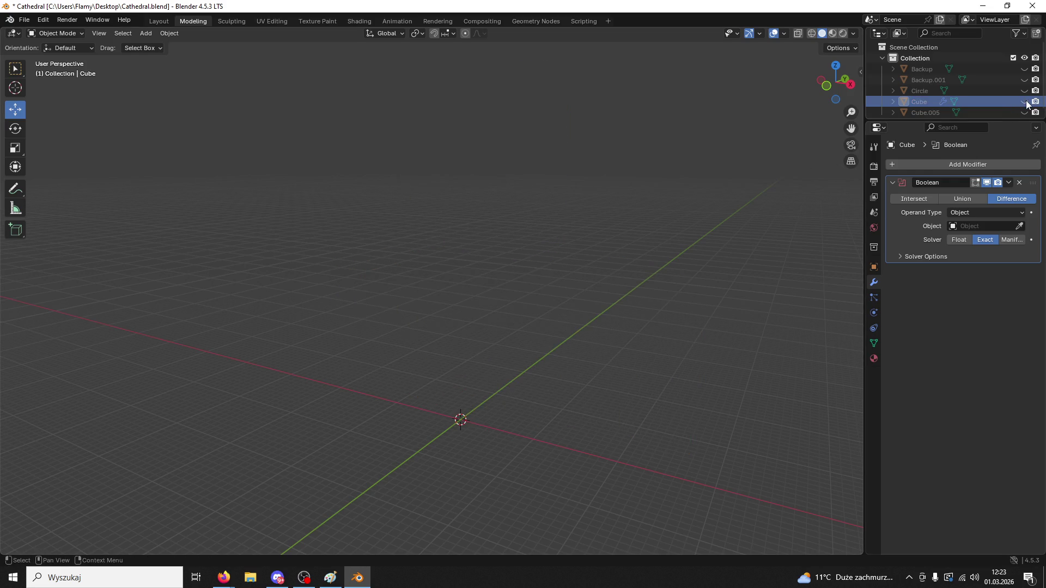
click(1025, 91)
click(1024, 90)
click(1024, 79)
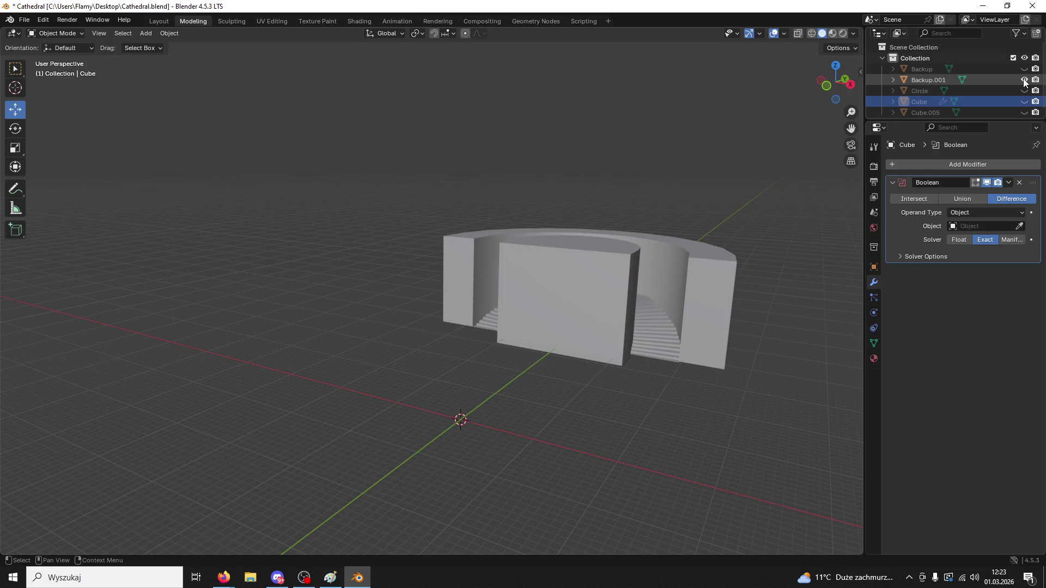
mouse_move(669, 210)
middle_down()
mouse_move(655, 217)
mouse_move(698, 224)
mouse_move(518, 295)
mouse_move(477, 276)
middle_up()
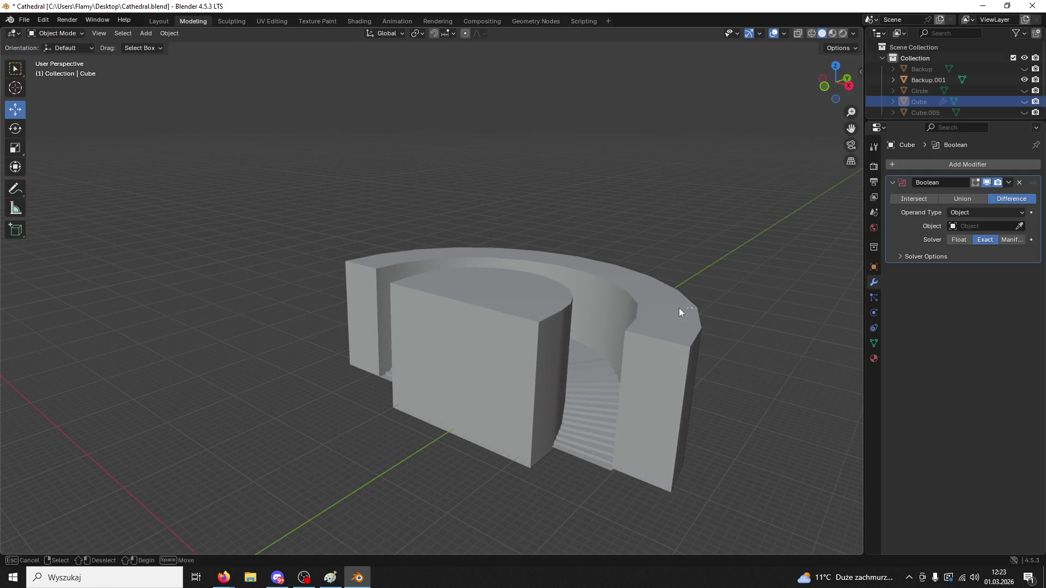
- Select Backup.001 in Edit Mode and try a loop cut on the arch block, then undo it
click(468, 277)
click(55, 33)
click(56, 57)
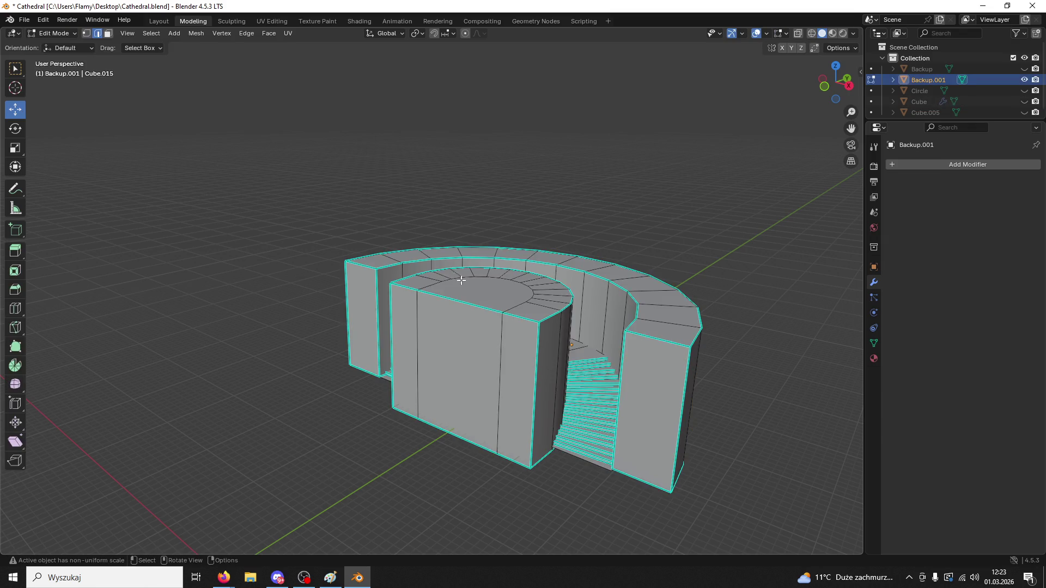
middle_drag(468, 256, 455, 285)
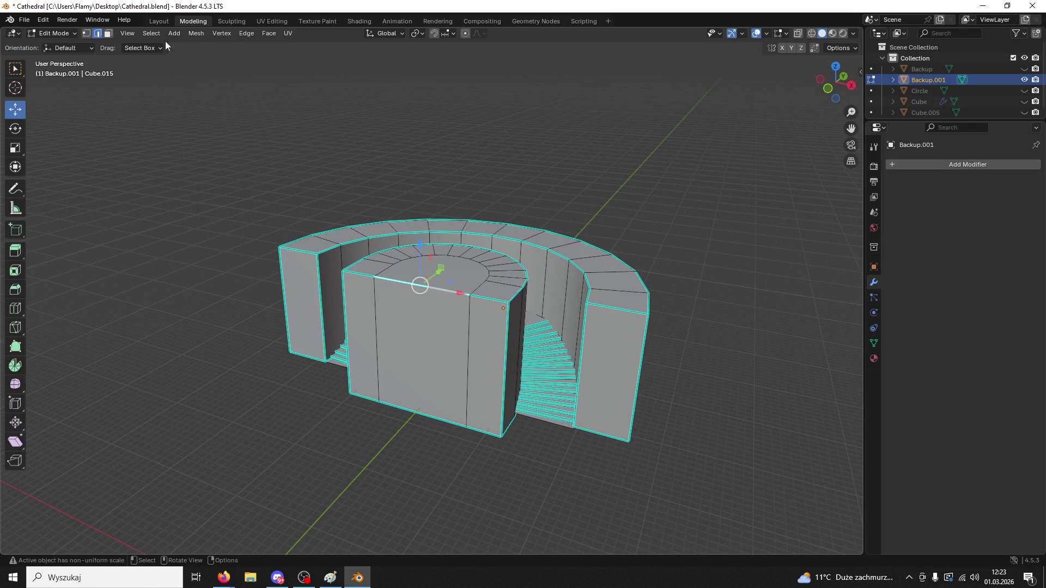
middle_drag(369, 214, 381, 224)
scroll(381, 224, up, 3)
key(ctrl+r)
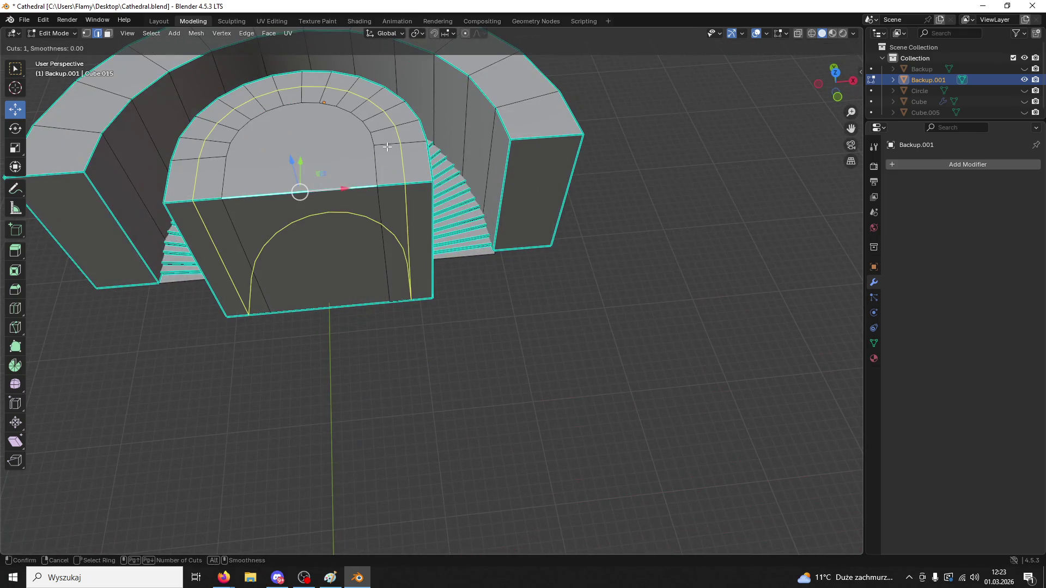
double_click(406, 229)
key(ctrl+z)
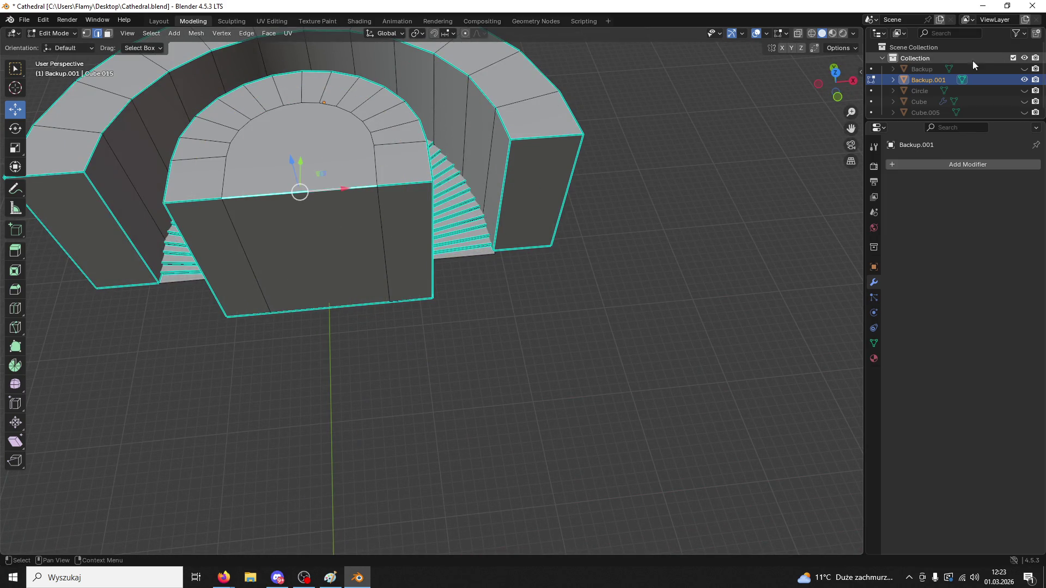
- Copy and paste Backup.001 as Backup.002, hide Backup.001, and show Cube again
key(ctrl+c)
key(ctrl+v)
click(1024, 79)
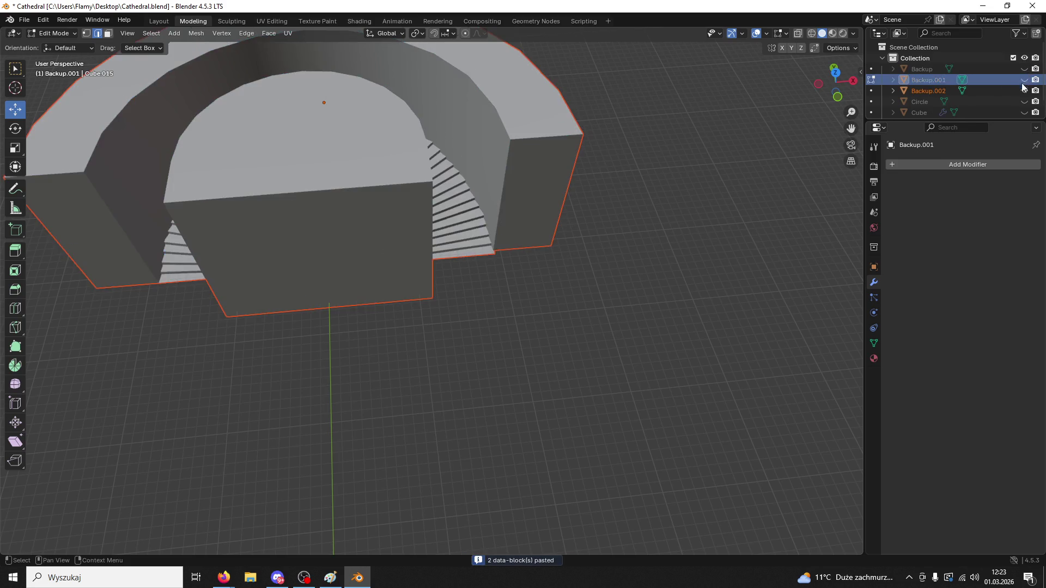
click(1024, 112)
scroll(385, 394, down, 5)
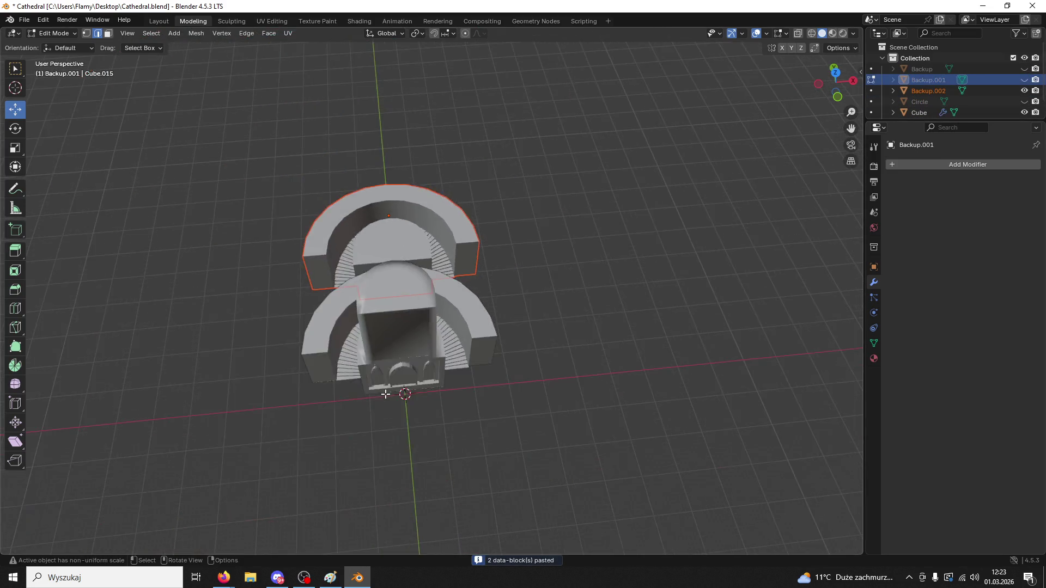
middle_drag(386, 394, 320, 402)
scroll(427, 337, up, 3)
- In Object Mode, delete the old Cube cathedral
click(54, 33)
click(52, 45)
click(555, 314)
key(Delete)
click(492, 290)
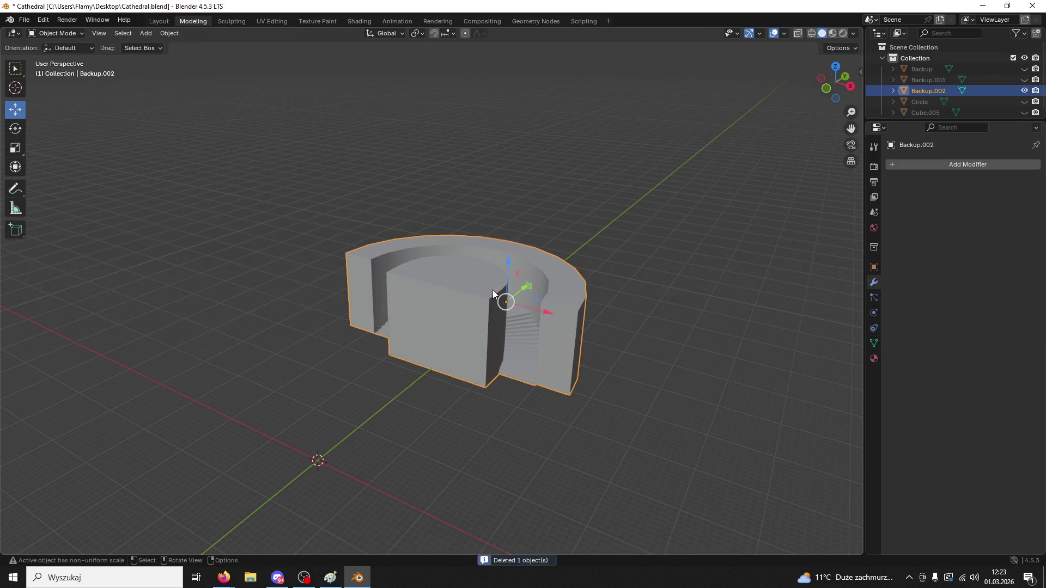
click(55, 33)
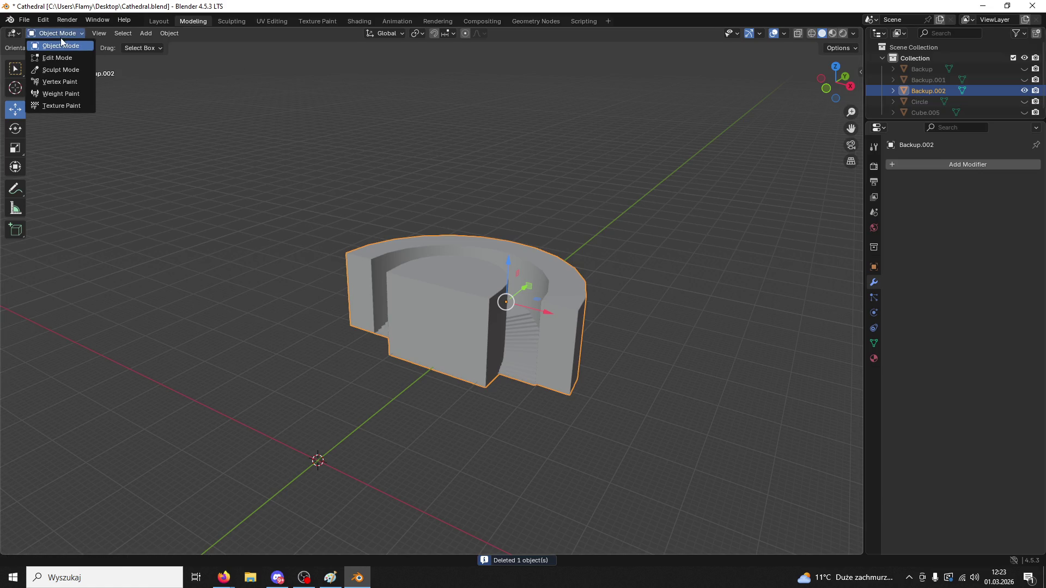
- In Edit Mode, add a loop cut through Backup.002's arch block
click(52, 59)
mouse_move(458, 294)
middle_down()
mouse_move(409, 292)
mouse_move(414, 251)
middle_up()
scroll(410, 292, up, 1)
click(400, 266)
key(ctrl+r)
click(414, 249)
click(417, 252)
- Select the six top faces of the central block in face select
scroll(416, 252, up, 2)
key(3)
click(462, 256)
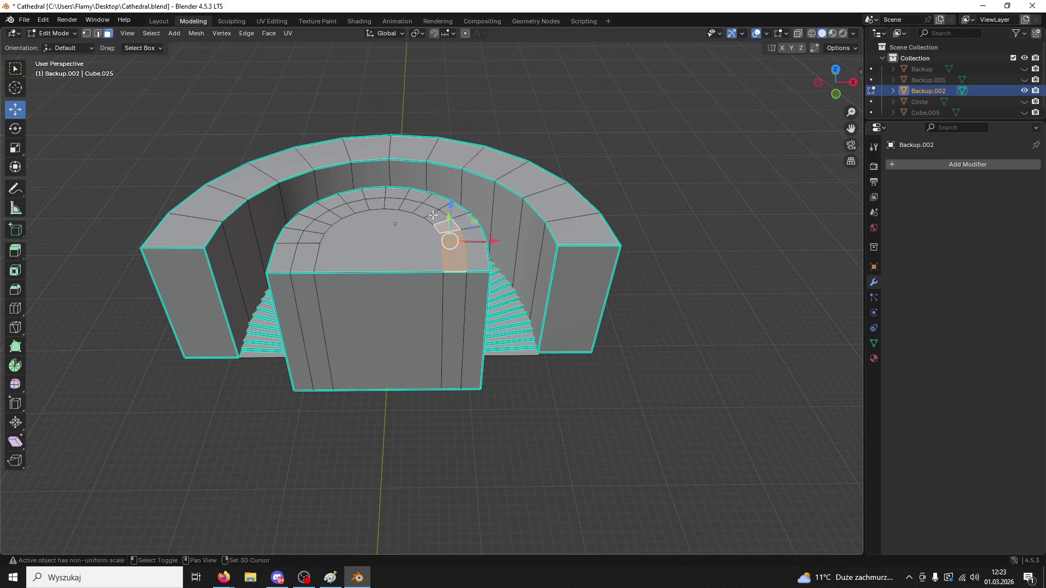
shift+click(372, 208)
shift+click(354, 211)
shift+click(335, 217)
shift+click(317, 227)
shift+click(308, 250)
- Extrude the top faces upward into a tower about 27 m high, then leave Edit Mode
middle_drag(307, 250, 409, 236)
key(e)
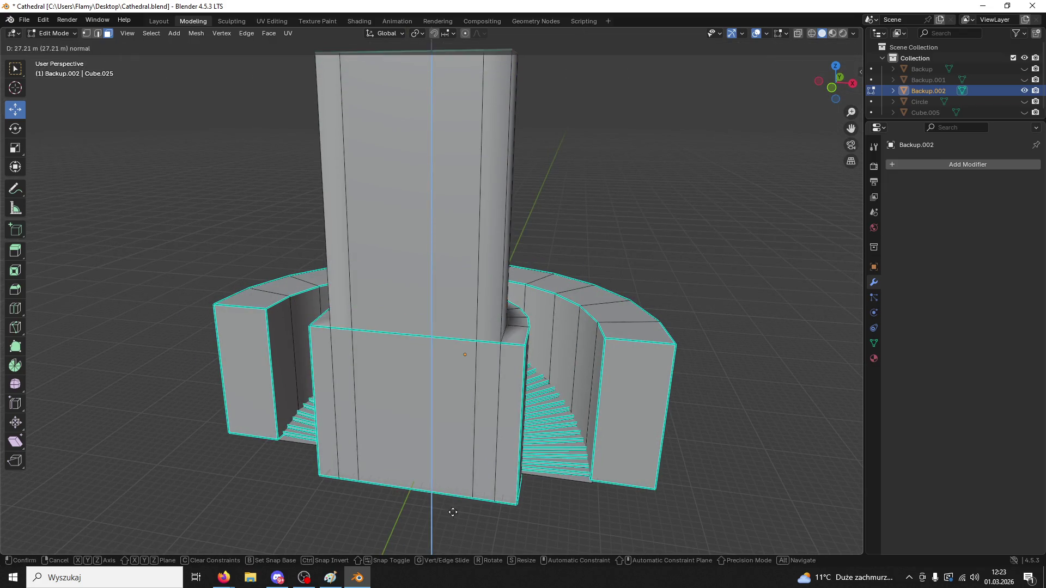
click(457, 467)
click(54, 33)
click(48, 45)
- Apply Shade Auto Smooth, adding a Smooth by Angle modifier at 30°
mouse_move(432, 354)
middle_down()
mouse_move(337, 285)
mouse_move(483, 384)
mouse_move(475, 333)
mouse_move(506, 340)
middle_up()
scroll(482, 384, down, 2)
scroll(514, 400, up, 4)
right_click(475, 332)
click(468, 334)
click(1008, 183)
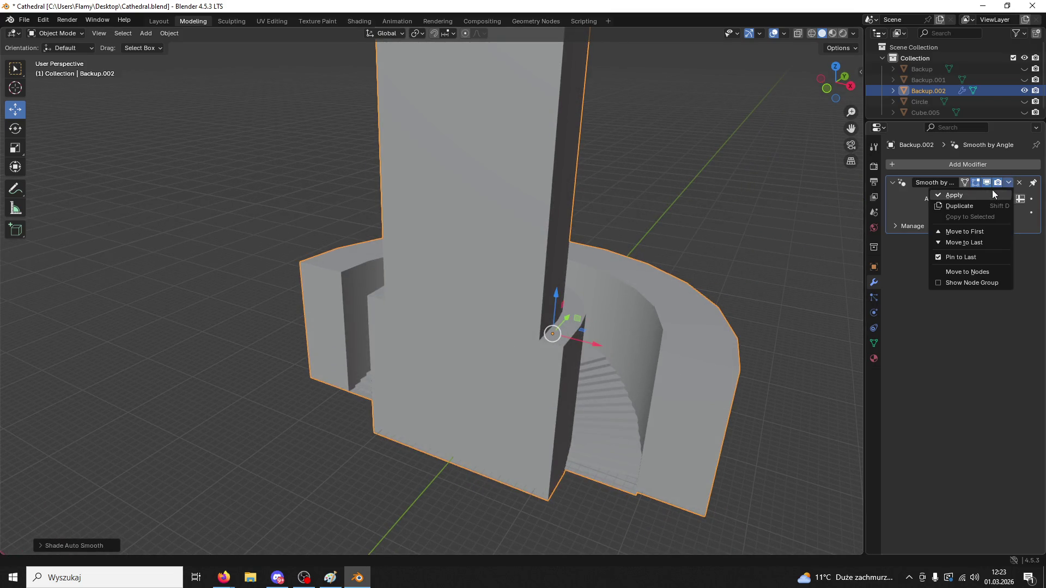
- Apply the Smooth by Angle modifier, then try a front loop cut in Edit Mode and cancel it
click(988, 193)
click(54, 33)
click(49, 44)
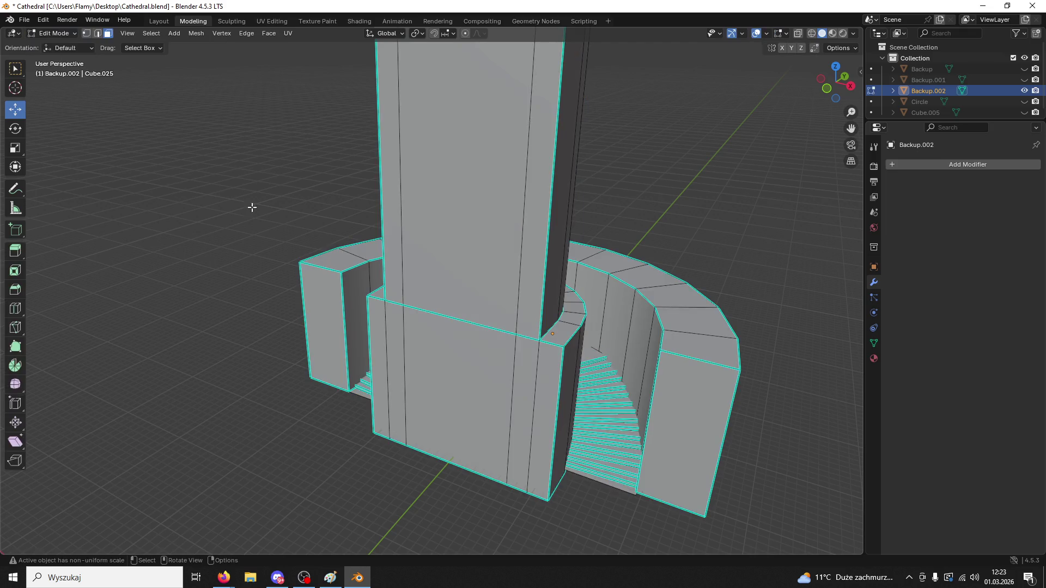
click(453, 353)
mouse_move(453, 353)
middle_down()
mouse_move(539, 355)
mouse_move(523, 359)
middle_up()
click(457, 393)
key(ctrl+r)
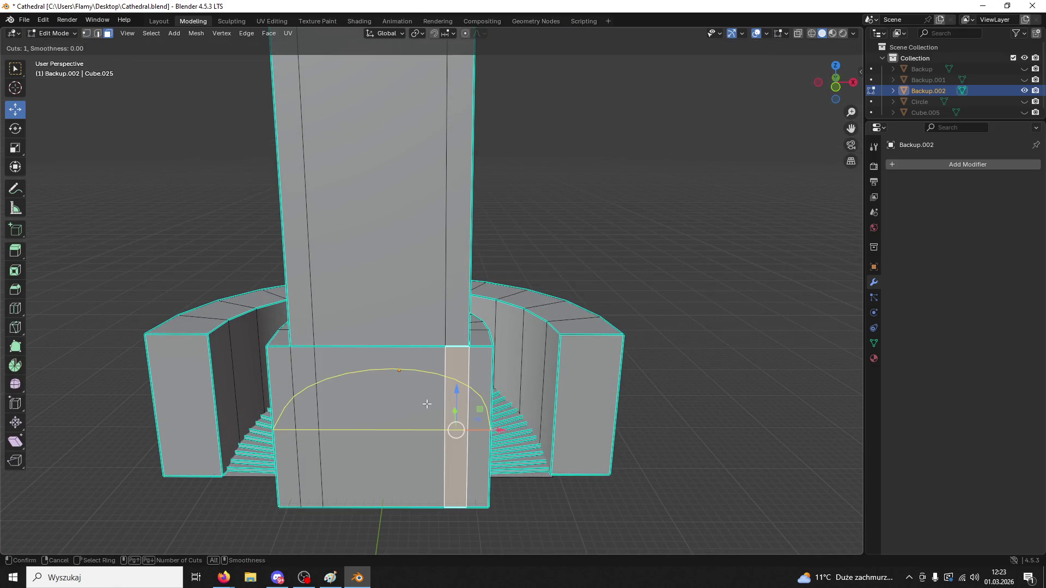
right_click(349, 238)
- Inspect the tower's front faces, then return to Object Mode and open Add > Mesh
click(405, 264)
shift+click(374, 363)
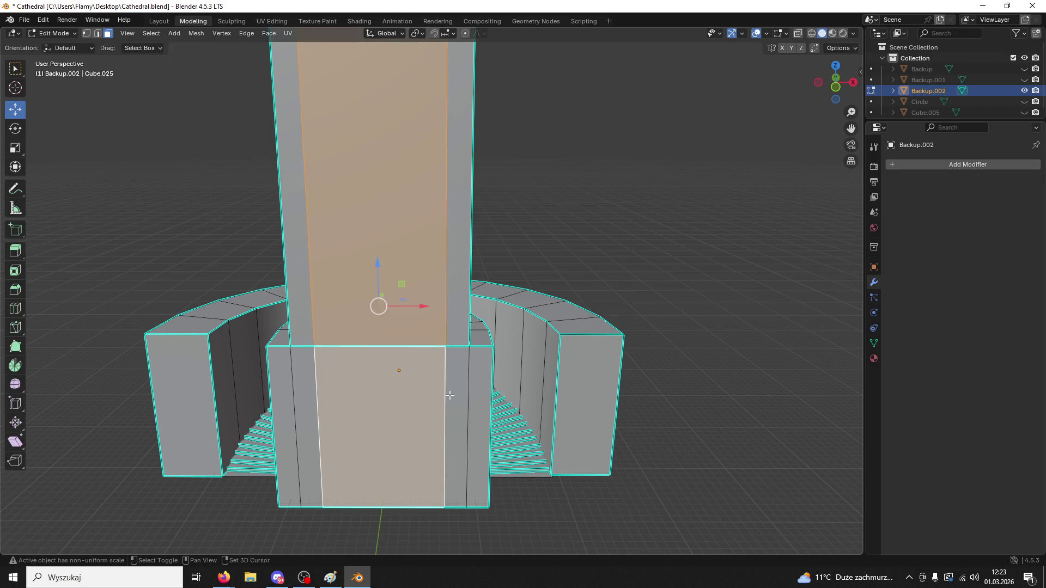
mouse_move(359, 406)
middle_down()
mouse_move(392, 418)
mouse_move(381, 417)
middle_up()
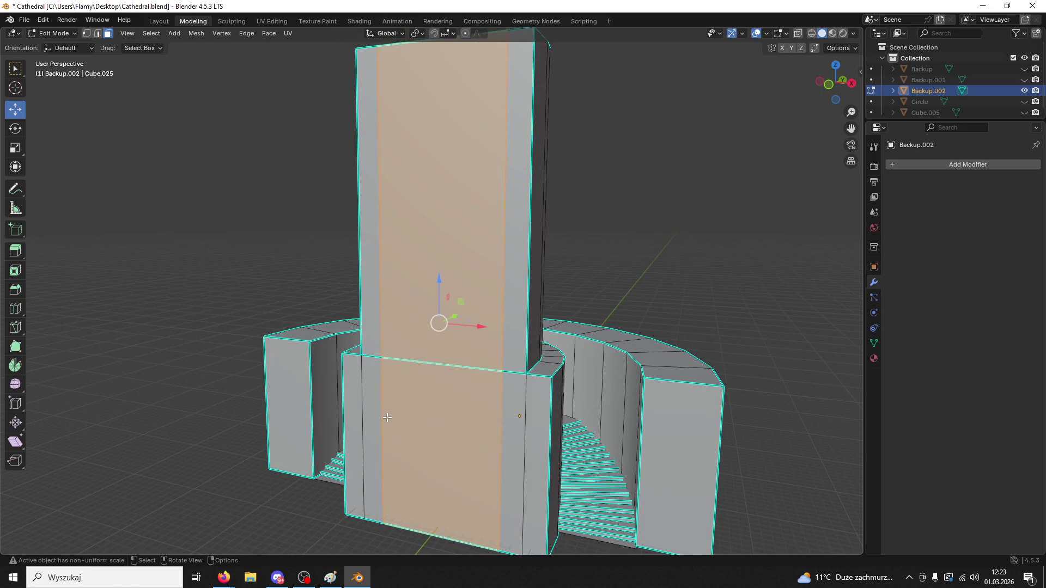
click(212, 352)
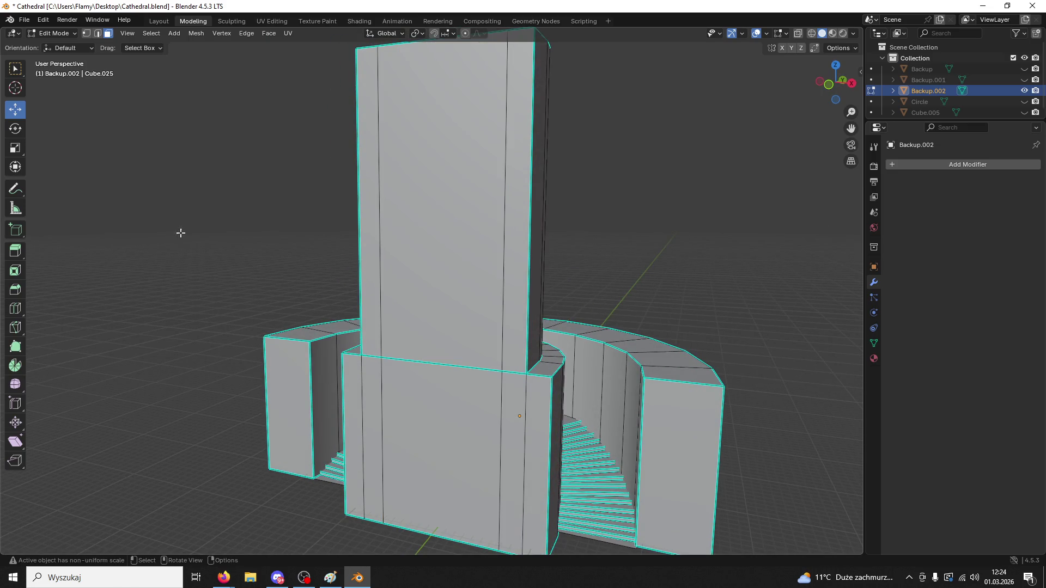
click(55, 33)
click(67, 42)
click(143, 33)
- Add a new cube and scale it up to about double size in front view
mouse_move(161, 45)
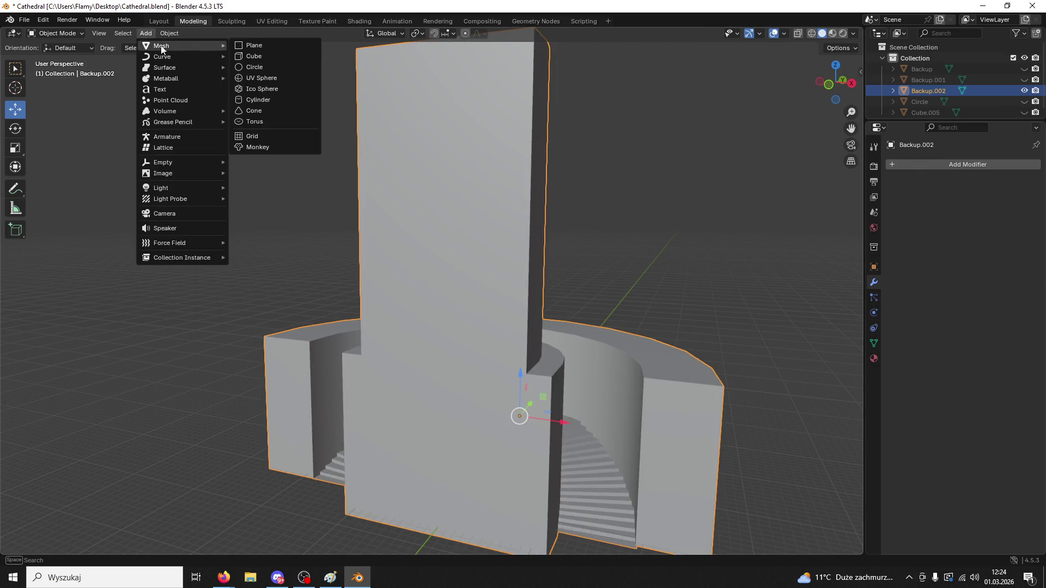
click(256, 56)
scroll(506, 331, down, 5)
middle_drag(446, 361, 544, 364)
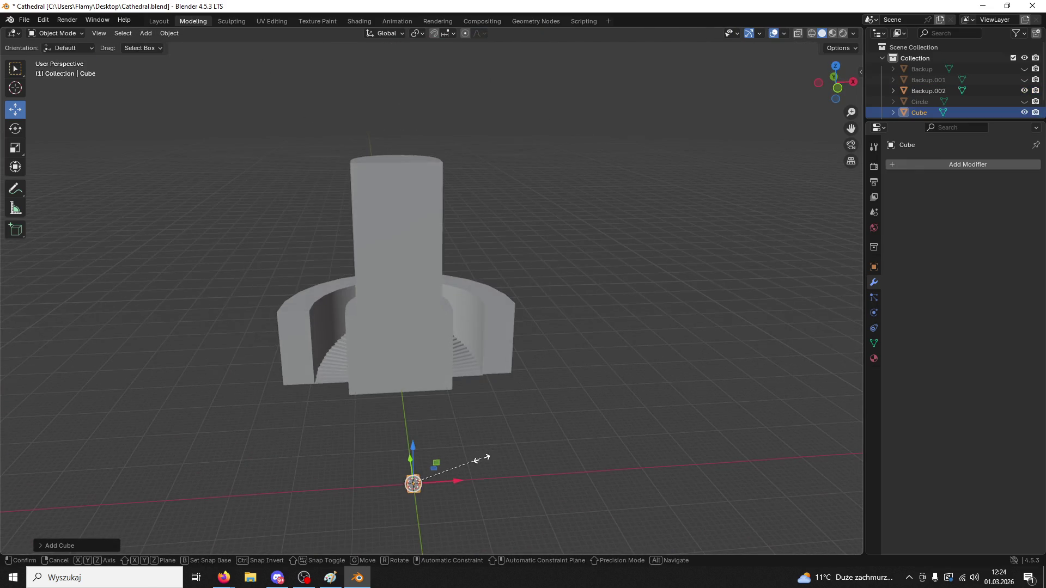
key(s)
click(807, 273)
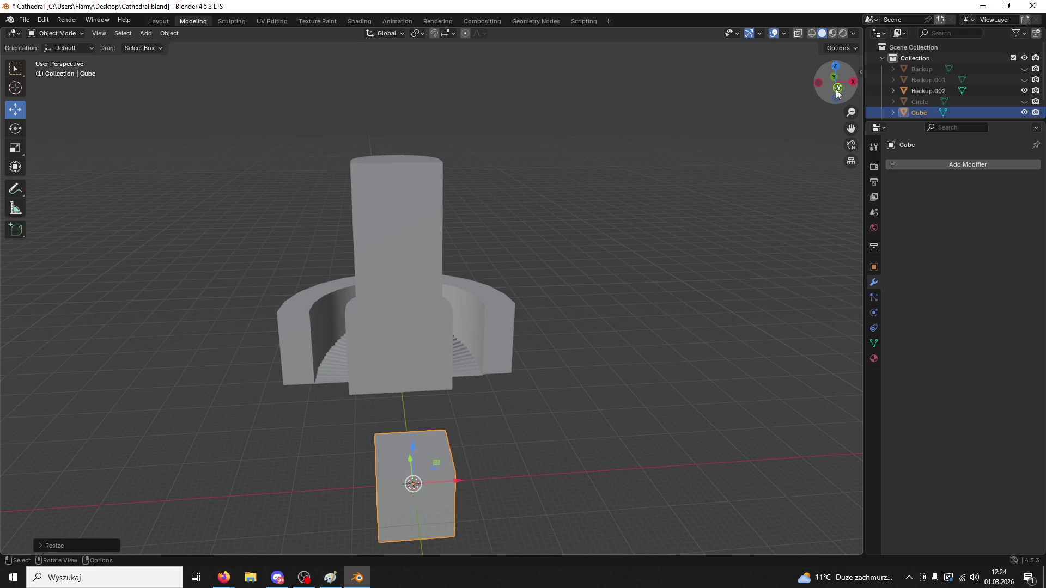
click(840, 80)
mouse_move(465, 412)
shift+middle_down()
mouse_move(492, 368)
mouse_move(497, 280)
shift+middle_up()
key(s)
click(550, 188)
- Narrow the cube along X, shrink it slightly, and stretch it taller along Z
key(s)
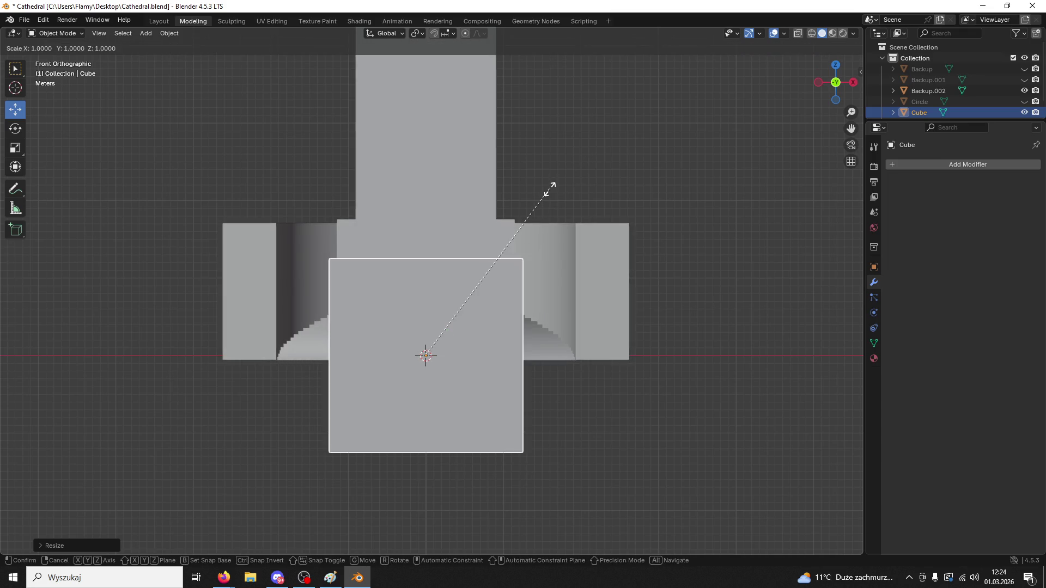
key(x)
click(510, 200)
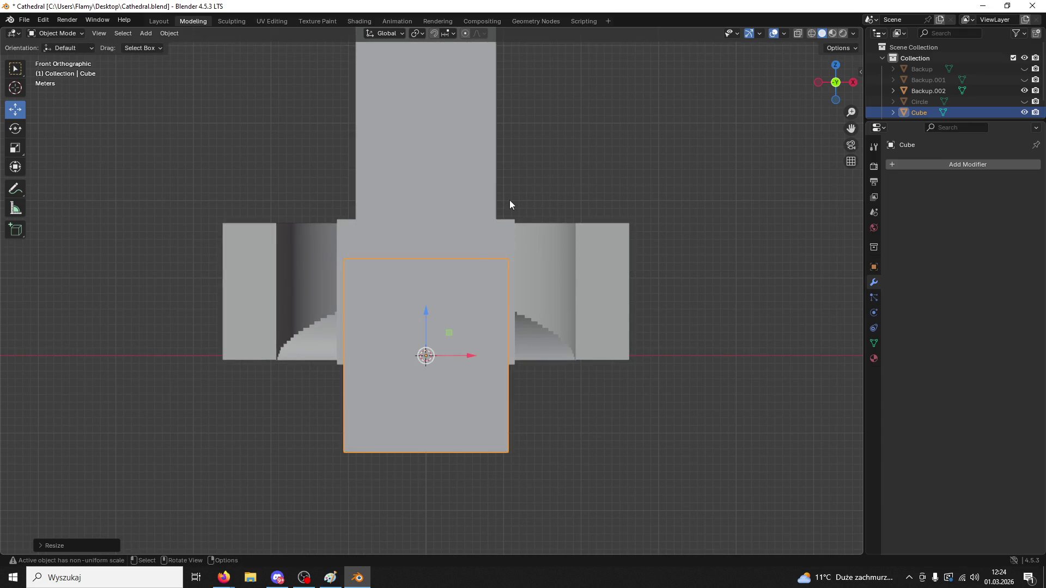
key(s)
click(500, 205)
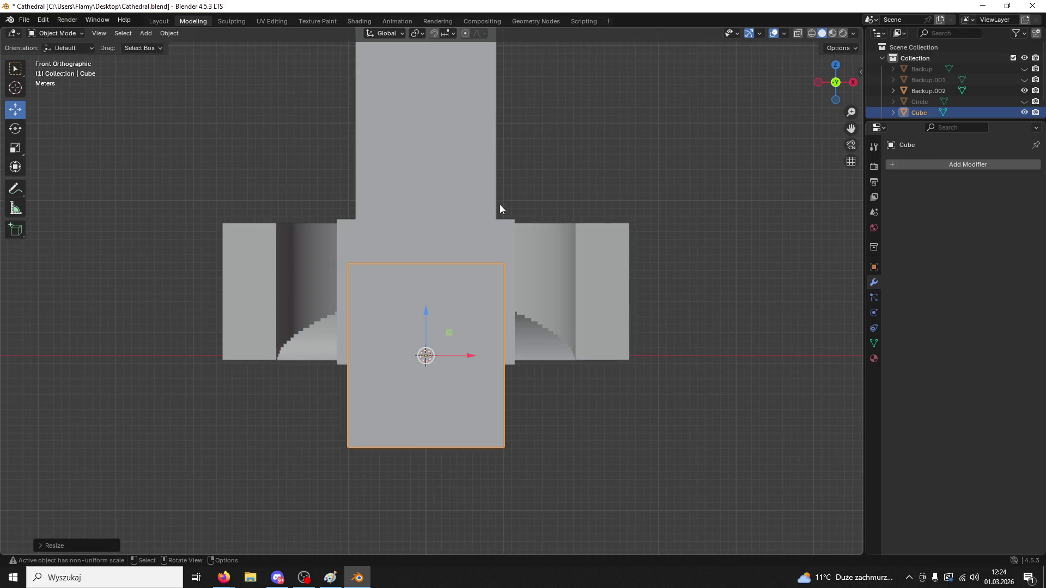
key(s)
key(z)
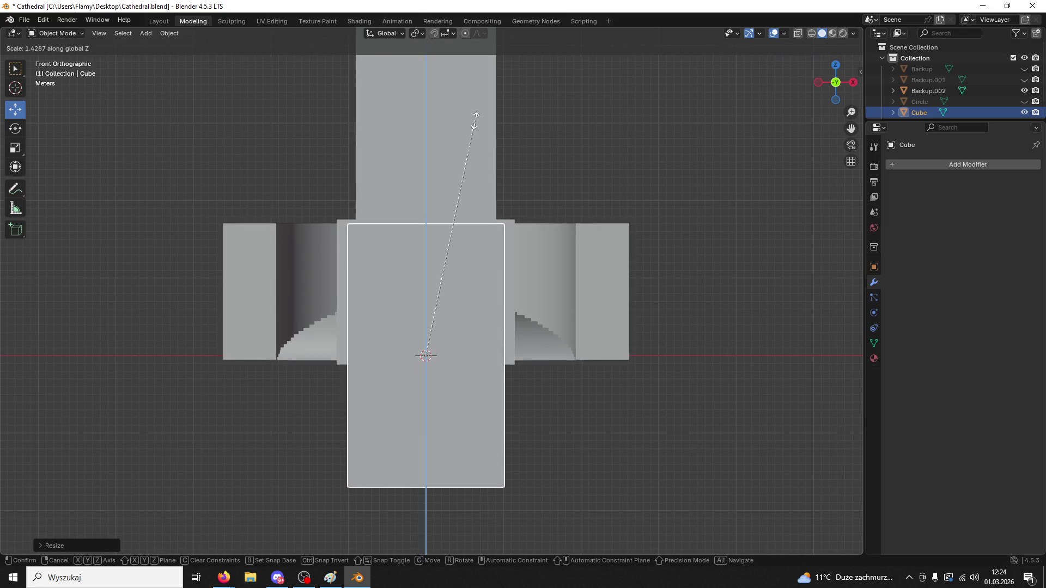
click(469, 131)
middle_drag(469, 132, 345, 362)
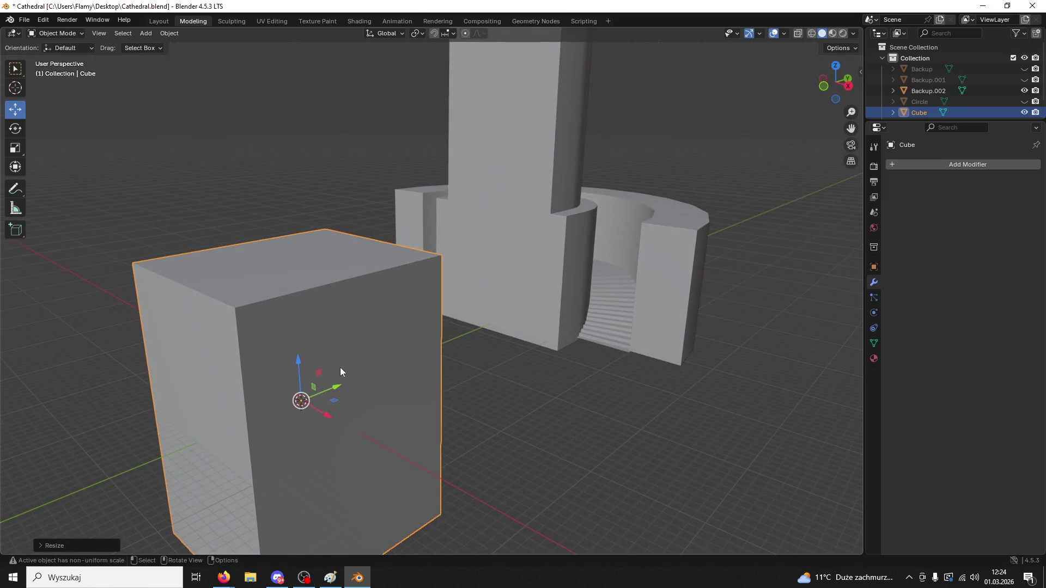
- Slide the cube along Y until it overlaps the front wall of the base
key(g)
key(y)
click(490, 349)
mouse_move(490, 349)
middle_down()
mouse_move(620, 314)
mouse_move(717, 342)
mouse_move(305, 344)
mouse_move(360, 343)
mouse_move(416, 370)
mouse_move(382, 386)
mouse_move(315, 322)
mouse_move(354, 249)
mouse_move(343, 351)
middle_up()
key(g)
key(y)
click(363, 306)
key(g)
key(y)
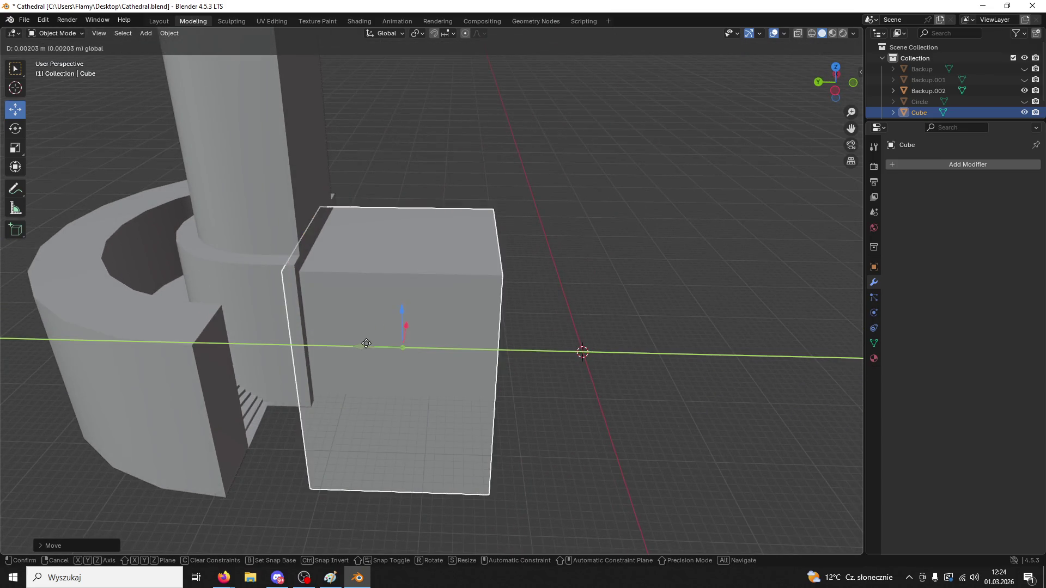
click(367, 342)
middle_drag(397, 243, 254, 230)
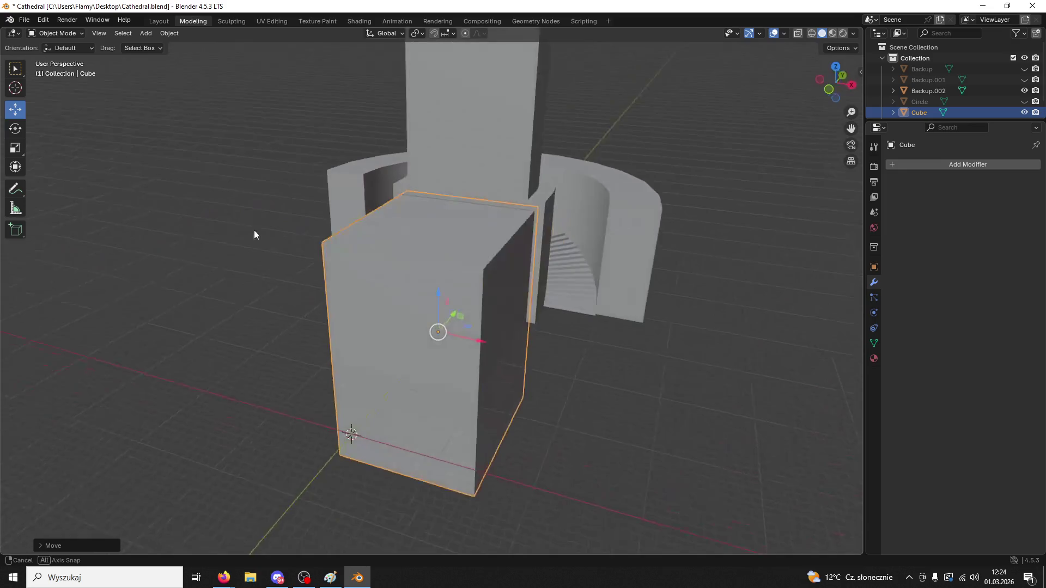
- Add a Boolean modifier to Backup.002 with the Cube as its Object operand
click(472, 172)
click(903, 164)
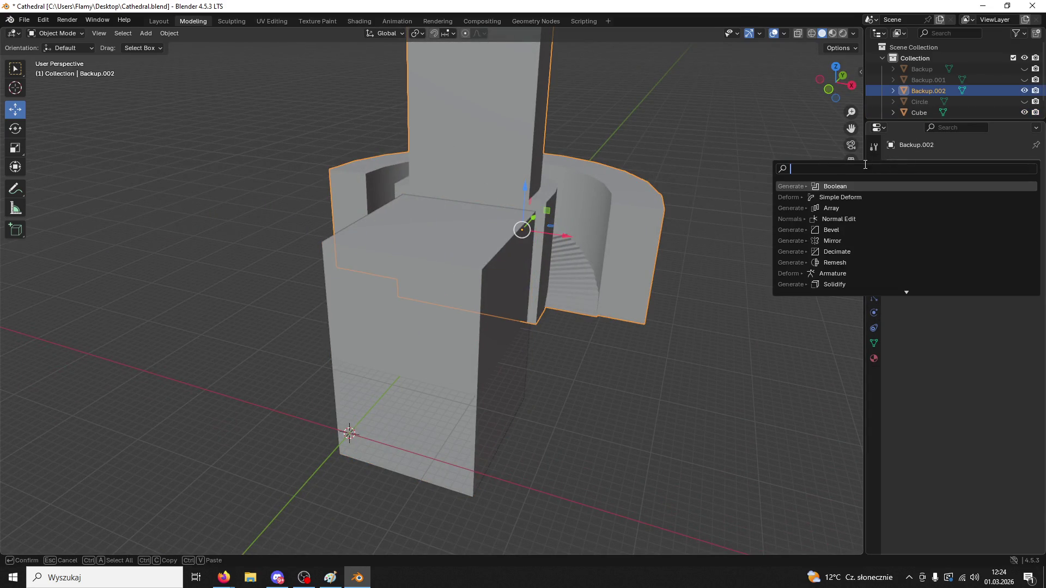
click(843, 186)
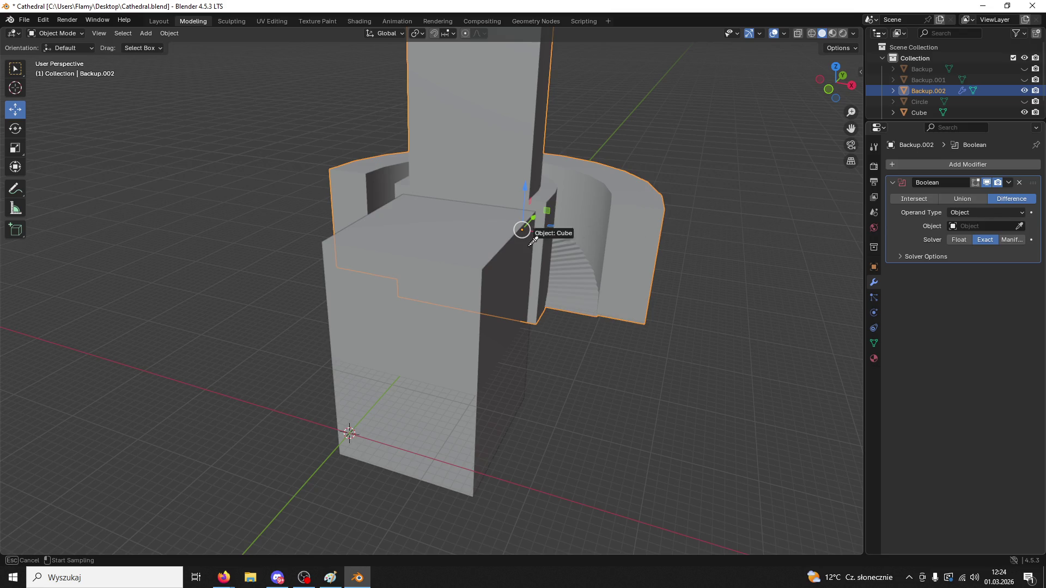
click(495, 242)
mouse_move(511, 256)
middle_down()
mouse_move(479, 235)
mouse_move(490, 237)
middle_up()
click(1020, 214)
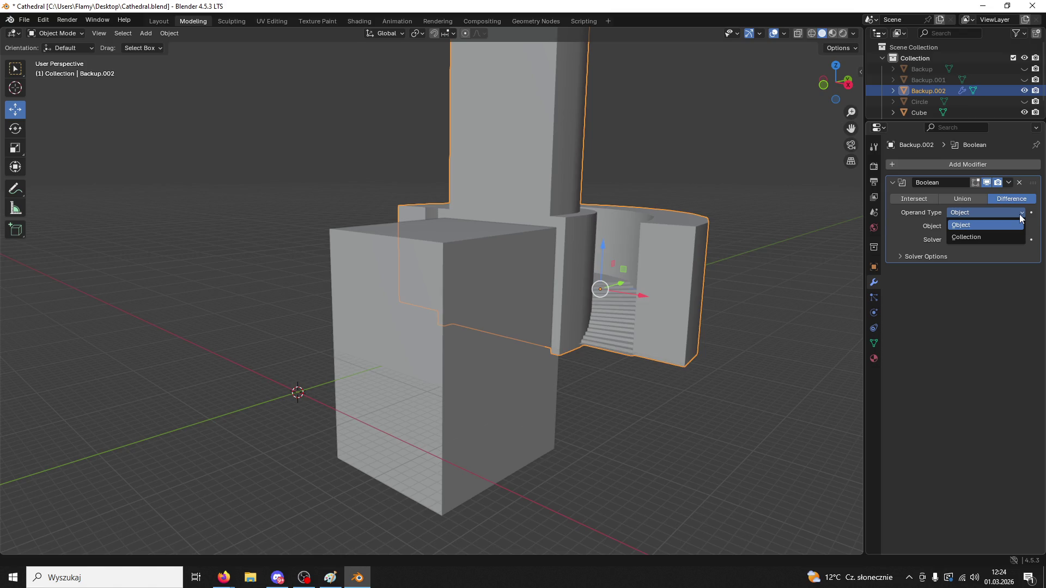
click(1019, 216)
- Apply the Boolean, delete the cutting Cube, then undo to restore it
click(1007, 183)
click(989, 193)
click(423, 368)
key(Delete)
mouse_move(434, 352)
middle_down()
mouse_move(567, 352)
mouse_move(459, 294)
middle_up()
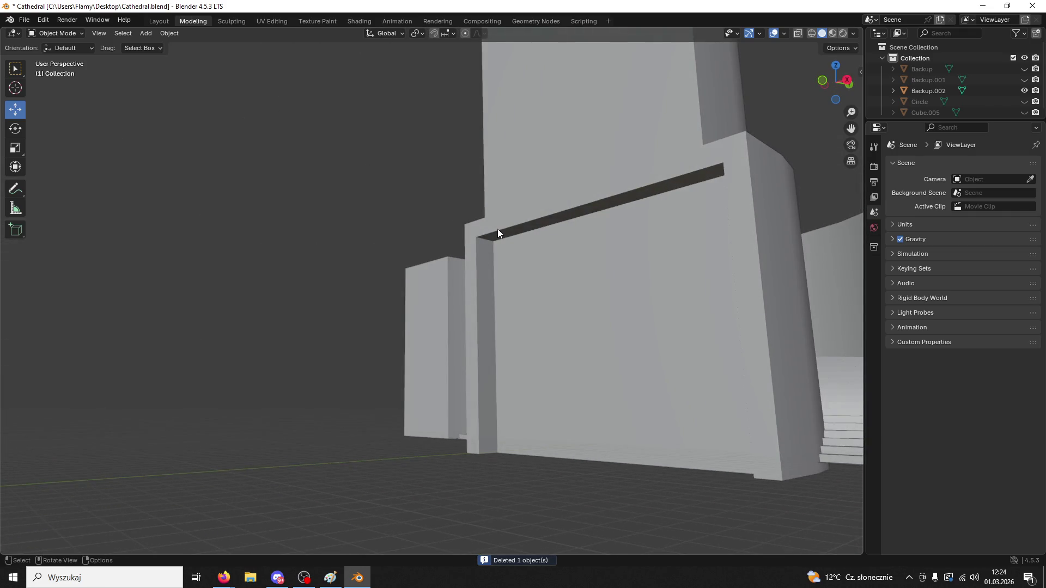
key(ctrl+z)
mouse_move(498, 229)
middle_down()
mouse_move(561, 320)
mouse_move(565, 296)
middle_up()
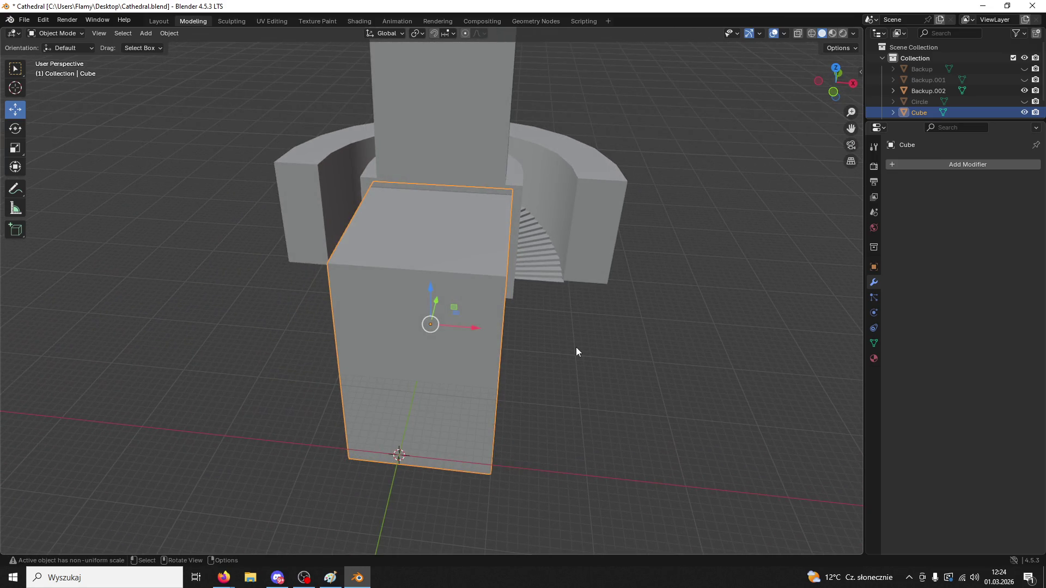
- Enter Edit Mode and select the cube's front, right and left top edges
click(55, 34)
click(55, 51)
middle_drag(414, 272, 430, 252)
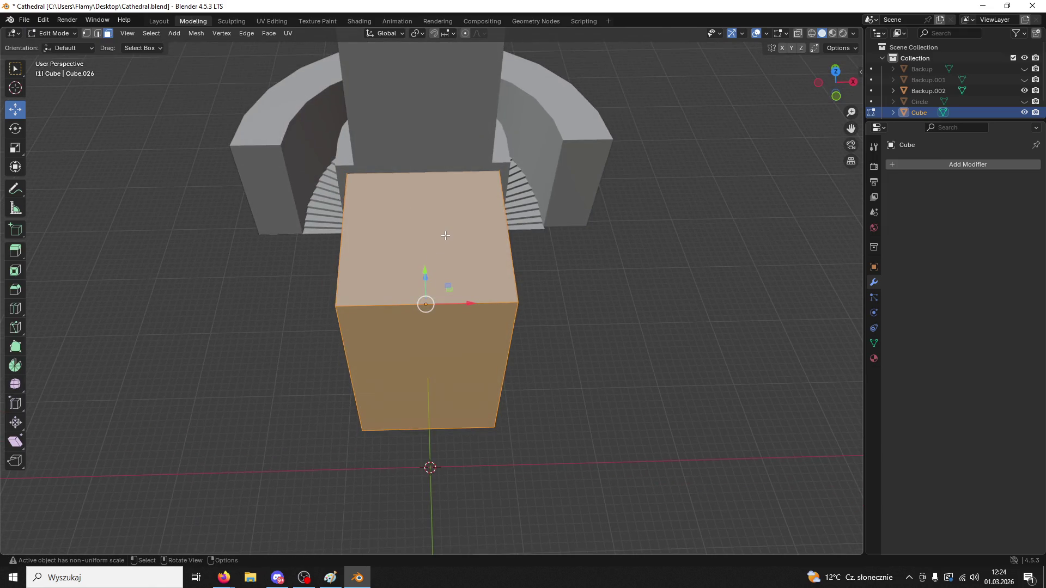
click(97, 33)
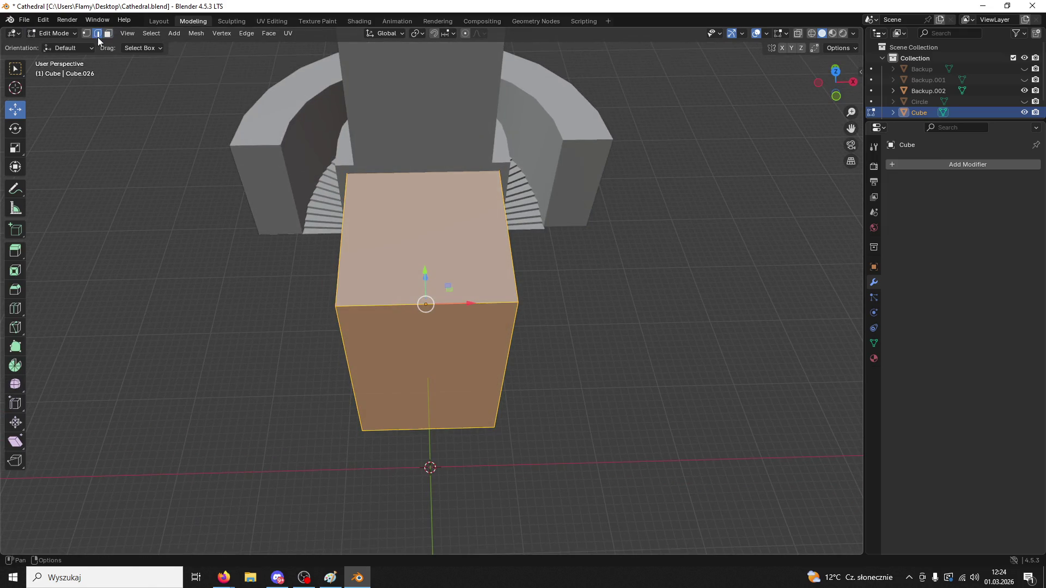
click(449, 306)
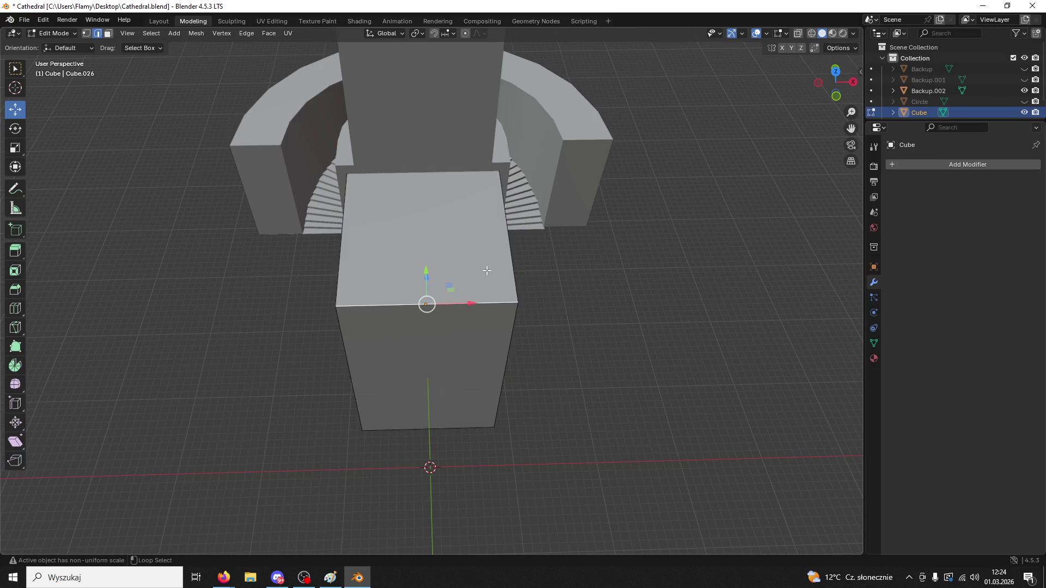
shift+click(509, 267)
shift+click(343, 239)
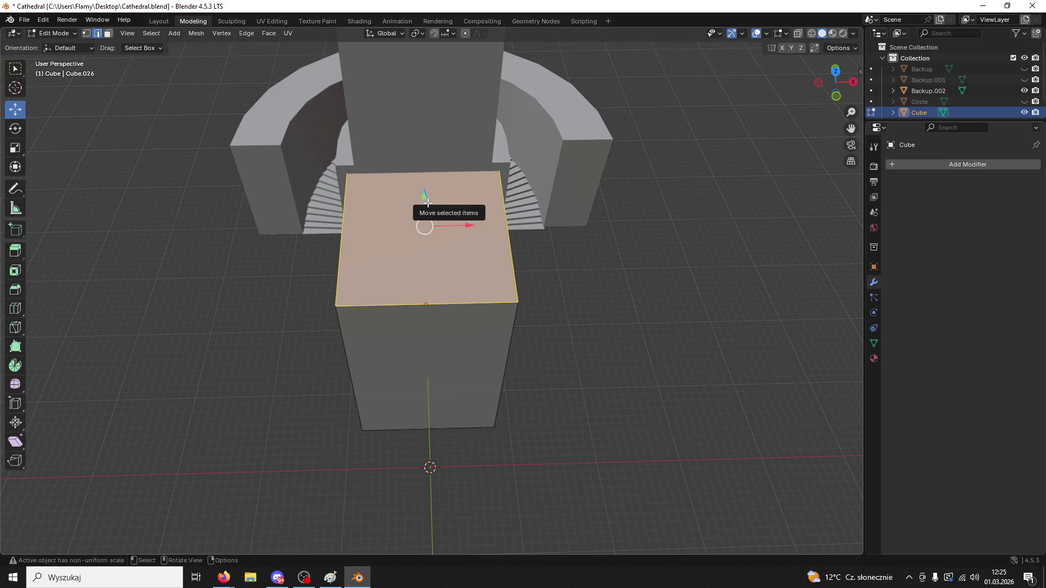
- Inset the top face by about 0.21 m, test an upward extrusion, then undo it
key(i)
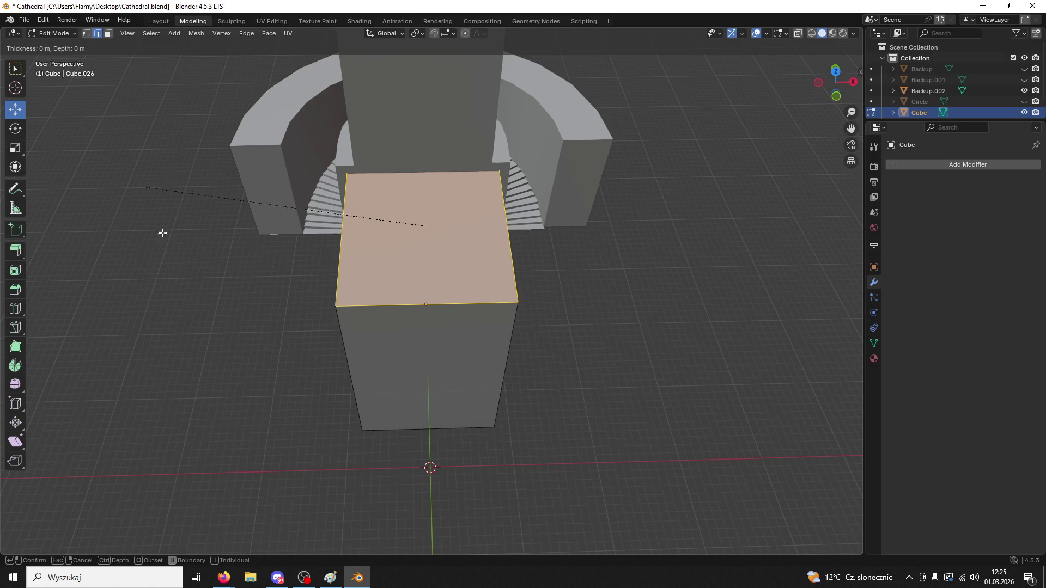
key(Escape)
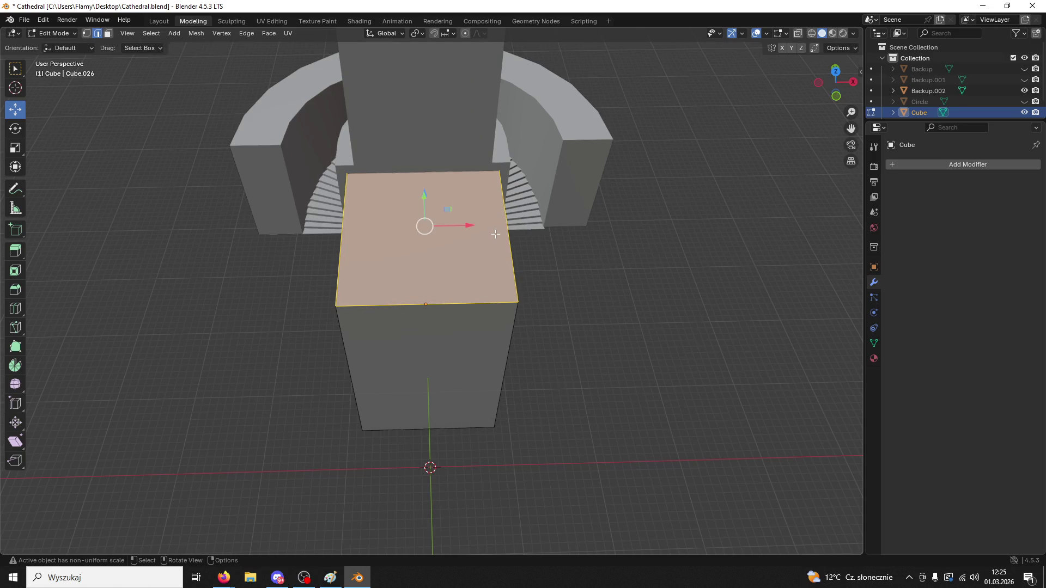
key(i)
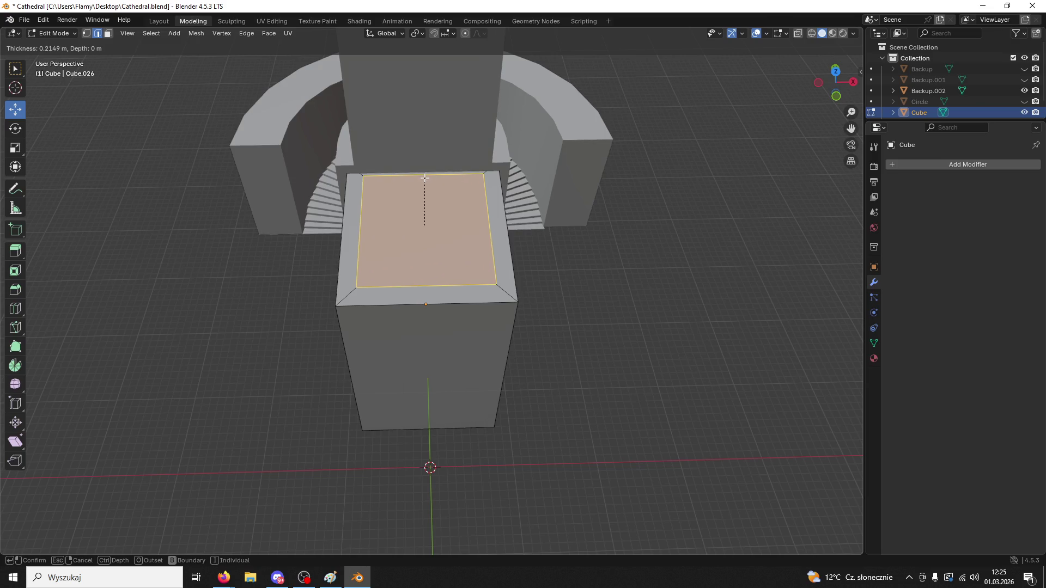
click(425, 178)
mouse_move(427, 183)
middle_down()
mouse_move(459, 151)
mouse_move(453, 489)
mouse_move(322, 460)
mouse_move(373, 366)
mouse_move(443, 381)
mouse_move(481, 424)
mouse_move(539, 420)
mouse_move(567, 385)
middle_up()
key(e)
click(453, 489)
key(ctrl+z)
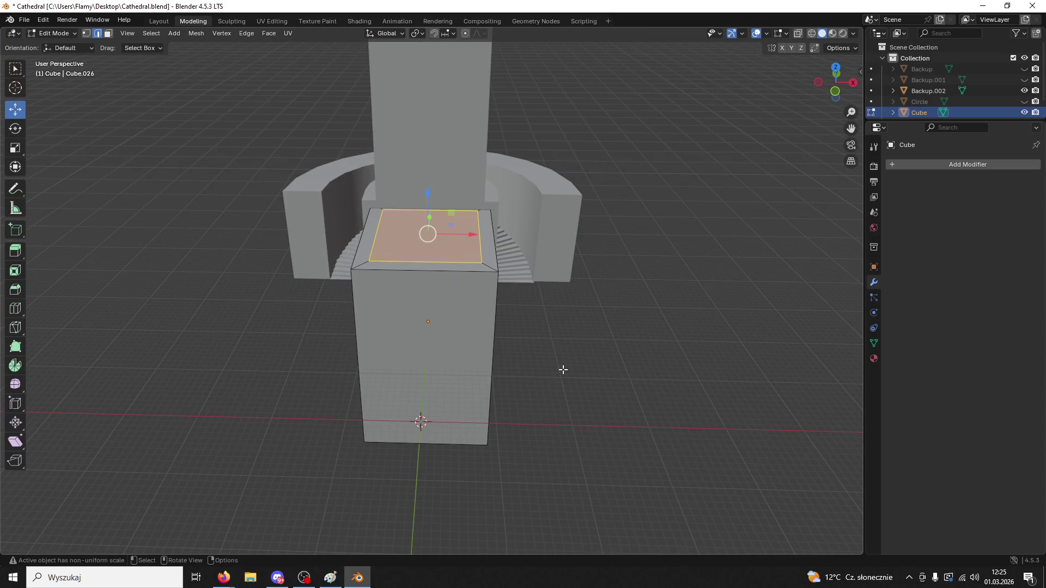
- Scale the inner top face and extrude it upward, then undo the extrusion
key(s)
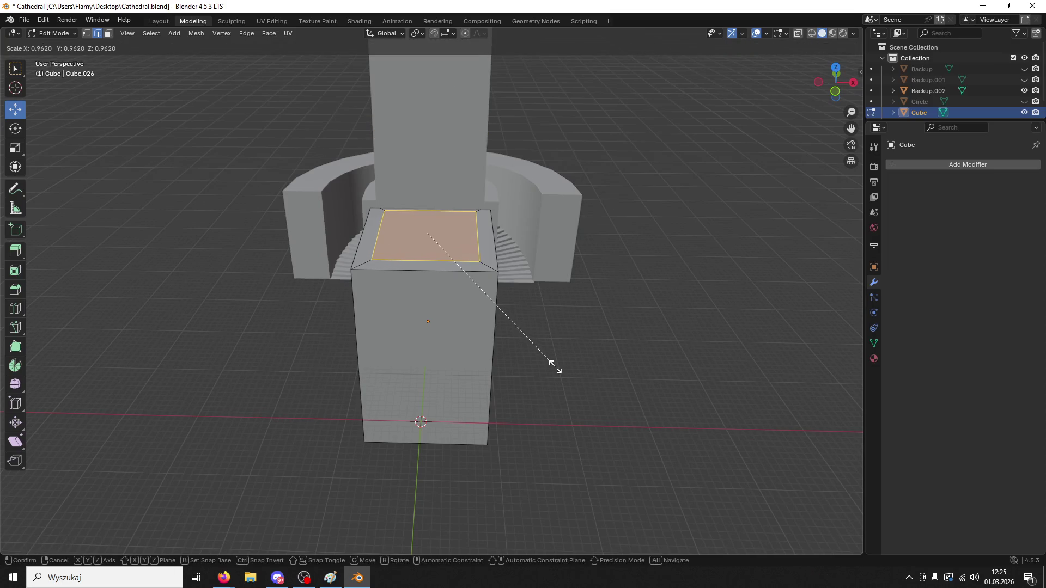
click(555, 366)
key(e)
click(560, 163)
middle_drag(560, 163, 580, 177)
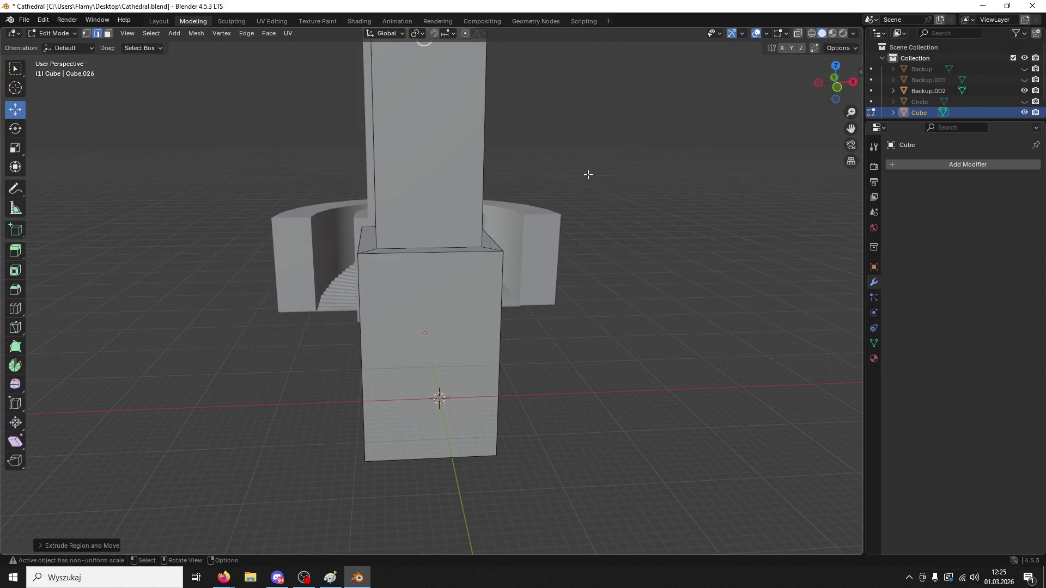
click(829, 81)
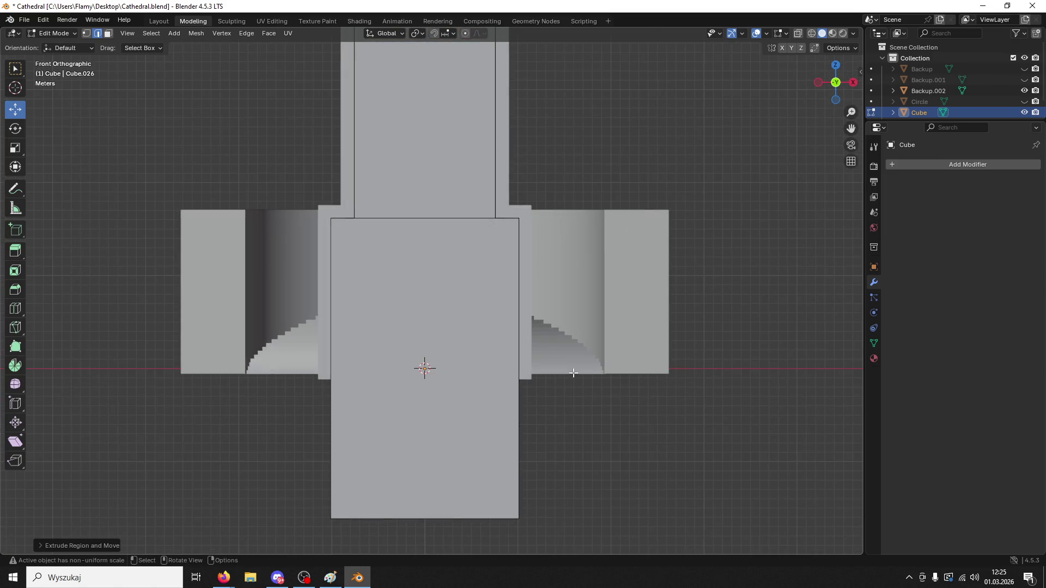
middle_drag(573, 372, 586, 397)
key(ctrl+z)
- Scale the top face again, extrude it into a tall pillar, then undo the pillar
key(s)
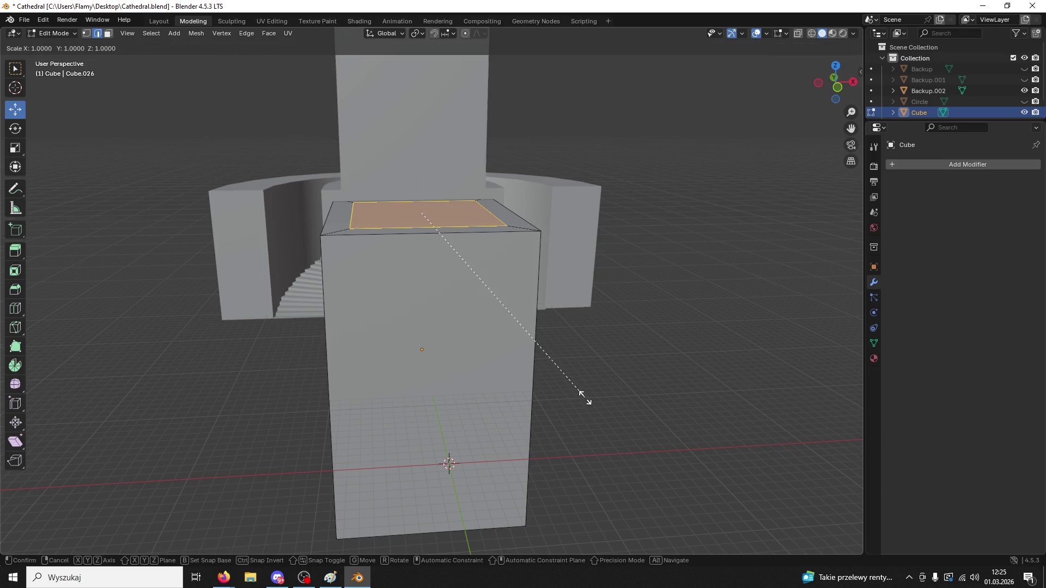
click(576, 393)
click(836, 83)
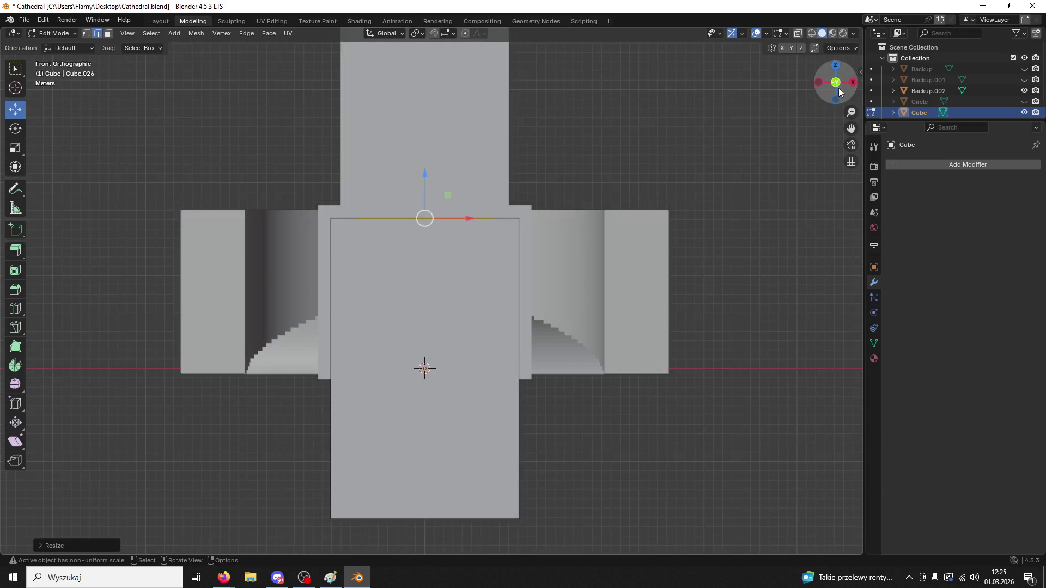
key(e)
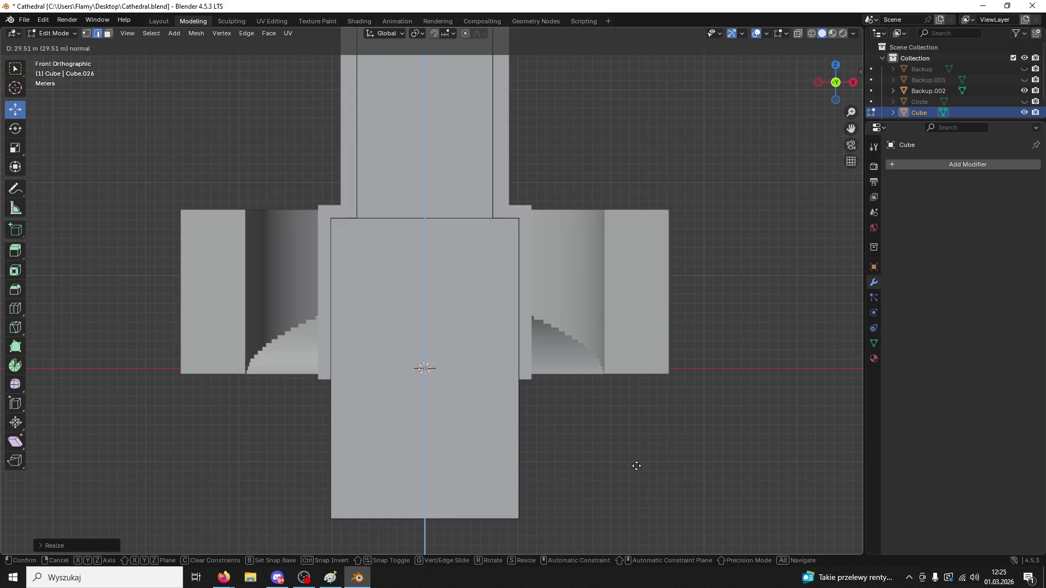
click(636, 467)
mouse_move(663, 434)
middle_down()
mouse_move(626, 484)
mouse_move(639, 414)
middle_up()
mouse_move(309, 218)
middle_down()
mouse_move(360, 135)
mouse_move(290, 94)
middle_up()
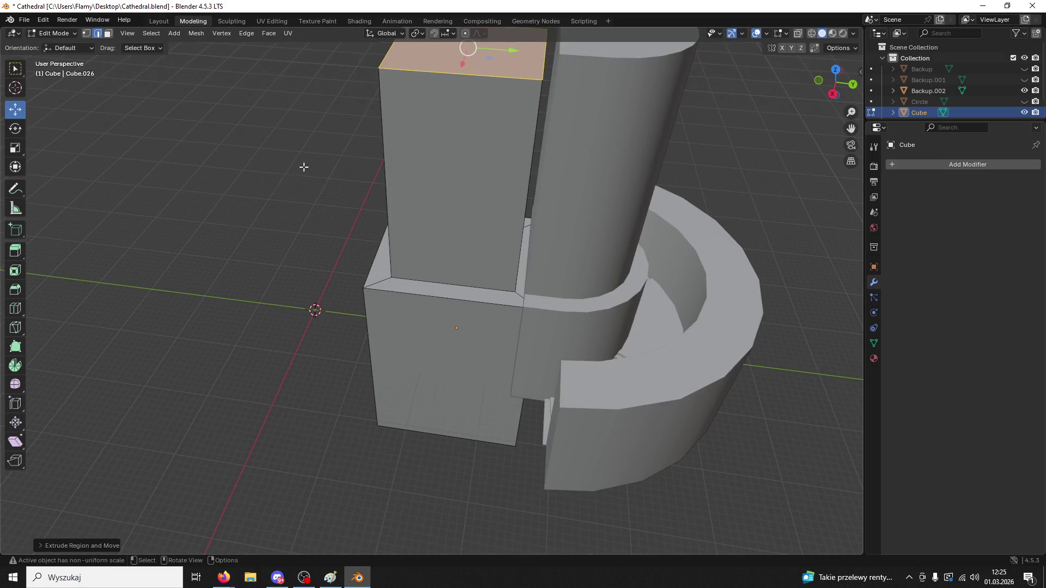
mouse_move(454, 230)
middle_down()
mouse_move(478, 212)
mouse_move(464, 228)
mouse_move(472, 236)
mouse_move(646, 271)
mouse_move(423, 204)
mouse_move(420, 244)
middle_up()
key(ctrl+z)
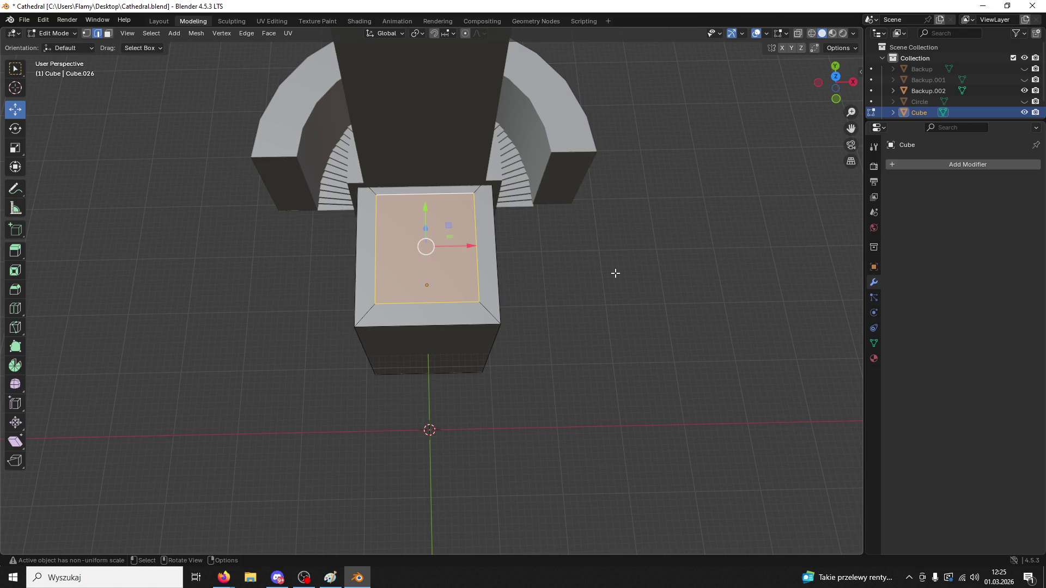
- Undo the top face inset, copy the cube, and return to Object Mode
middle_drag(616, 272, 527, 234)
key(ctrl+z)
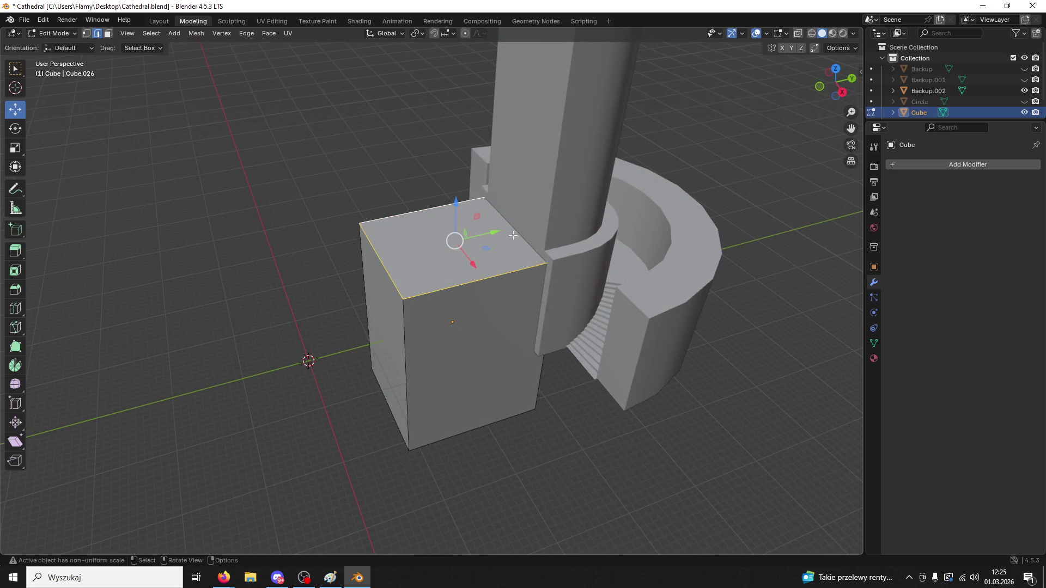
key(ctrl+c)
click(161, 287)
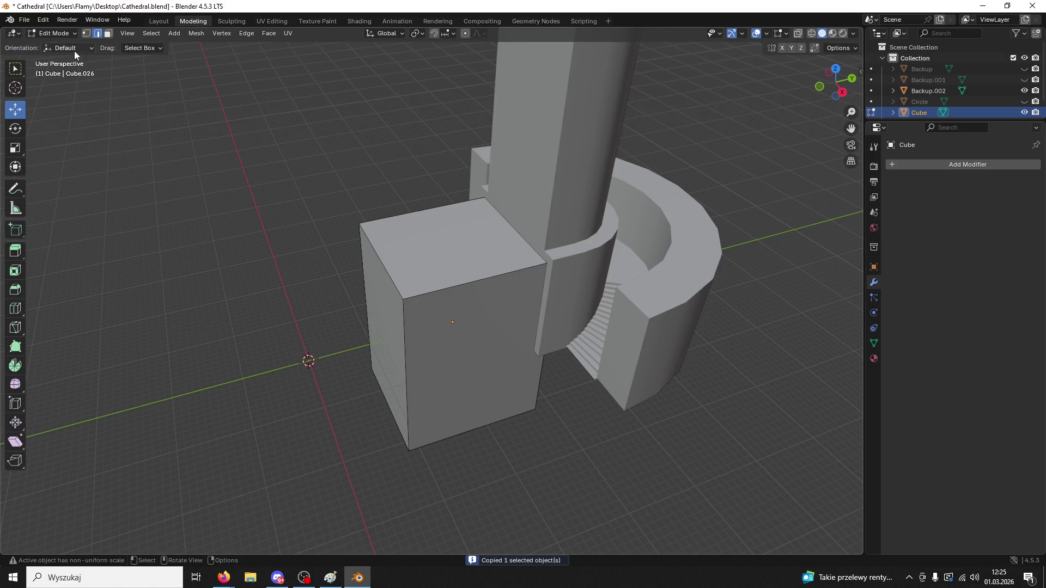
click(56, 33)
click(54, 44)
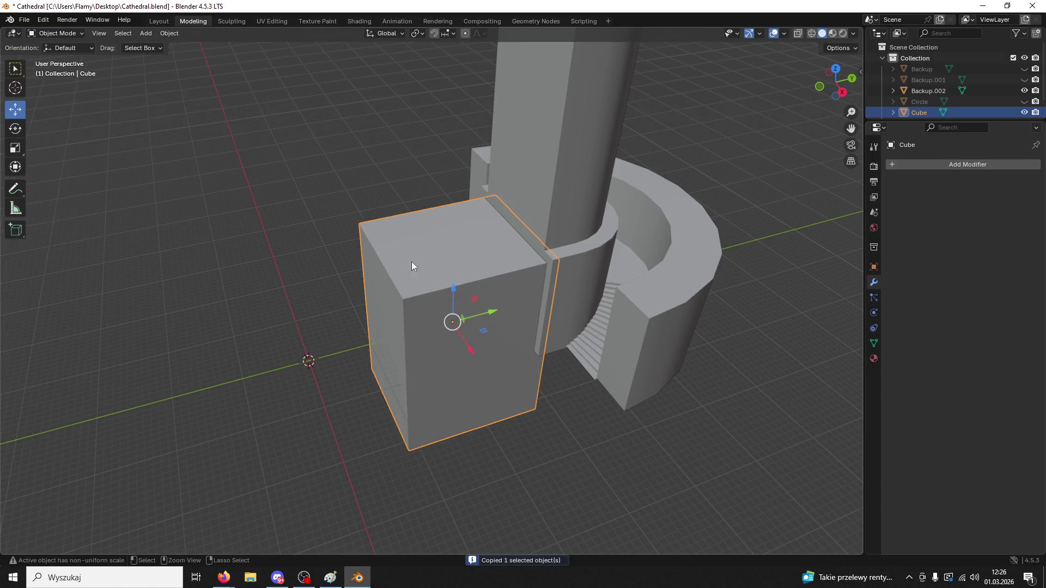
- Paste a copy of the cube, delete it, and slide the front cube along Y
key(ctrl+v)
drag(453, 284, 415, 188)
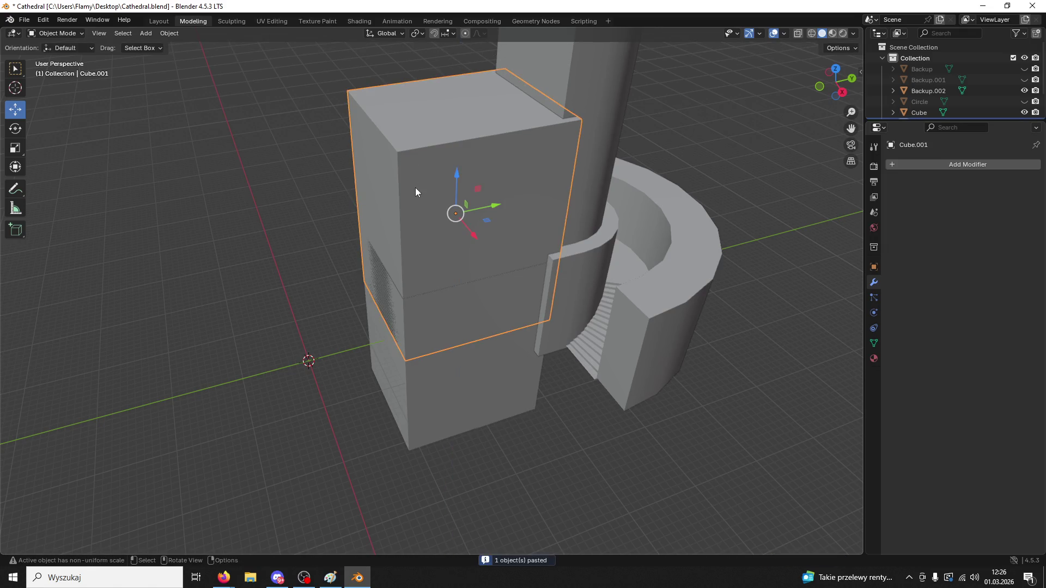
key(Delete)
click(420, 235)
middle_drag(420, 235, 482, 279)
middle_drag(535, 276, 427, 253)
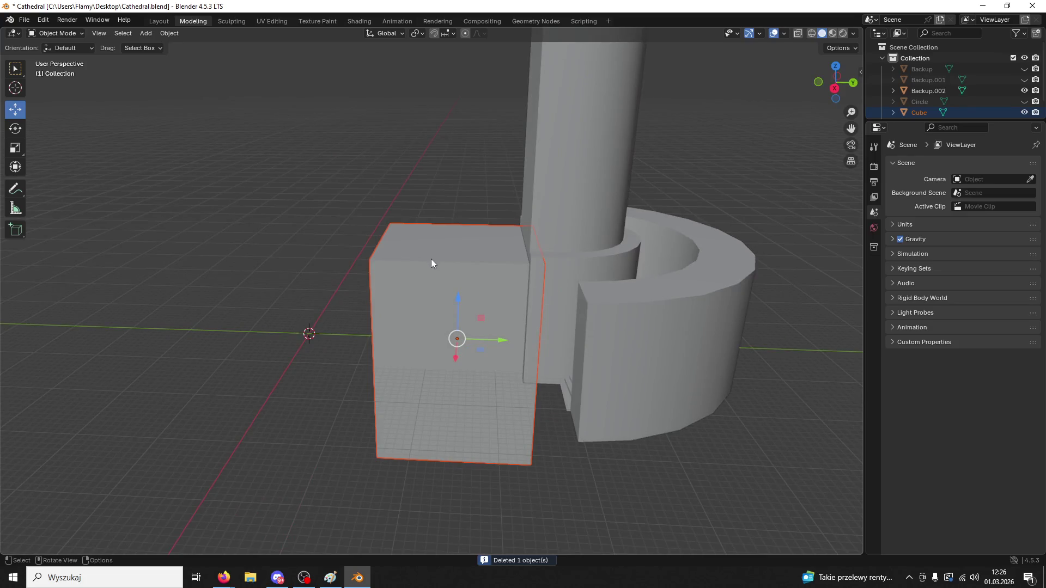
drag(492, 340, 361, 336)
middle_drag(362, 337, 151, 39)
- Enter Edit Mode and subdivide the cube's top edge
click(54, 33)
click(55, 58)
click(387, 242)
scroll(384, 229, up, 2)
right_click(380, 213)
click(381, 213)
mouse_move(376, 218)
middle_down()
mouse_move(382, 234)
mouse_move(326, 191)
middle_up()
- Add six evenly spaced loop cuts in each of two directions across the cube
key(ctrl+r)
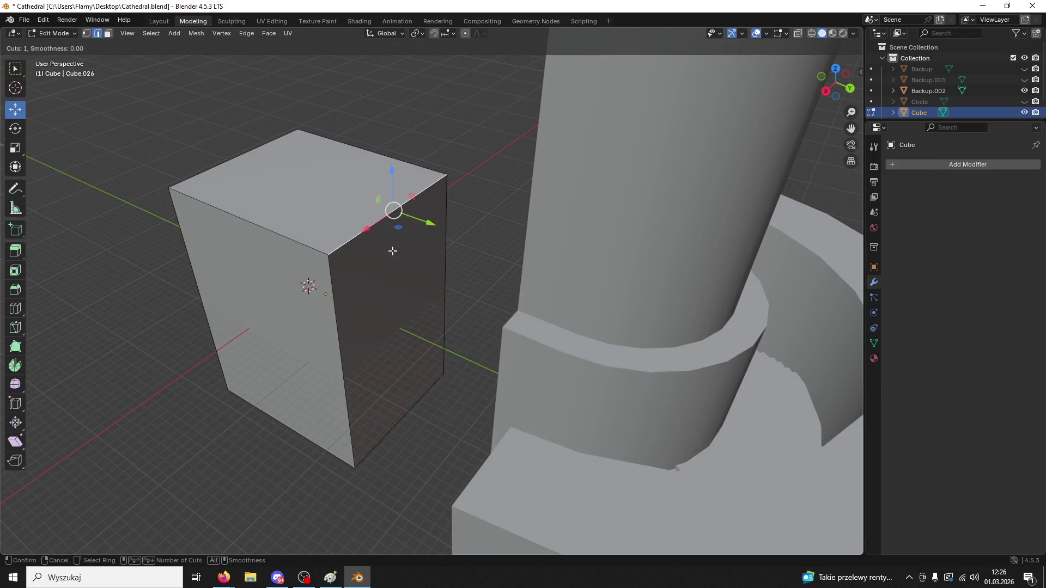
scroll(354, 195, up, 2)
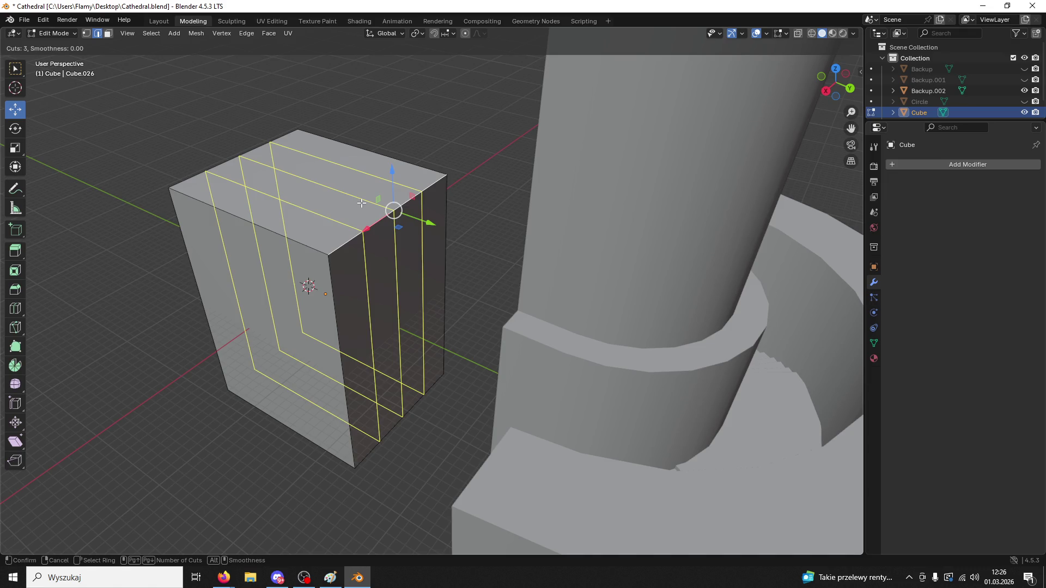
scroll(361, 203, up, 3)
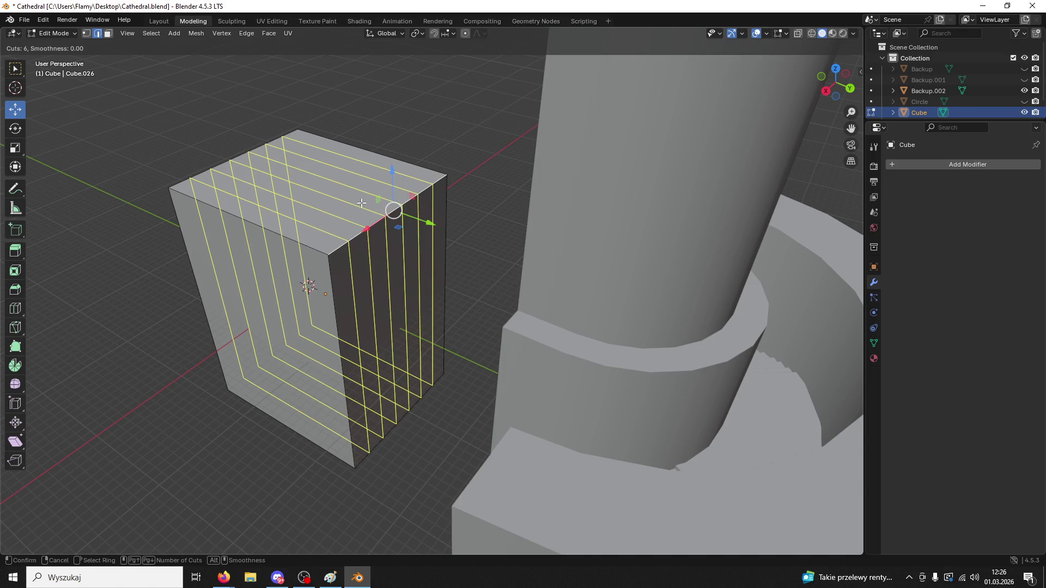
click(361, 203)
right_click(362, 203)
click(87, 35)
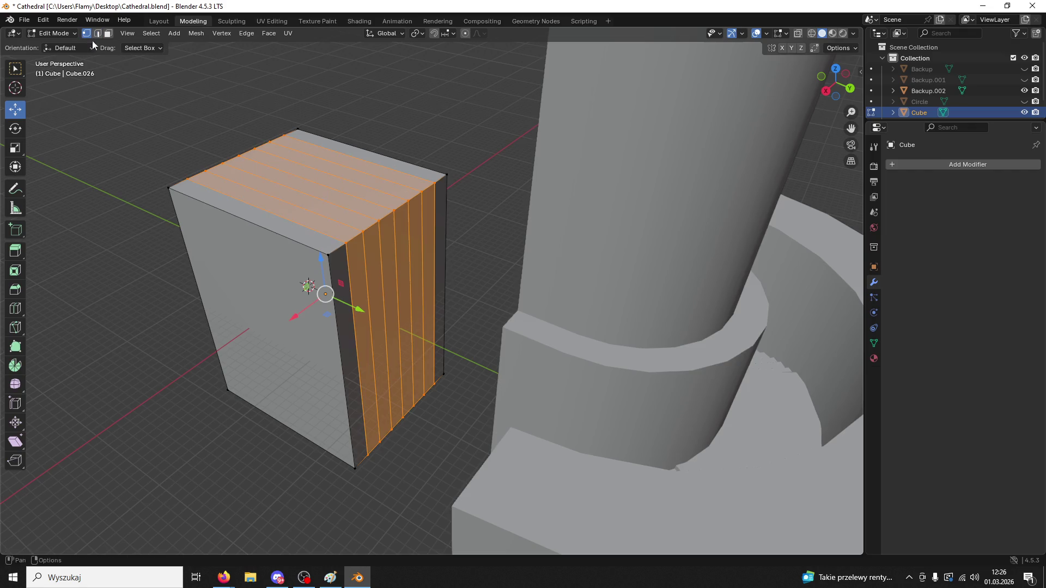
key(ctrl+r)
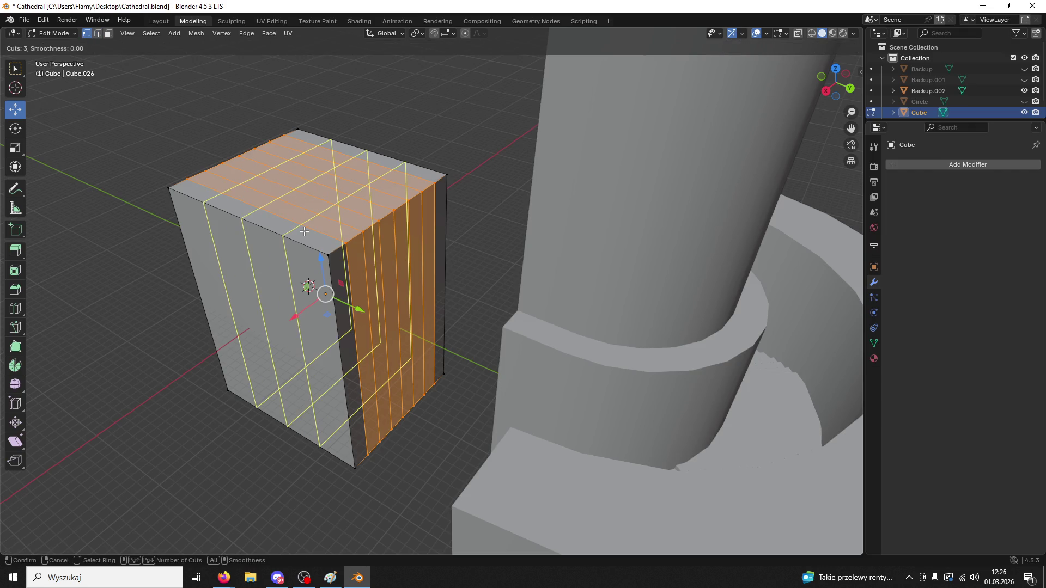
click(304, 231)
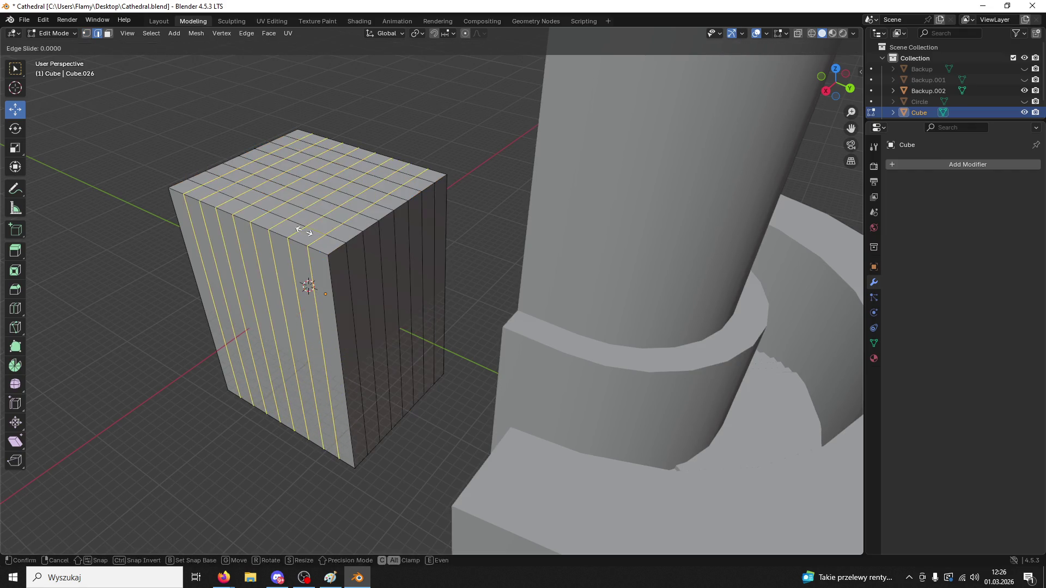
right_click(304, 231)
click(110, 36)
middle_drag(419, 185, 537, 192)
click(64, 34)
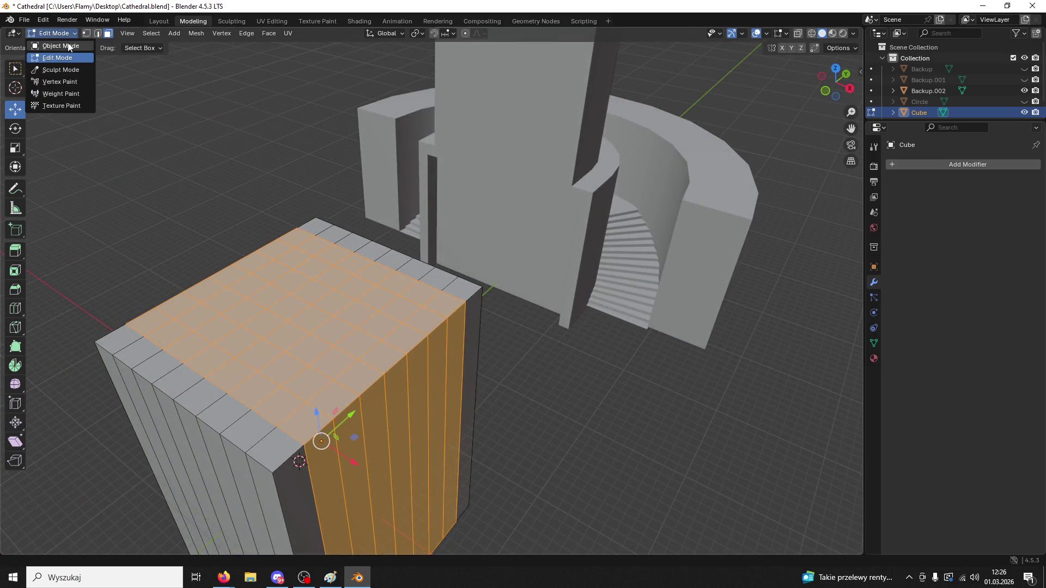
- Undo the experimental cube edits and delete the loop-cut front cube
click(69, 47)
mouse_move(349, 422)
mouse_down()
mouse_move(488, 333)
mouse_move(384, 376)
mouse_move(415, 329)
mouse_up()
mouse_move(415, 329)
middle_down()
mouse_move(413, 227)
mouse_move(390, 207)
mouse_move(407, 215)
middle_up()
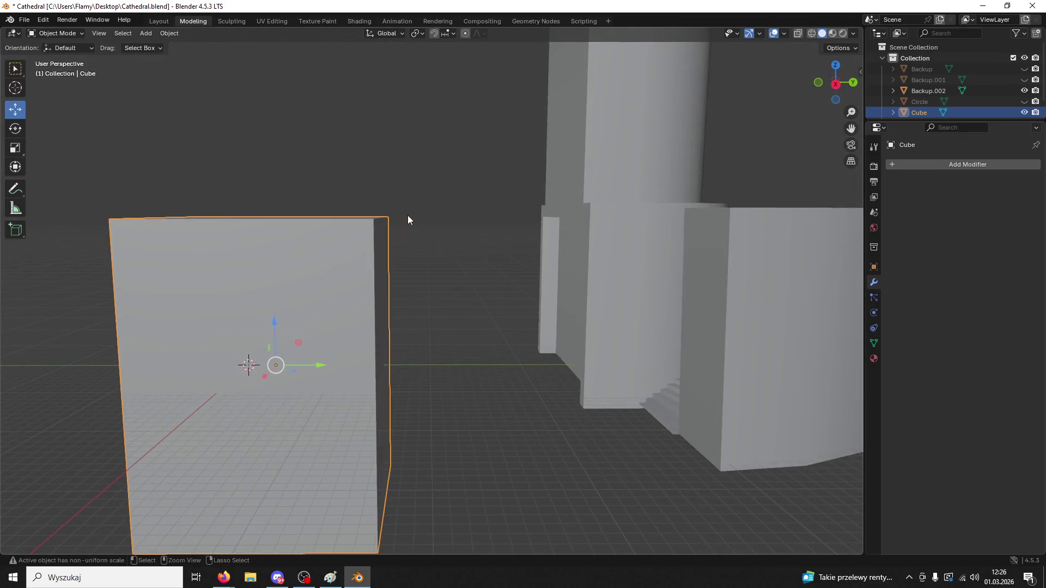
key(Tab)
click(407, 216)
key(ctrl+z)
key(ctrl+z)
key(ctrl+z)
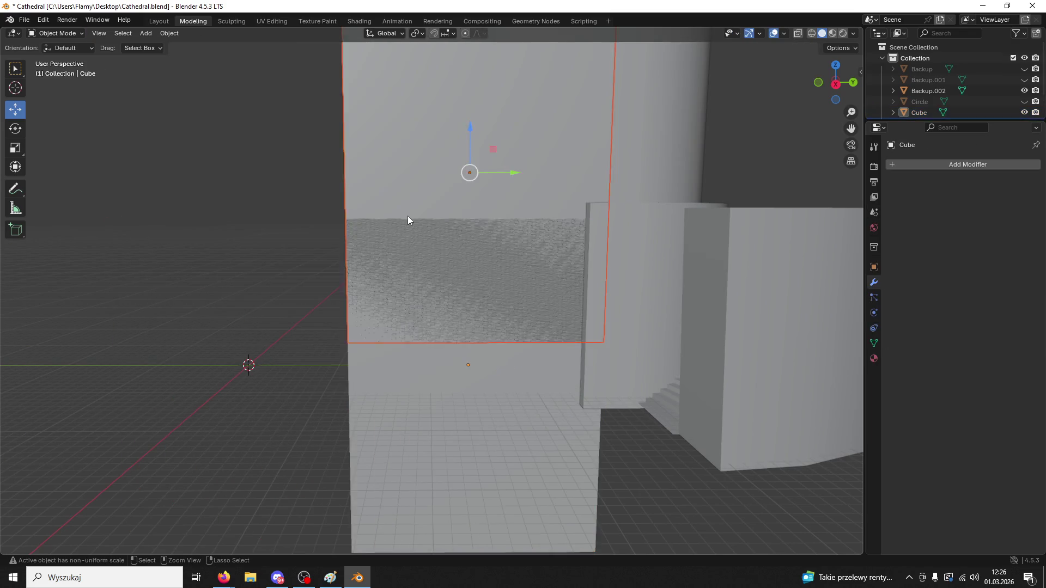
key(Tab)
key(ctrl+z)
key(ctrl+z)
key(ctrl+z)
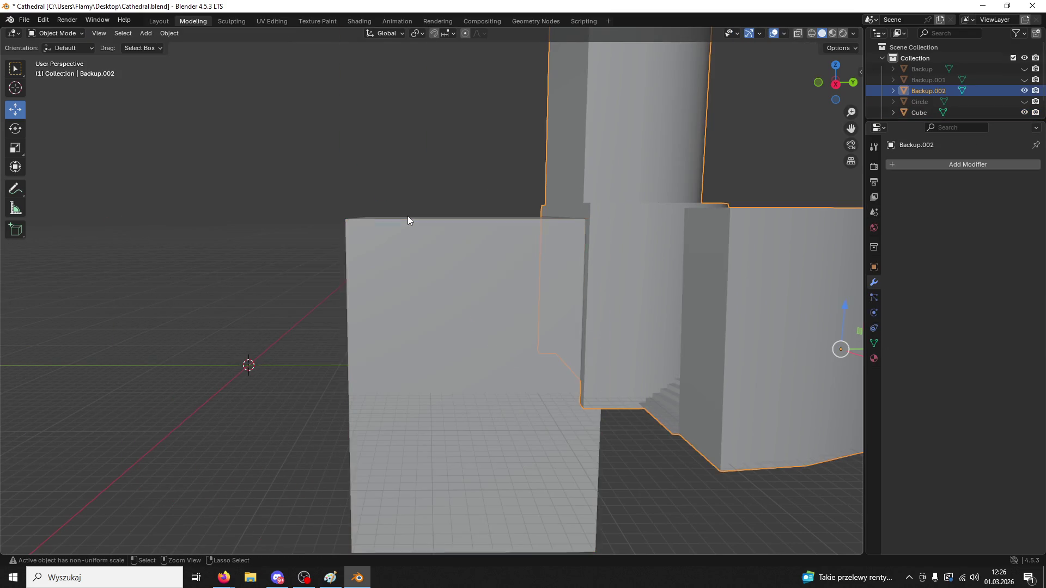
click(426, 292)
key(Delete)
- Paste a copy of the cathedral base, enter Edit Mode on it, then undo those edits
mouse_move(421, 286)
middle_down()
mouse_move(539, 315)
mouse_move(552, 299)
mouse_move(512, 237)
mouse_move(499, 237)
mouse_move(570, 364)
mouse_move(550, 297)
middle_up()
click(501, 283)
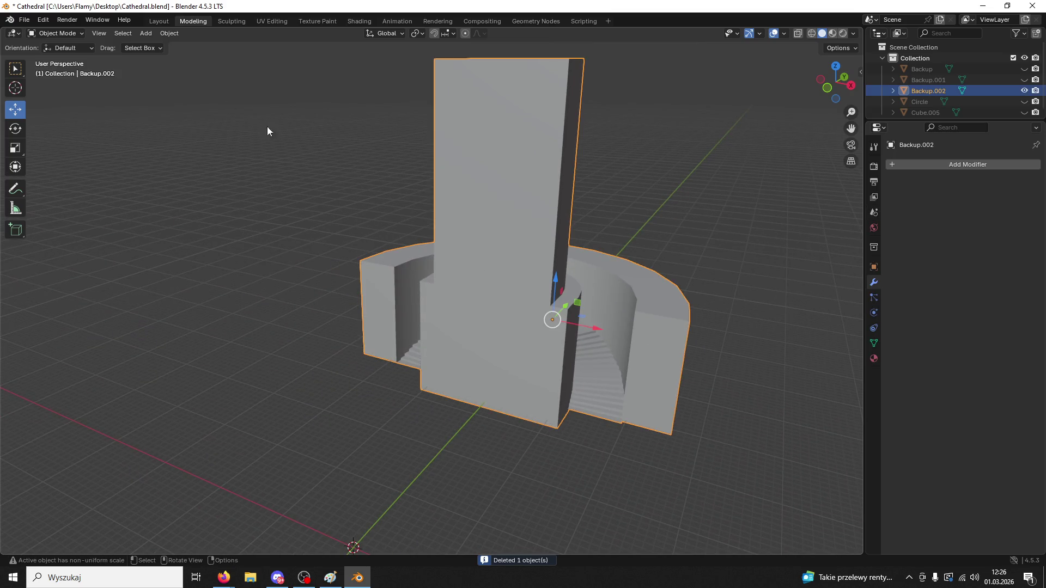
click(39, 33)
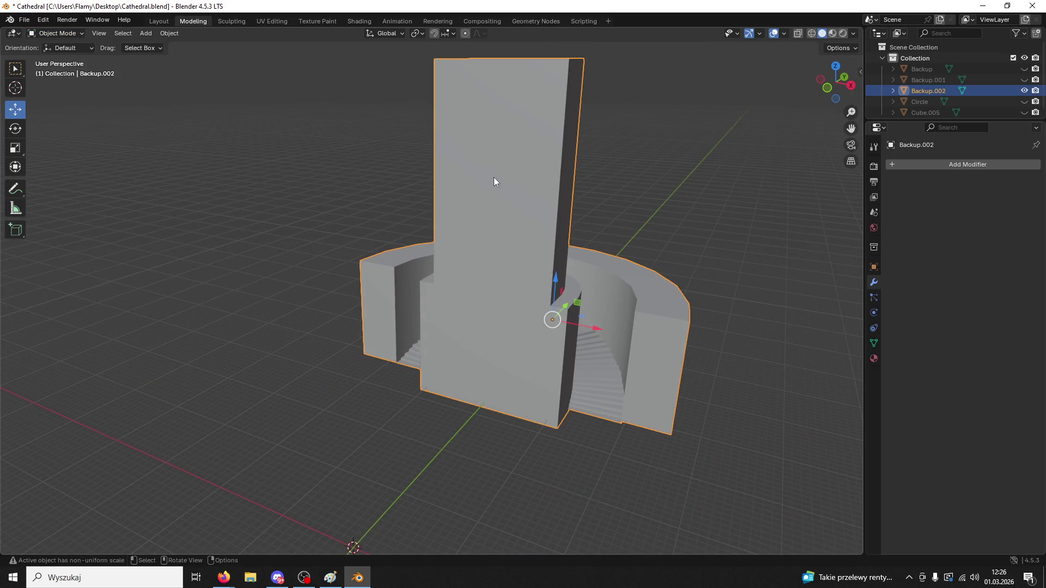
key(ctrl+v)
drag(572, 307, 545, 327)
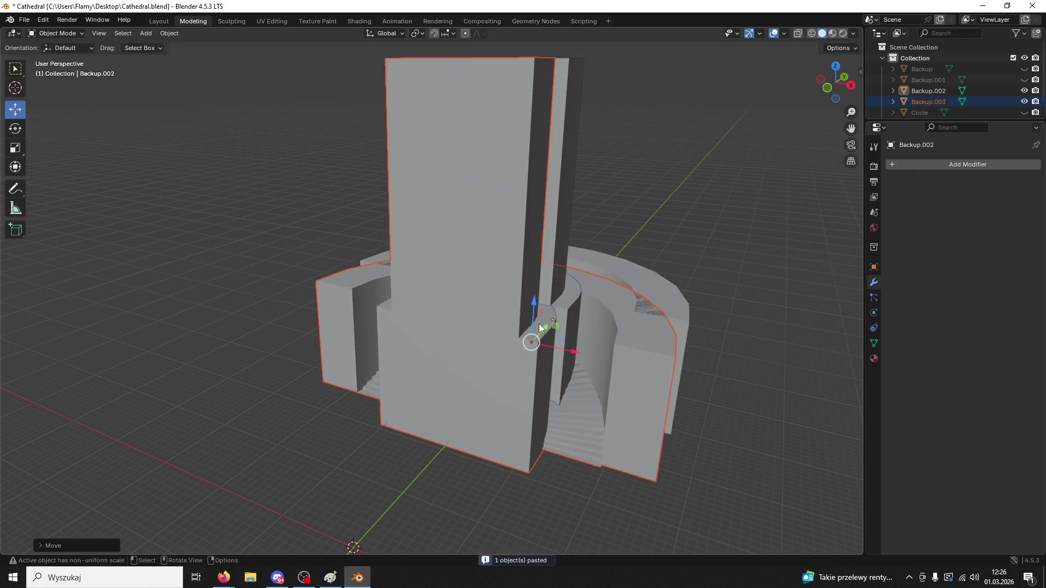
click(58, 33)
click(54, 58)
mouse_move(480, 175)
middle_down()
mouse_move(467, 170)
mouse_move(505, 182)
middle_up()
key(ctrl+z)
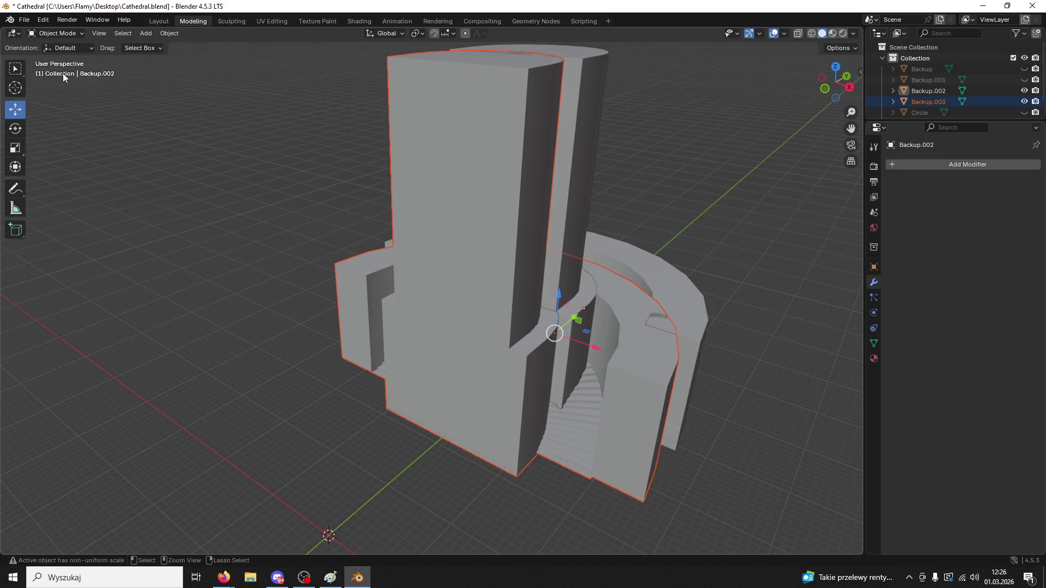
key(ctrl+z)
- Select the base copy, move it along Y, inspect it in Edit Mode, and delete it
click(577, 253)
click(636, 273)
click(585, 290)
drag(604, 295, 2, 103)
click(57, 34)
click(60, 58)
middle_drag(381, 172, 422, 157)
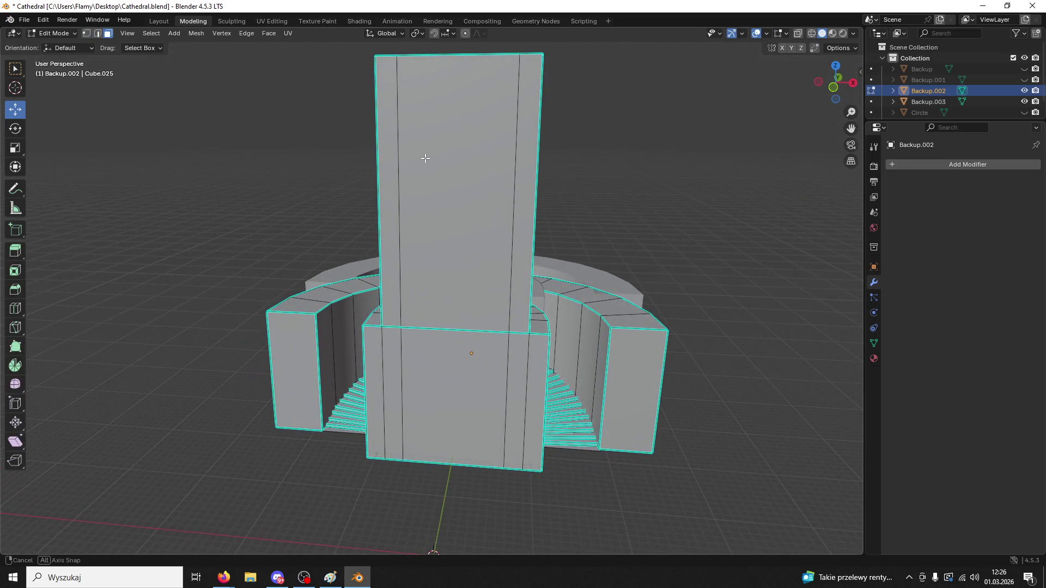
key(Tab)
key(Delete)
- Paste a duplicate of the base with its tower, pull it forward, and enter Edit Mode
click(455, 199)
mouse_move(473, 220)
middle_down()
mouse_move(444, 216)
mouse_move(459, 206)
middle_up()
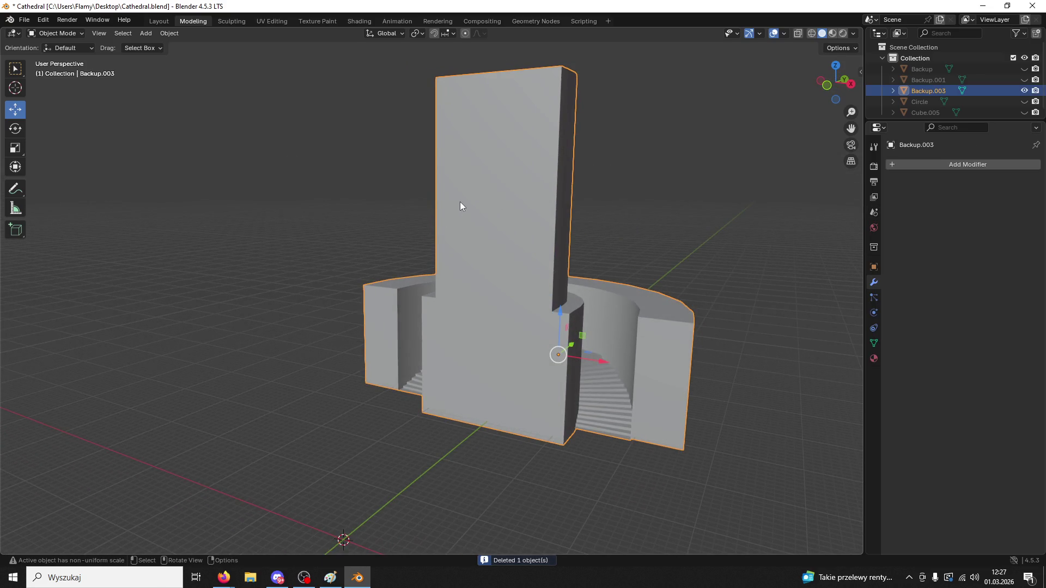
key(ctrl+z)
key(ctrl+shift+z)
key(ctrl+v)
drag(579, 351, 537, 384)
click(52, 34)
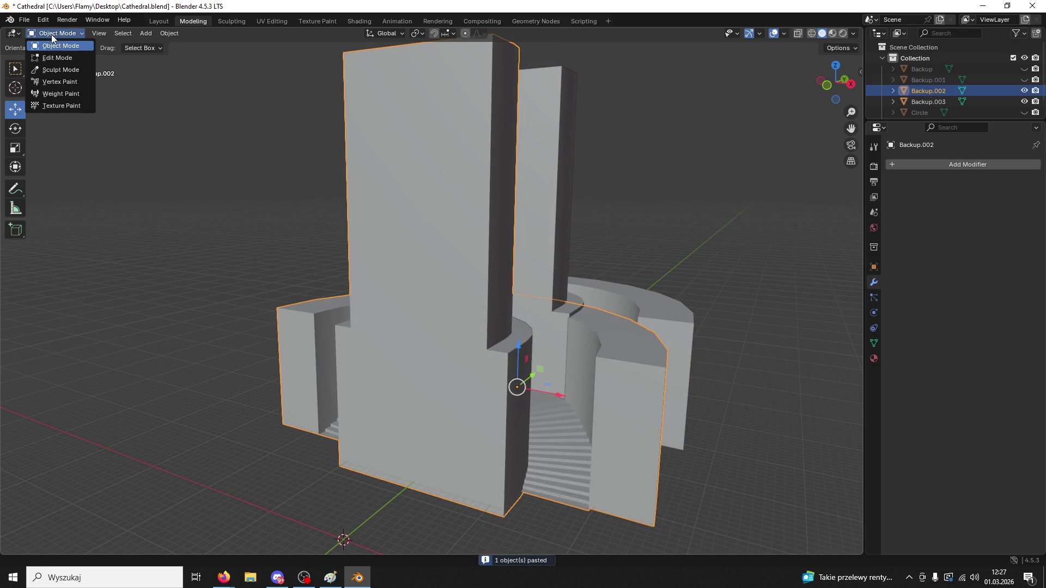
click(57, 57)
- In edge select mode, select the tower's vertical, bottom and left edge loops
alt+click(486, 165)
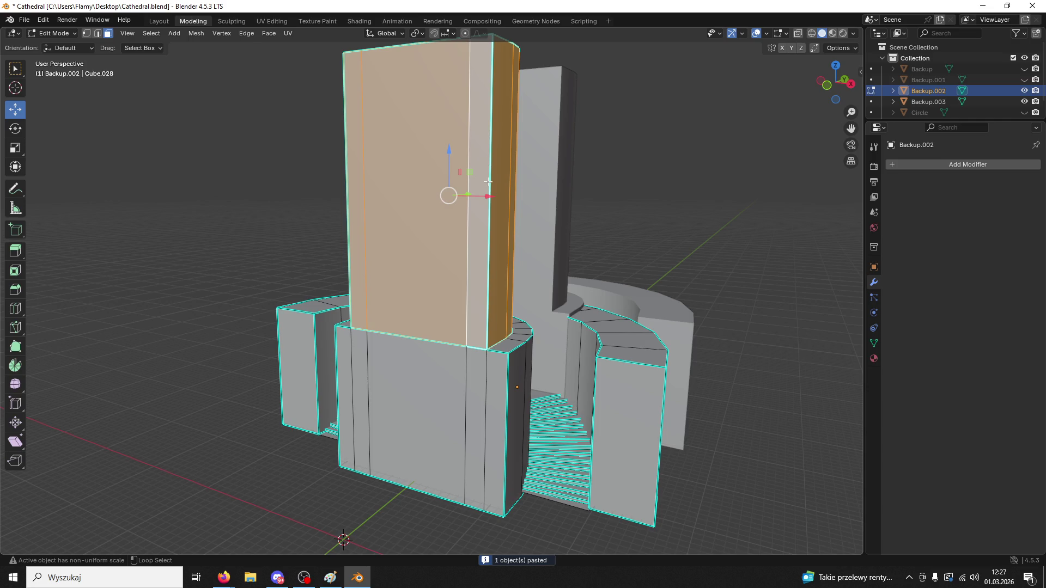
key(2)
alt+click(486, 234)
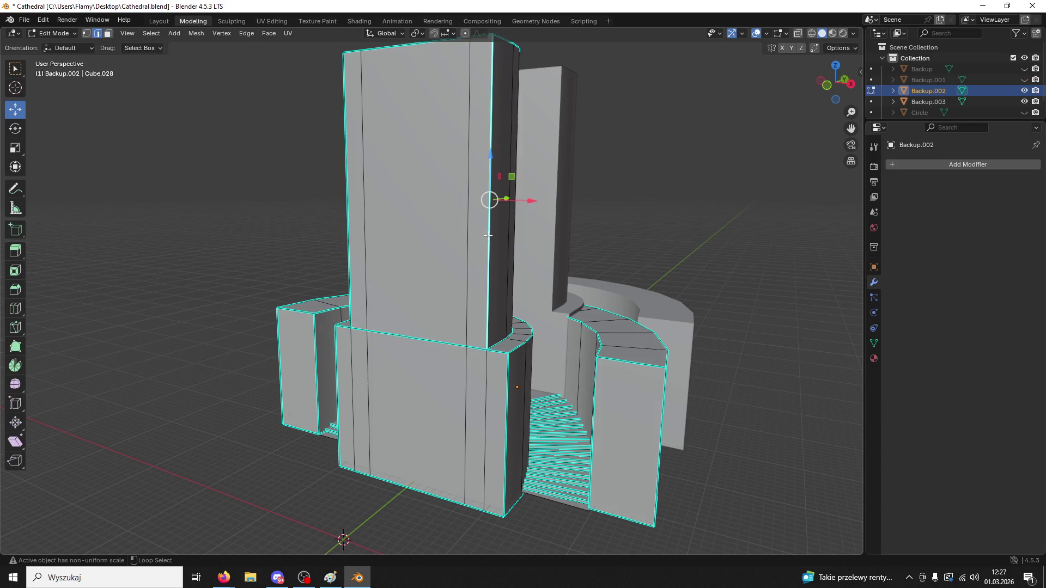
shift+click(495, 349)
shift+click(507, 378)
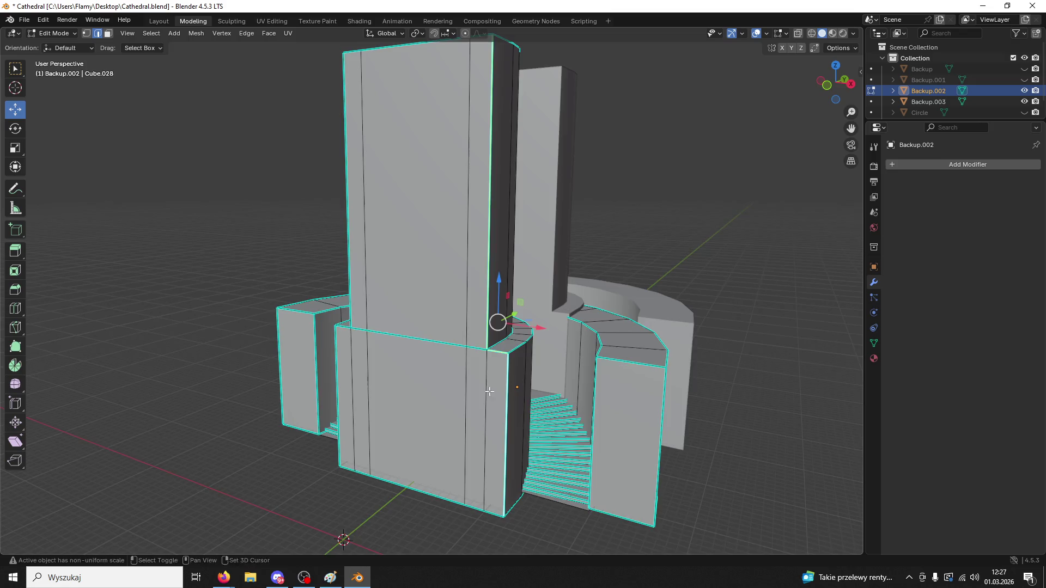
middle_drag(507, 378, 536, 320)
shift+click(474, 406)
mouse_move(378, 322)
shift+middle_down()
mouse_move(444, 418)
mouse_move(459, 424)
shift+middle_up()
shift+click(464, 380)
middle_drag(464, 381, 501, 246)
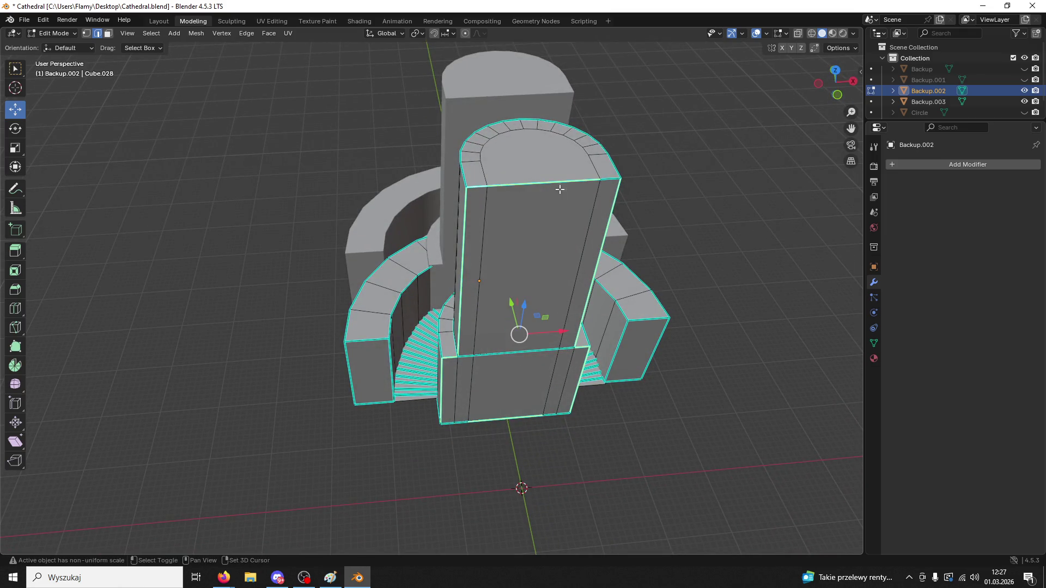
middle_drag(606, 177, 604, 240)
- Try Inset Faces on the selection twice, leaving it at zero thickness
key(i)
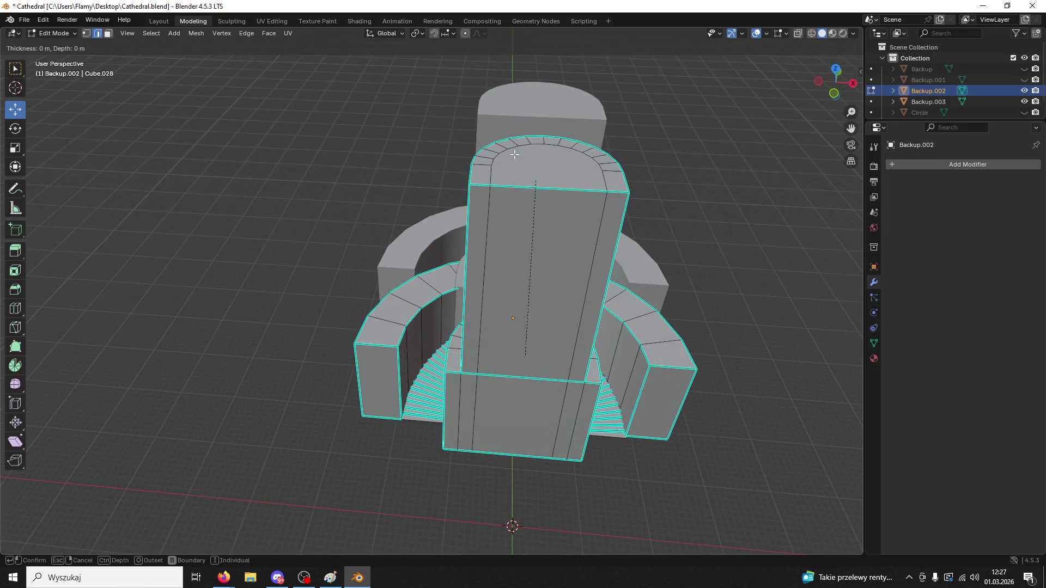
key(Escape)
mouse_move(684, 299)
middle_down()
mouse_move(619, 292)
mouse_move(623, 270)
mouse_move(655, 364)
mouse_move(551, 260)
middle_up()
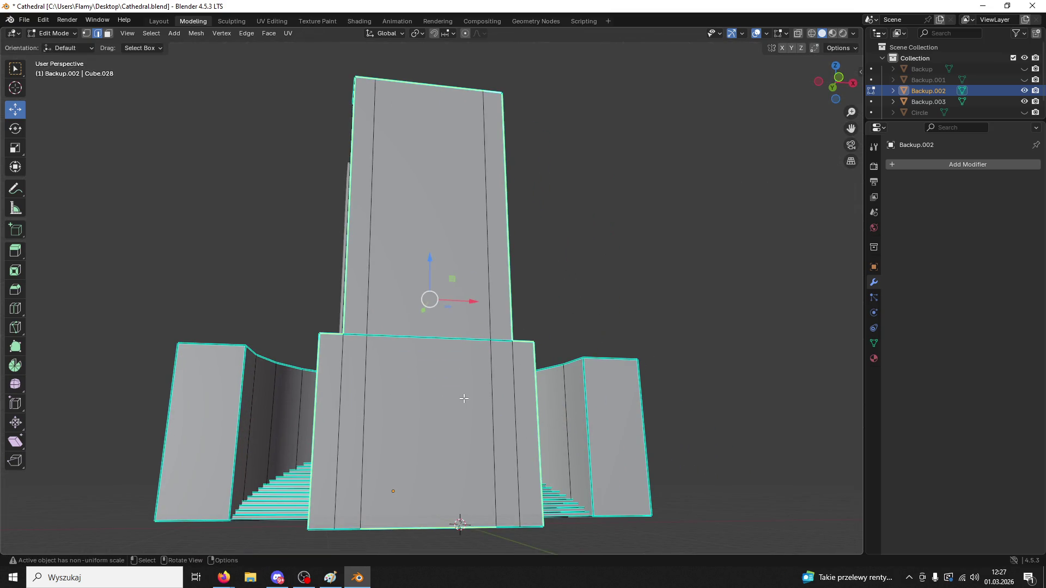
key(i)
click(531, 334)
middle_drag(531, 333, 531, 304)
right_click(531, 304)
- Return to Object Mode, delete the edited Backup.002, and select Backup.003
click(50, 35)
click(55, 41)
key(Delete)
click(506, 214)
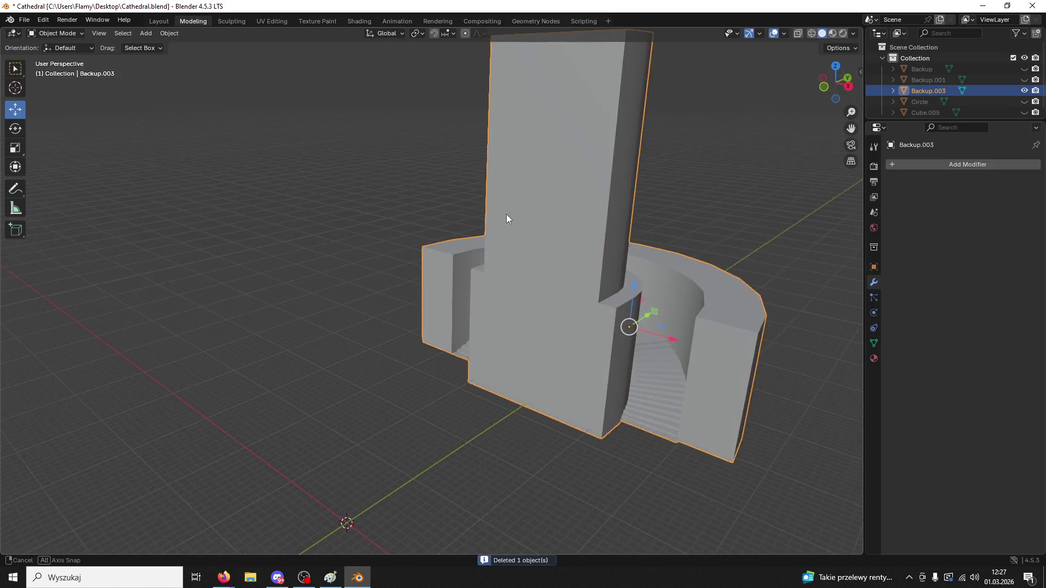
- Add a new cube and move it along Y up against the tower base
click(145, 33)
mouse_move(151, 42)
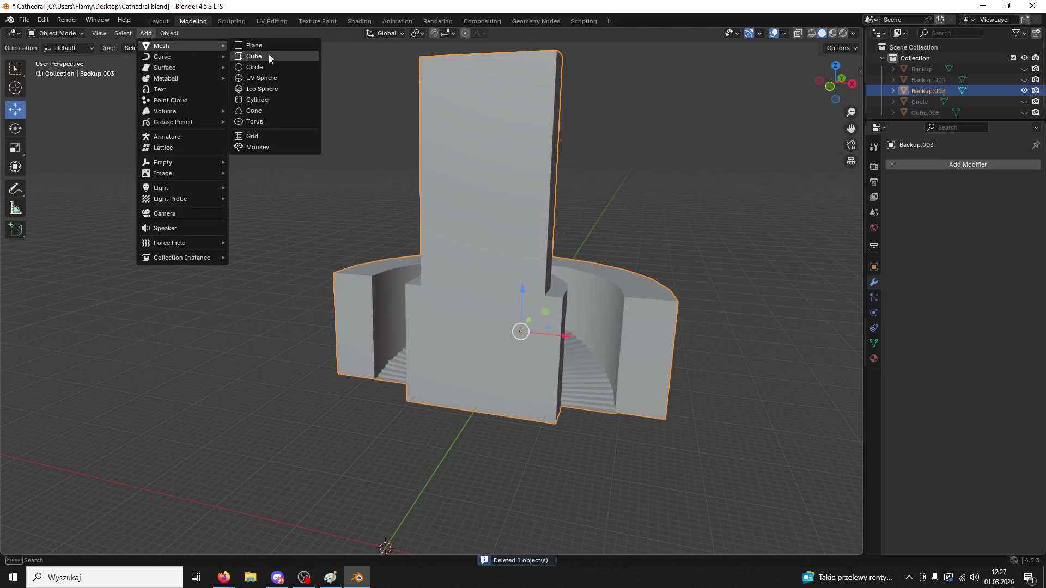
click(269, 54)
mouse_move(405, 518)
mouse_down()
mouse_move(537, 377)
mouse_move(508, 403)
mouse_up()
key(s)
key(Escape)
key(g)
key(y)
click(483, 359)
drag(482, 359, 483, 326)
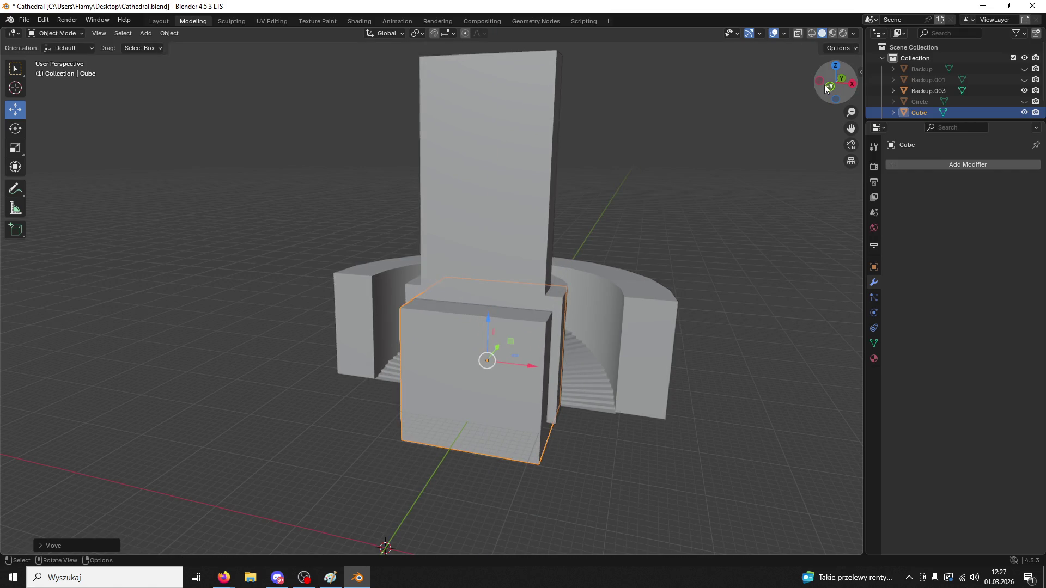
- In front orthographic view, scale the cube down slightly and undo a stray move
click(829, 86)
key(alt+Tab)
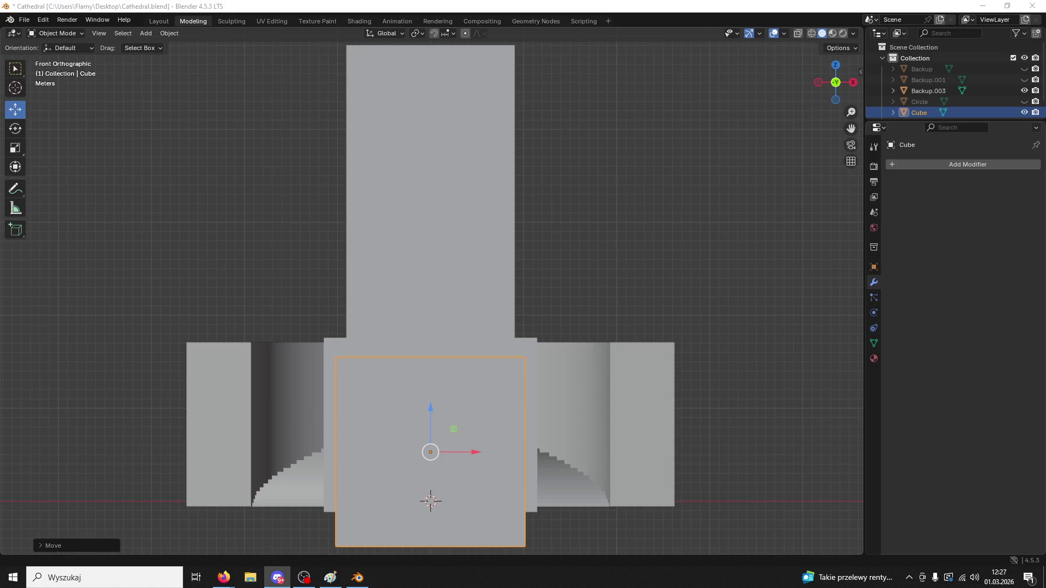
key(alt+Tab)
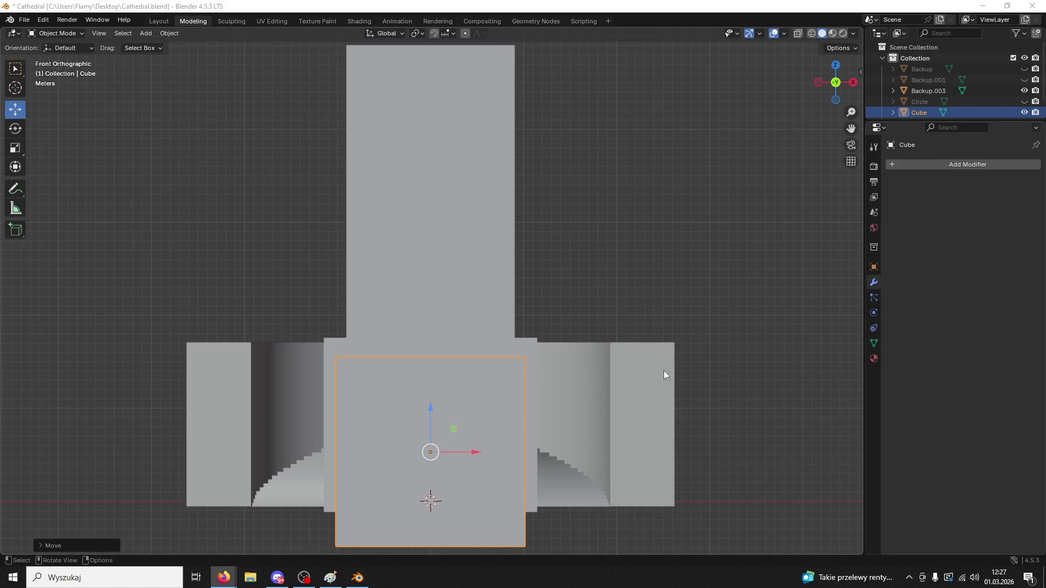
key(alt+Tab)
scroll(622, 325, up, 2)
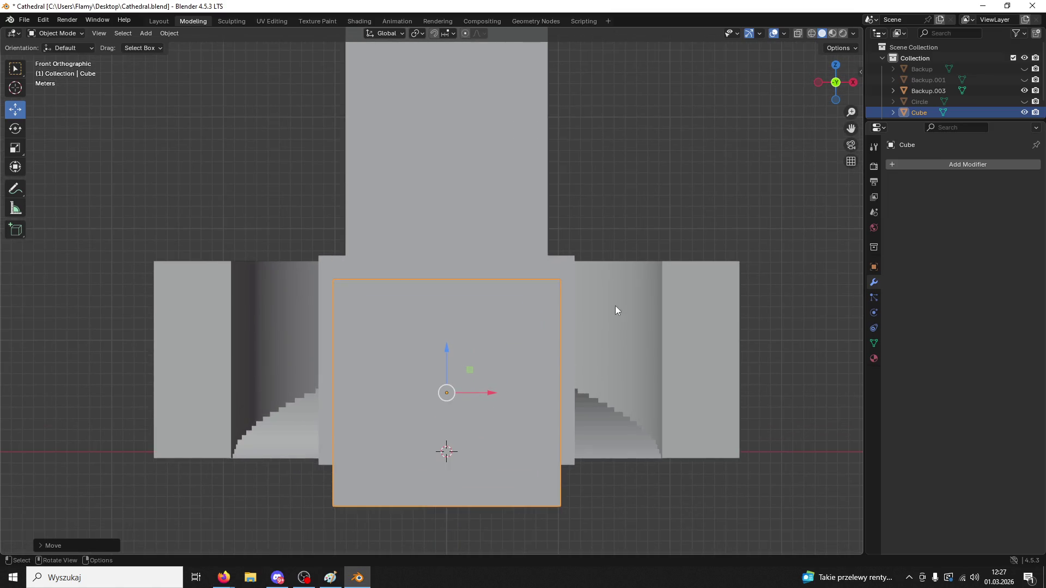
drag(442, 351, 444, 341)
key(s)
click(520, 353)
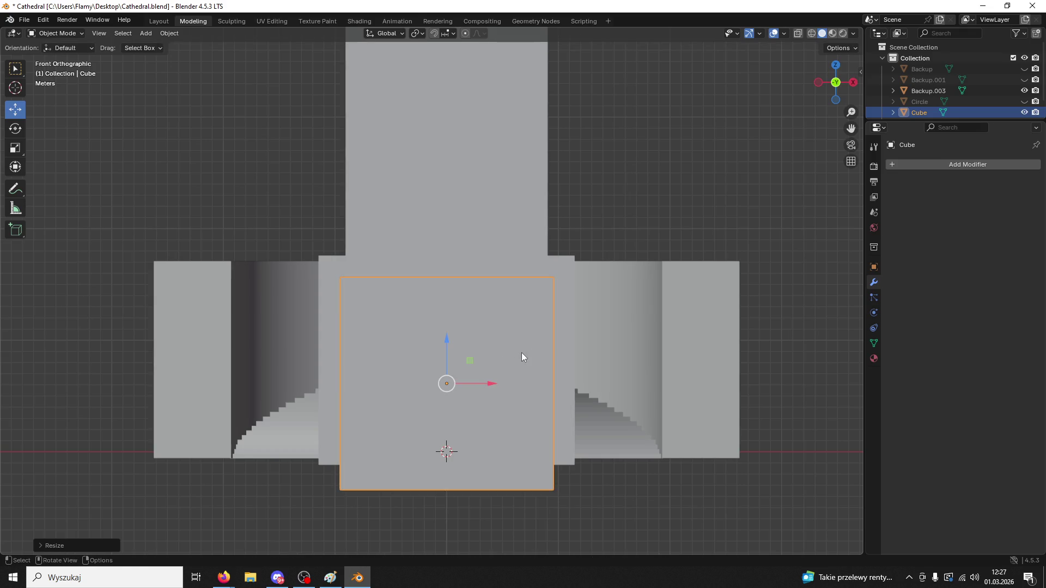
mouse_move(520, 347)
middle_down()
mouse_move(544, 344)
mouse_move(625, 277)
middle_up()
drag(635, 269, 541, 328)
key(ctrl+z)
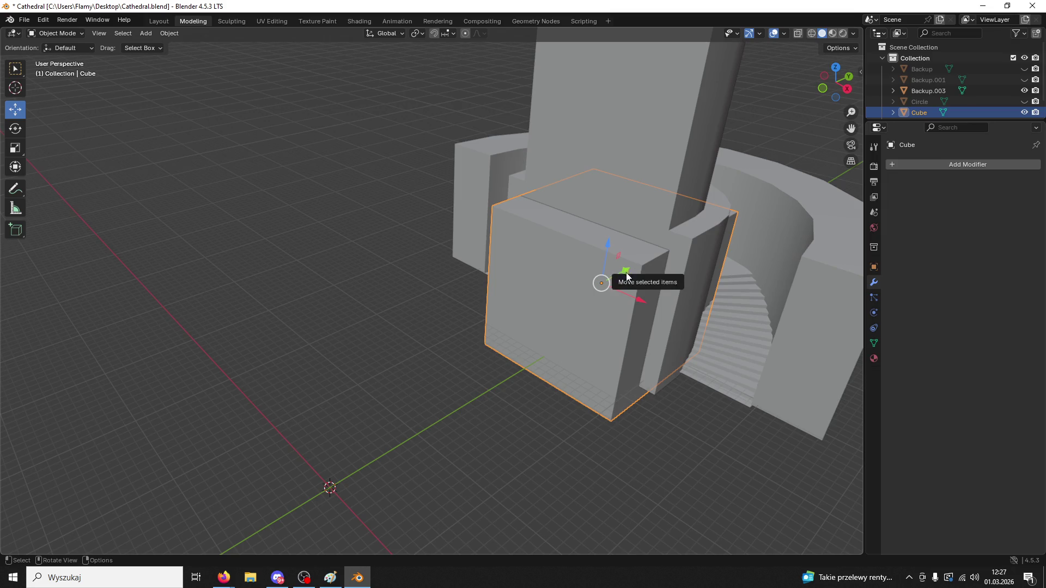
- Enter Edit Mode on the cube and try seven loop cuts, then undo them
mouse_move(625, 272)
mouse_down()
mouse_move(561, 305)
mouse_move(363, 287)
mouse_up()
click(54, 33)
click(58, 54)
key(ctrl+r)
scroll(554, 290, up, 6)
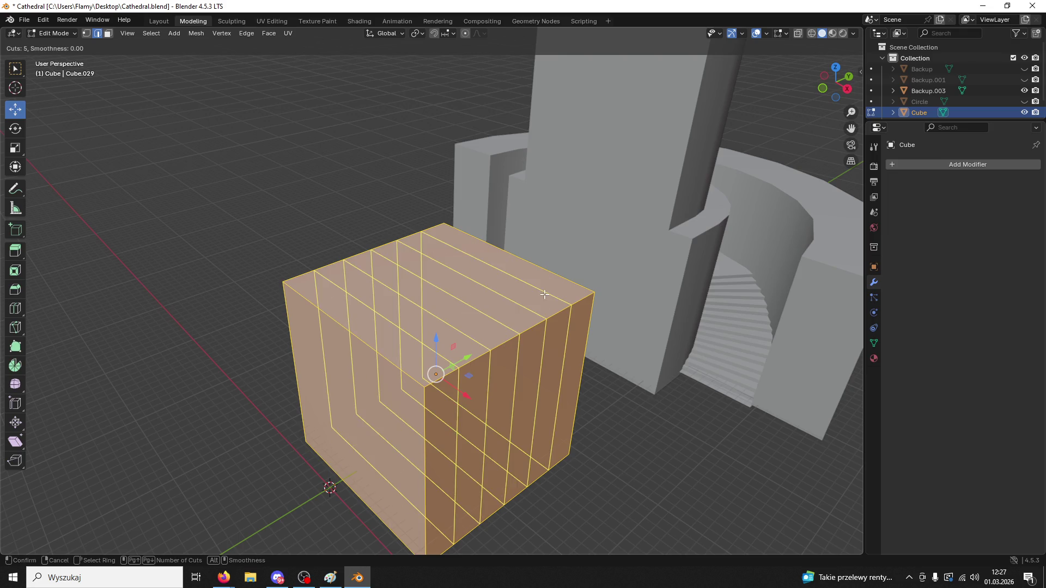
click(504, 275)
click(521, 322)
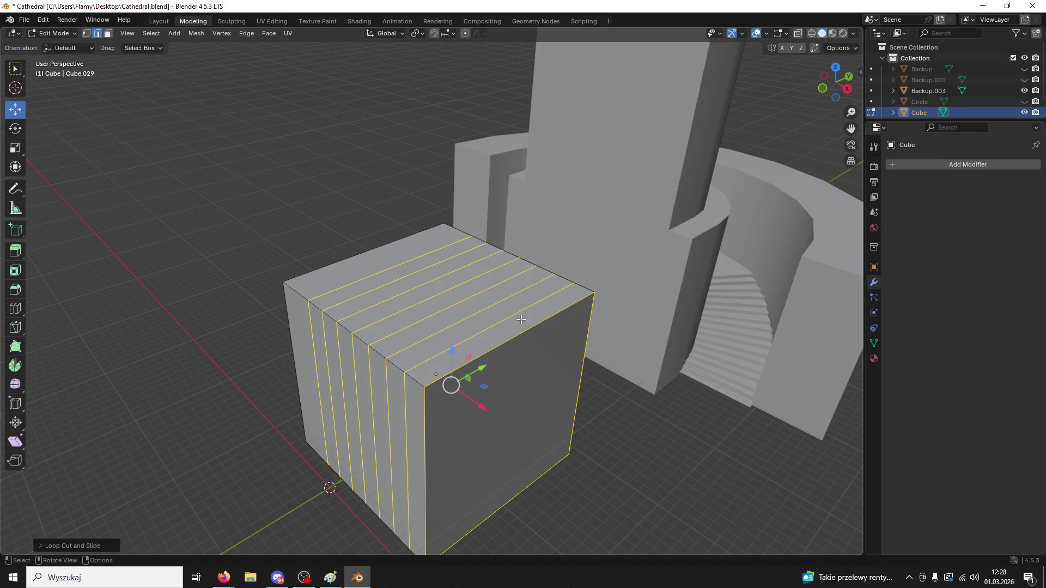
key(ctrl+z)
- Add ten and nine evenly spaced loop cuts across the cube's faces
key(ctrl+r)
scroll(357, 337, up, 9)
click(357, 336)
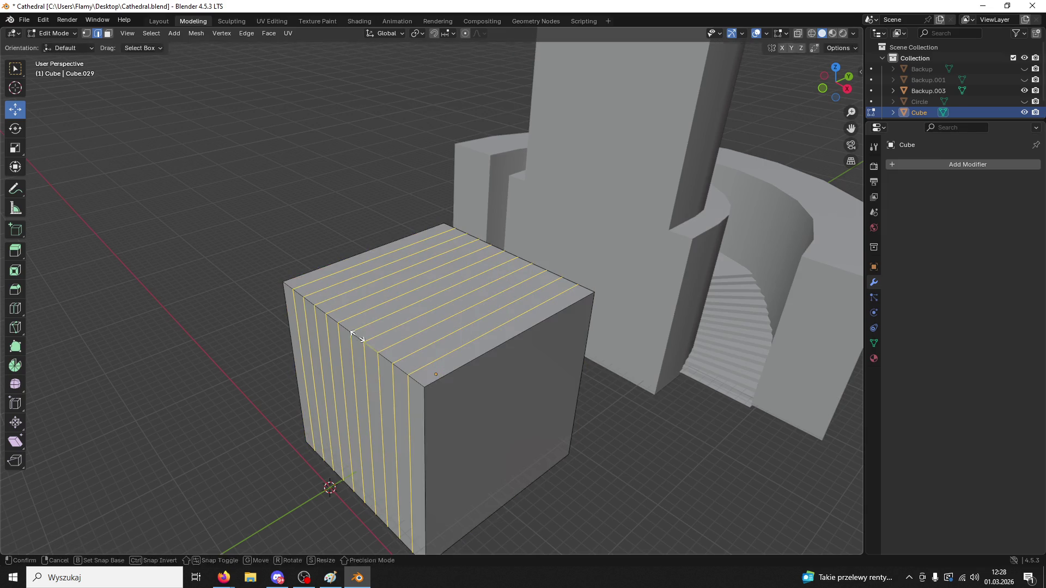
right_click(357, 337)
key(ctrl+r)
scroll(486, 350, up, 8)
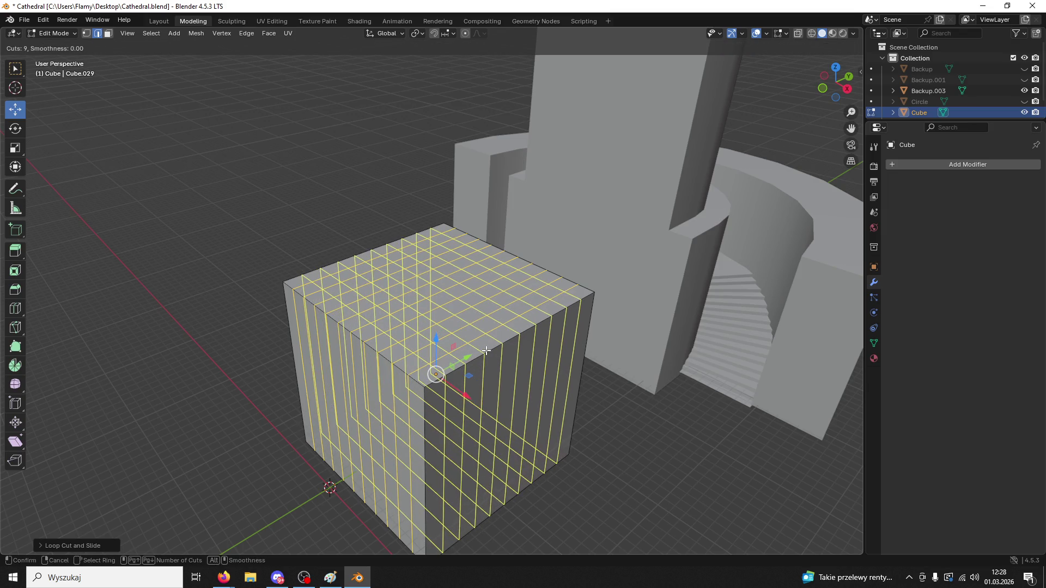
click(487, 350)
right_click(487, 350)
- In face select mode, pick faces up the cube's right edge and top row
middle_drag(486, 350, 494, 335)
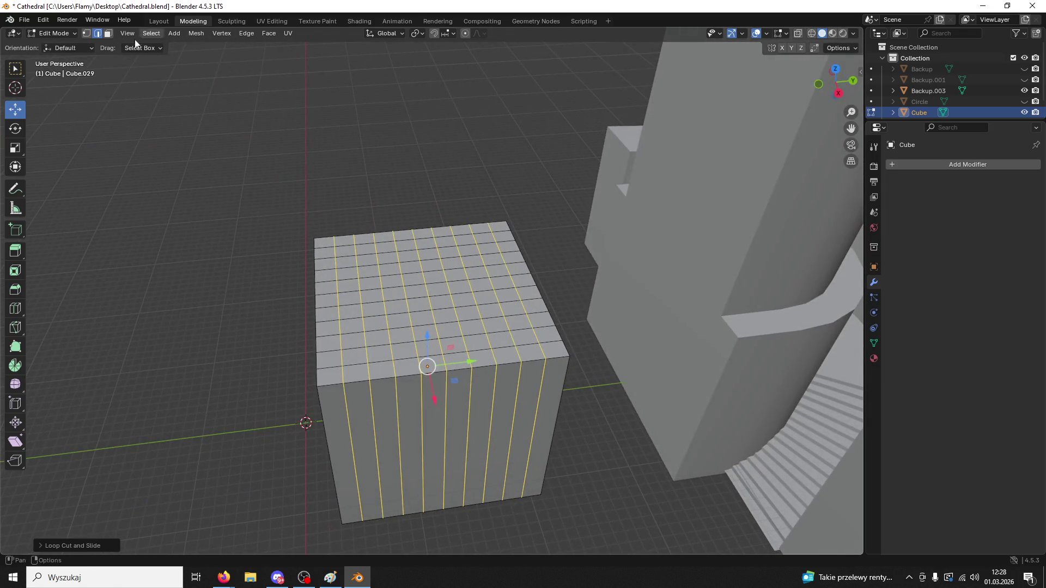
click(109, 33)
click(549, 348)
shift+click(532, 353)
shift+click(539, 330)
shift+click(526, 333)
shift+click(531, 308)
shift+click(517, 303)
shift+click(515, 291)
shift+click(520, 281)
shift+click(496, 267)
shift+click(515, 265)
shift+click(510, 255)
shift+click(499, 249)
shift+click(507, 235)
- Clear that face selection and select the entire cube mesh
scroll(551, 287, up, 3)
click(562, 313)
scroll(530, 329, down, 4)
key(a)
middle_drag(509, 334, 524, 317)
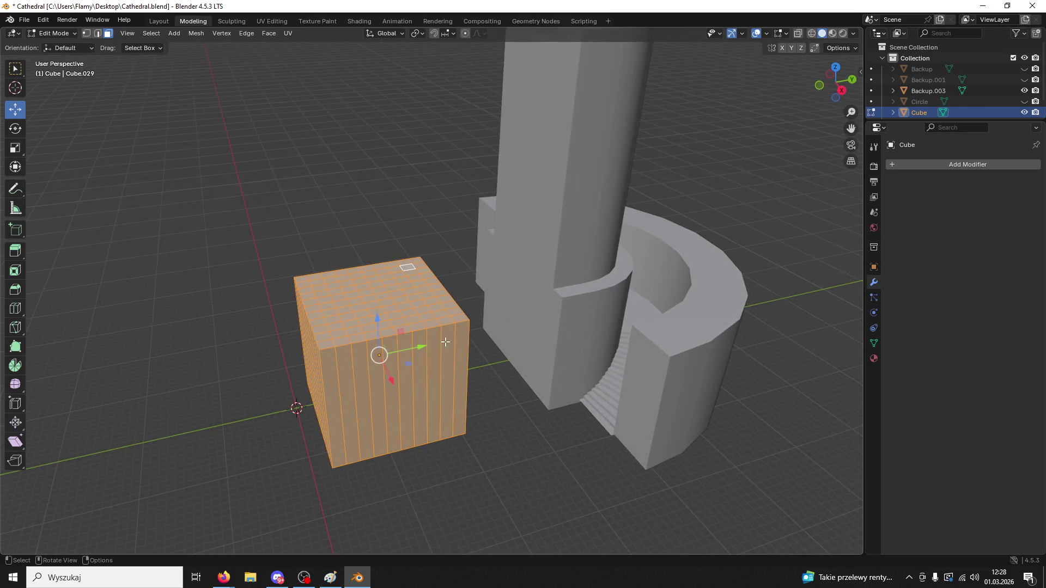
- In Object Mode, slide the cube along Y until it sits flush against the tower
click(55, 33)
click(52, 43)
key(g)
key(y)
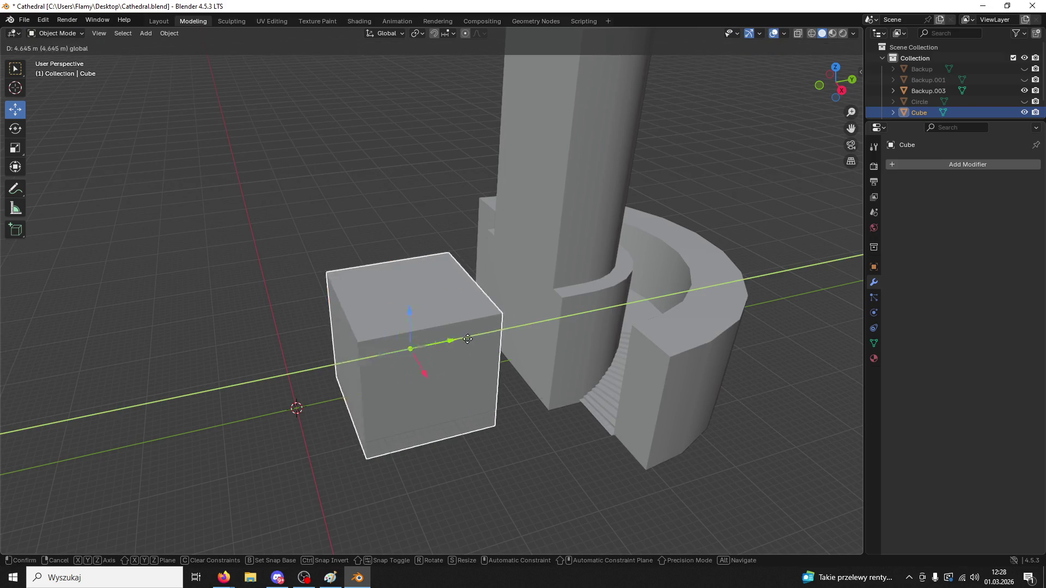
click(516, 325)
scroll(528, 317, up, 3)
mouse_move(538, 309)
middle_down()
mouse_move(603, 309)
mouse_move(531, 308)
mouse_move(576, 325)
middle_up()
key(g)
key(y)
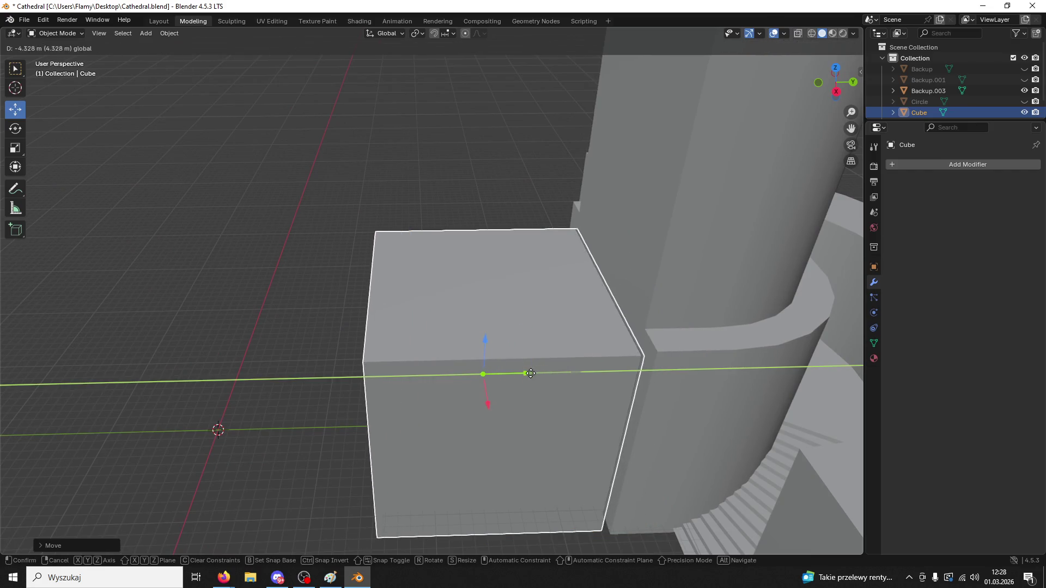
click(533, 374)
- Re-enter Edit Mode and select a single top face at the cube's back
click(55, 33)
click(49, 53)
click(616, 323)
mouse_move(616, 323)
middle_down()
mouse_move(731, 313)
mouse_move(533, 260)
middle_up()
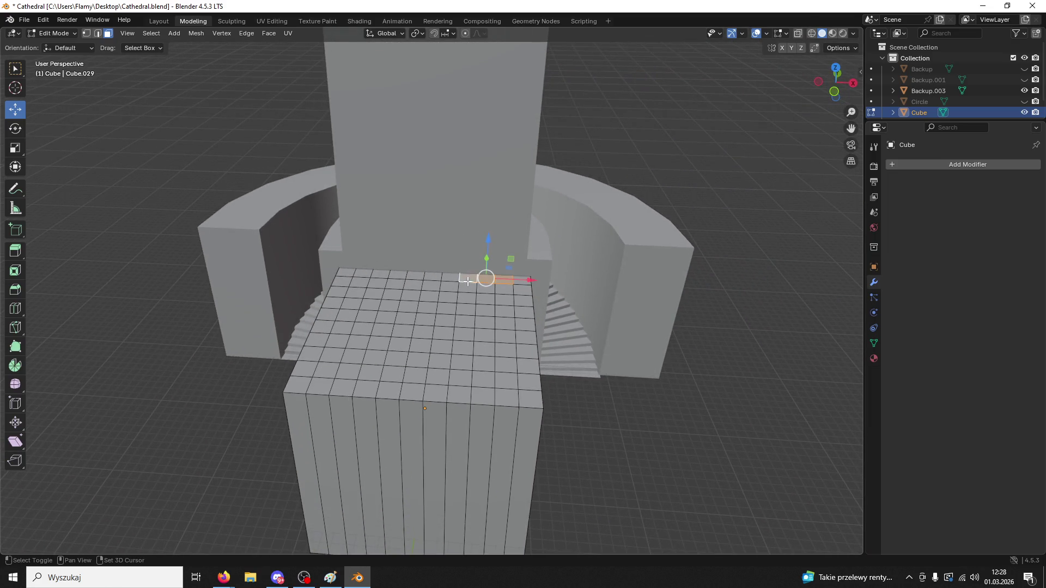
- Select the back row of top faces and extrude them along their normals
shift+click(414, 276)
shift+click(395, 275)
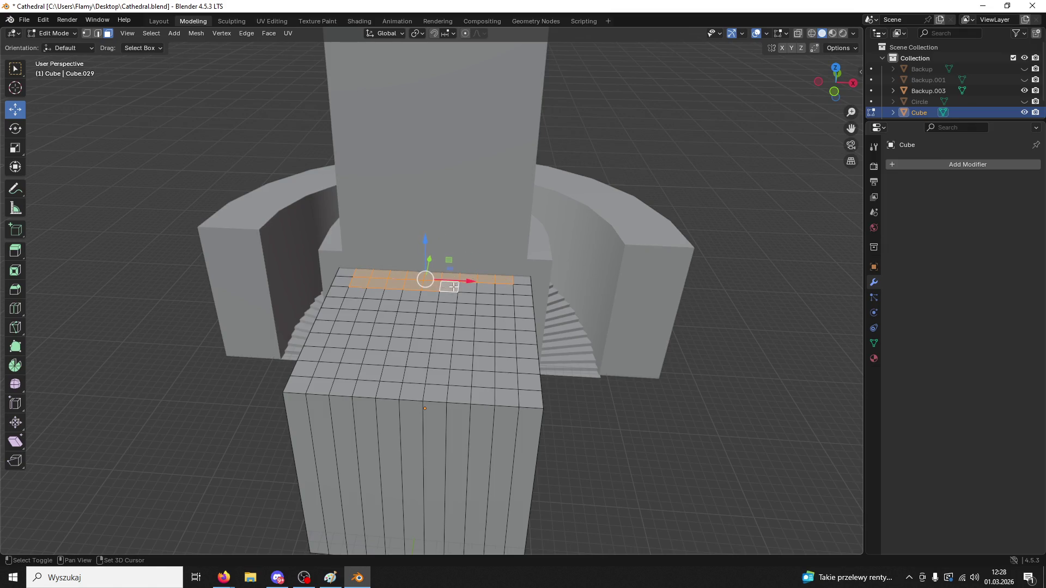
right_click(504, 290)
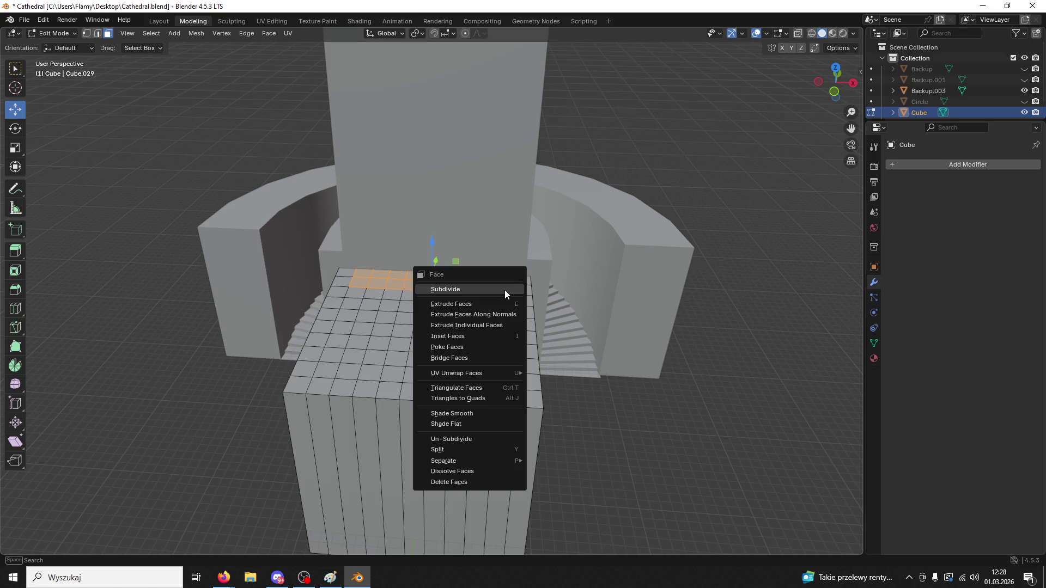
click(504, 326)
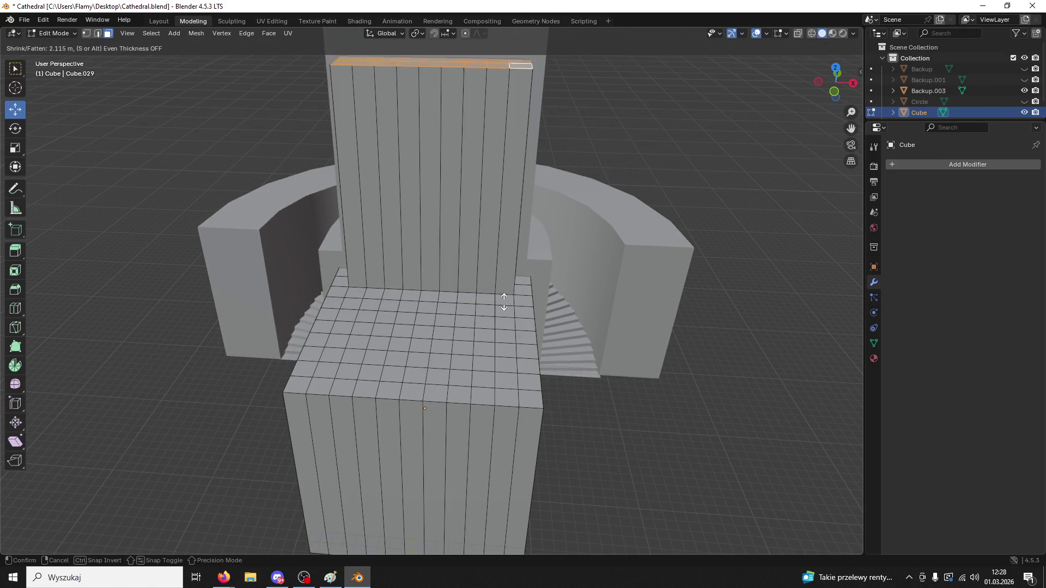
click(503, 299)
- Raise the extruded strip higher into a tall column in front of the tower
mouse_move(502, 299)
middle_down()
mouse_move(419, 269)
mouse_move(600, 155)
middle_up()
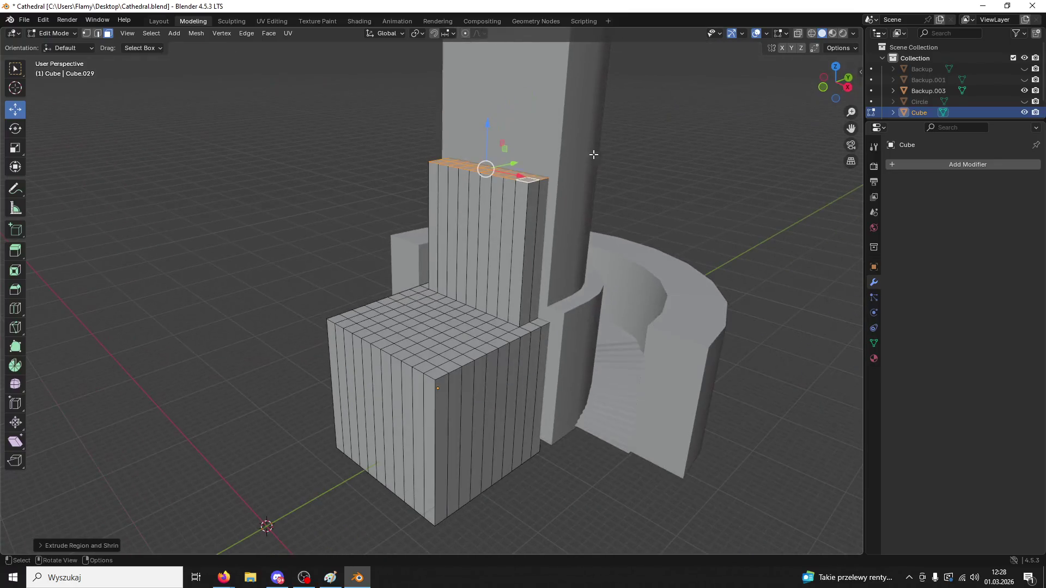
drag(482, 139, 486, 43)
middle_drag(485, 43, 549, 239)
drag(487, 137, 489, 143)
mouse_move(489, 143)
middle_down()
mouse_move(601, 165)
mouse_move(623, 158)
mouse_move(652, 232)
mouse_move(614, 324)
mouse_move(577, 321)
middle_up()
- In front ortho view, scale the linked column faces narrower along X
click(836, 84)
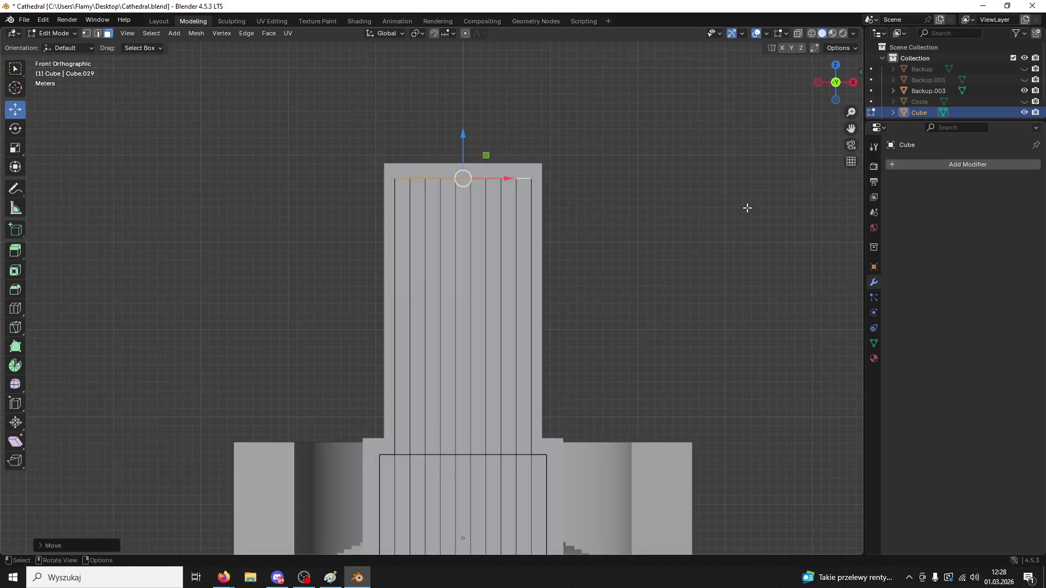
key(ctrl+l)
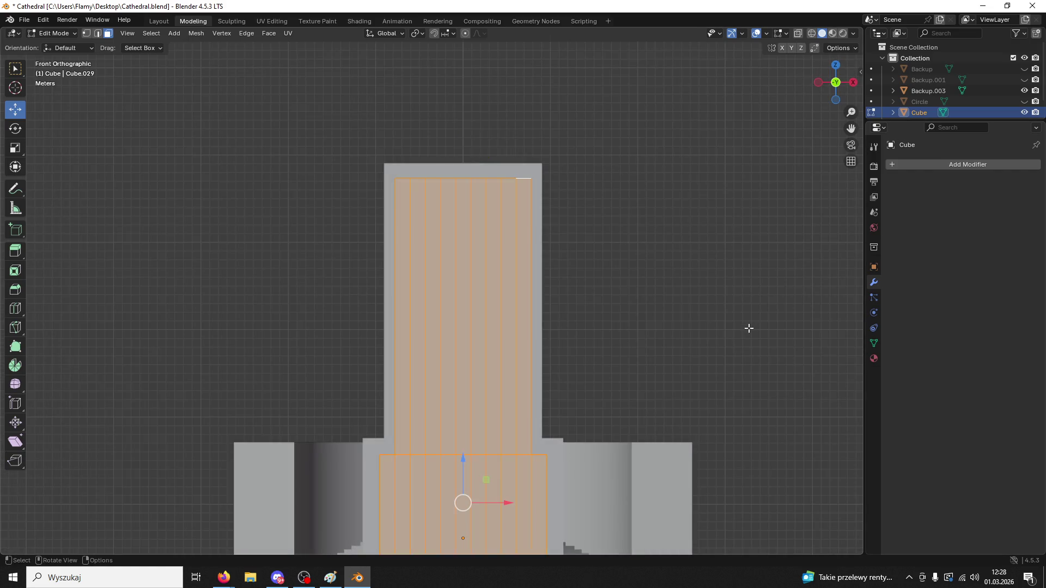
key(s)
key(x)
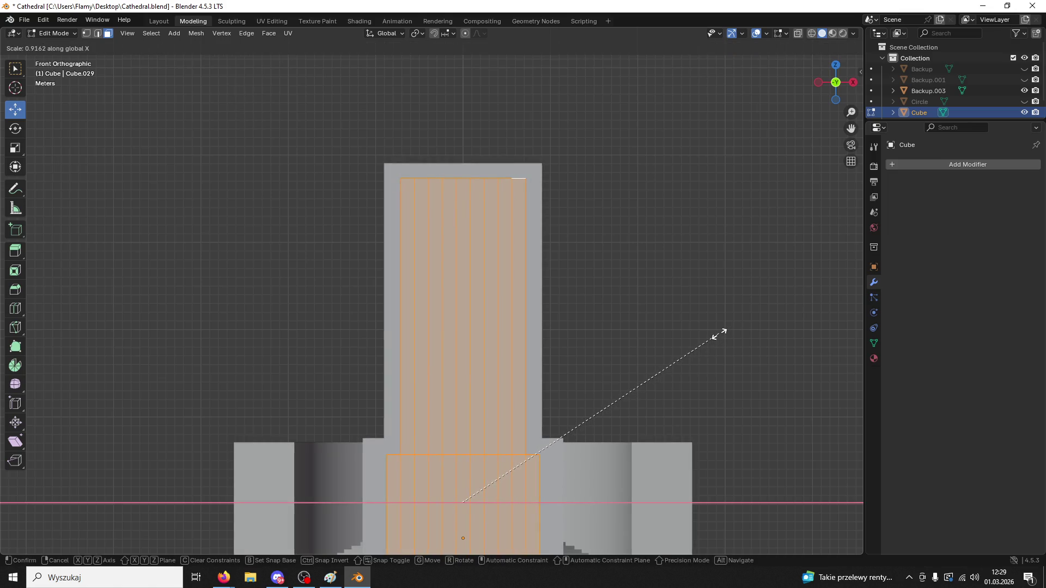
click(719, 333)
- Select the side faces on both sides of the cube's lower block
middle_drag(717, 338, 674, 355)
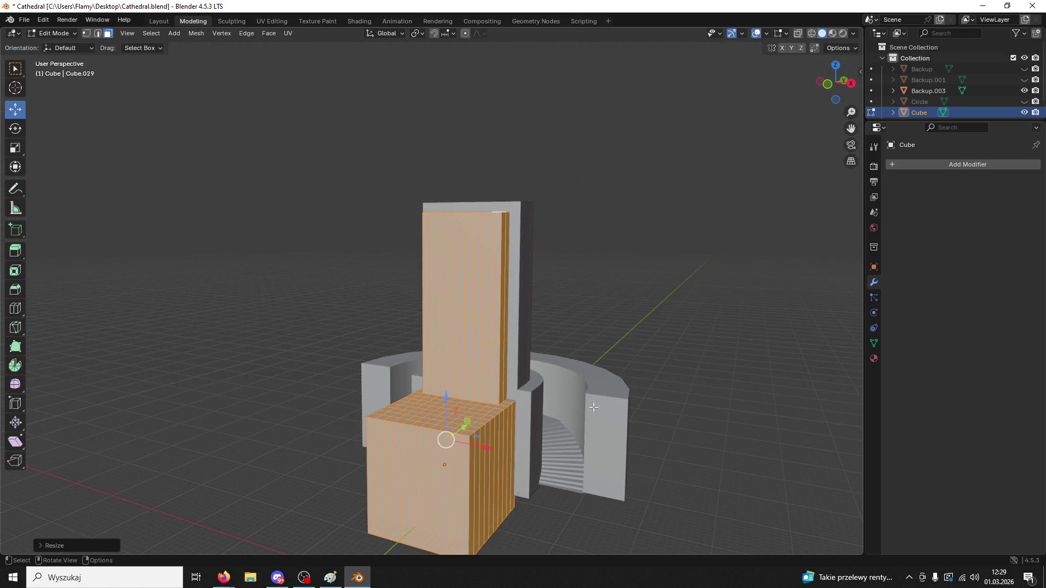
click(512, 435)
mouse_move(511, 439)
middle_down()
mouse_move(490, 479)
mouse_move(463, 442)
mouse_move(504, 406)
middle_up()
shift+click(504, 406)
shift+click(470, 409)
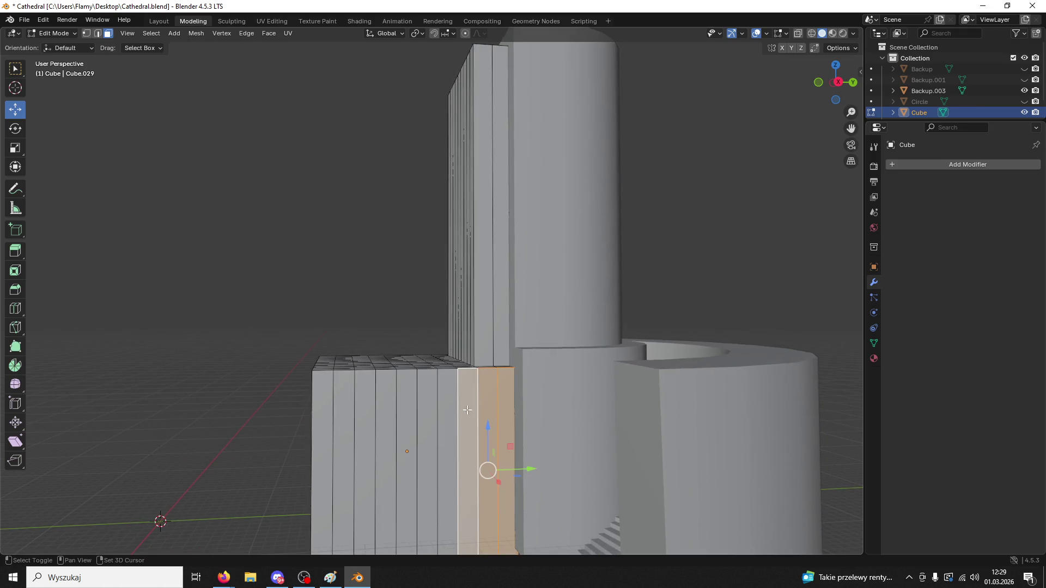
shift+click(448, 413)
shift+click(426, 417)
shift+click(407, 418)
shift+click(386, 419)
shift+click(364, 420)
shift+click(343, 420)
shift+click(317, 420)
middle_drag(317, 420, 510, 392)
shift+click(375, 388)
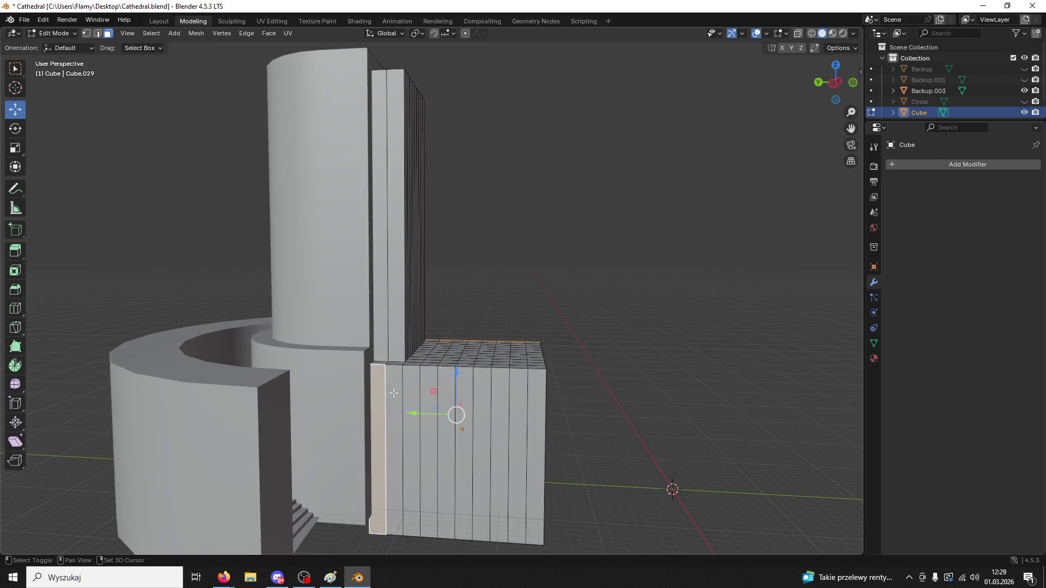
shift+click(393, 391)
shift+click(411, 390)
shift+click(428, 388)
shift+click(445, 388)
shift+click(464, 382)
shift+click(482, 383)
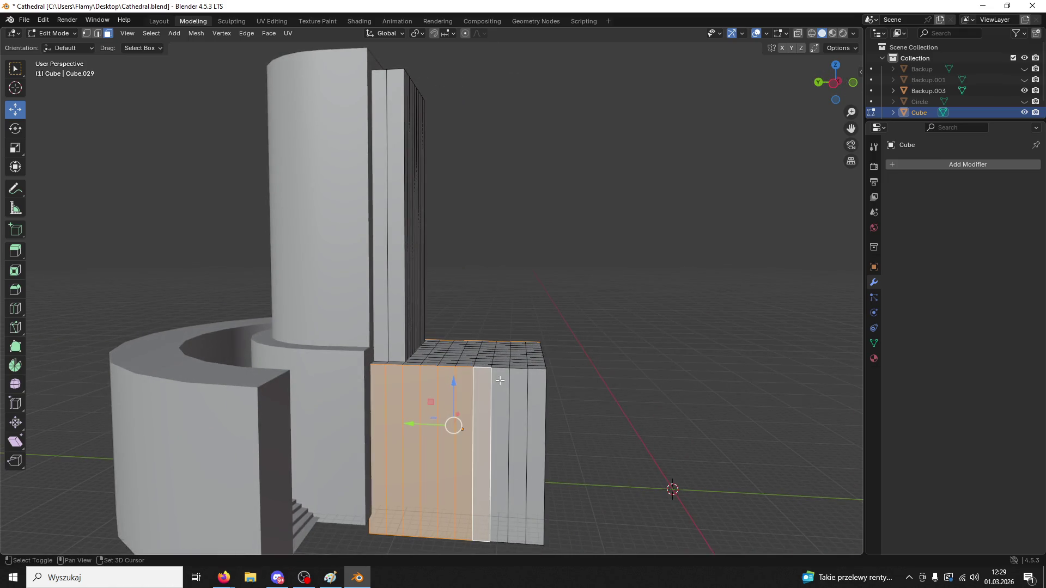
shift+click(500, 384)
shift+click(518, 384)
shift+click(536, 384)
- In front view, widen the selected lower-block faces along X by about 1.13
click(851, 85)
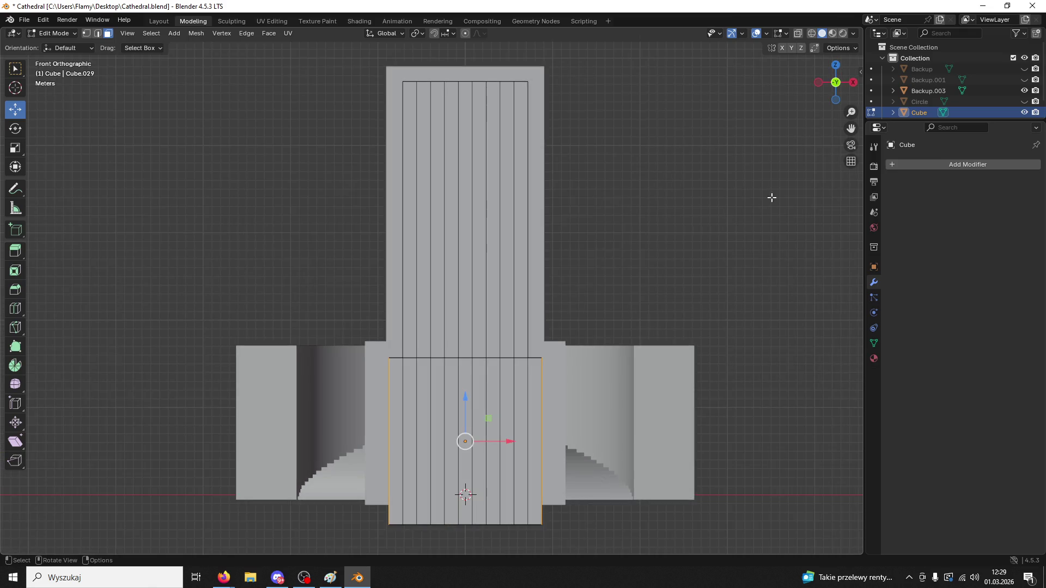
scroll(746, 271, up, 1)
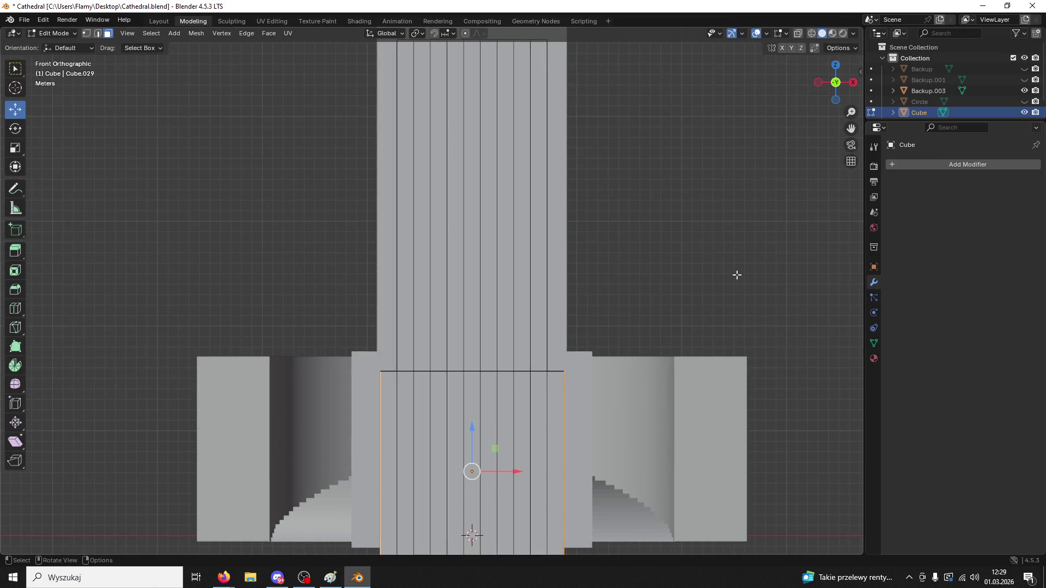
shift+middle_drag(737, 275, 700, 163)
key(s)
key(x)
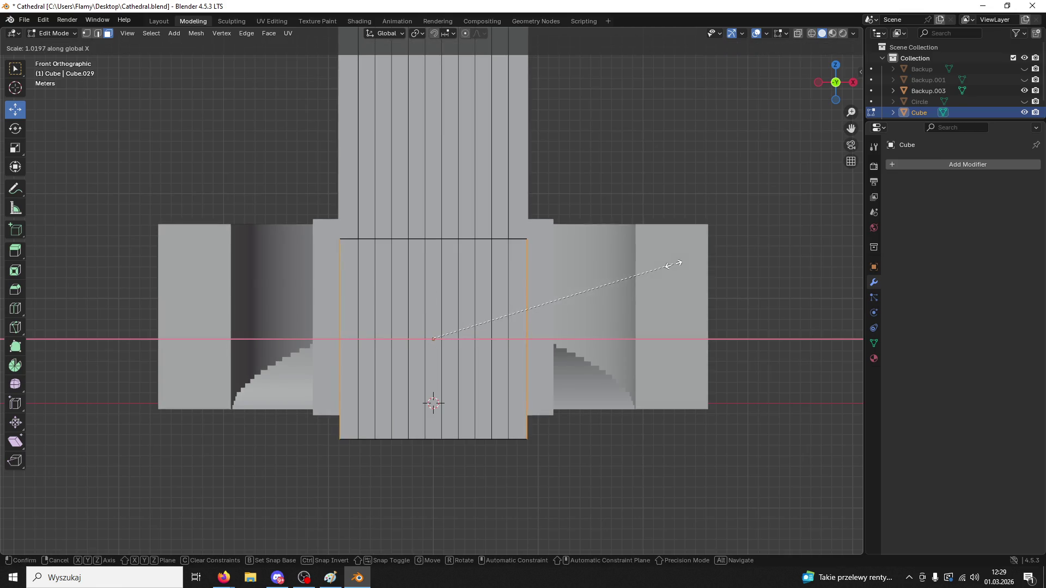
click(701, 265)
middle_drag(702, 264, 531, 228)
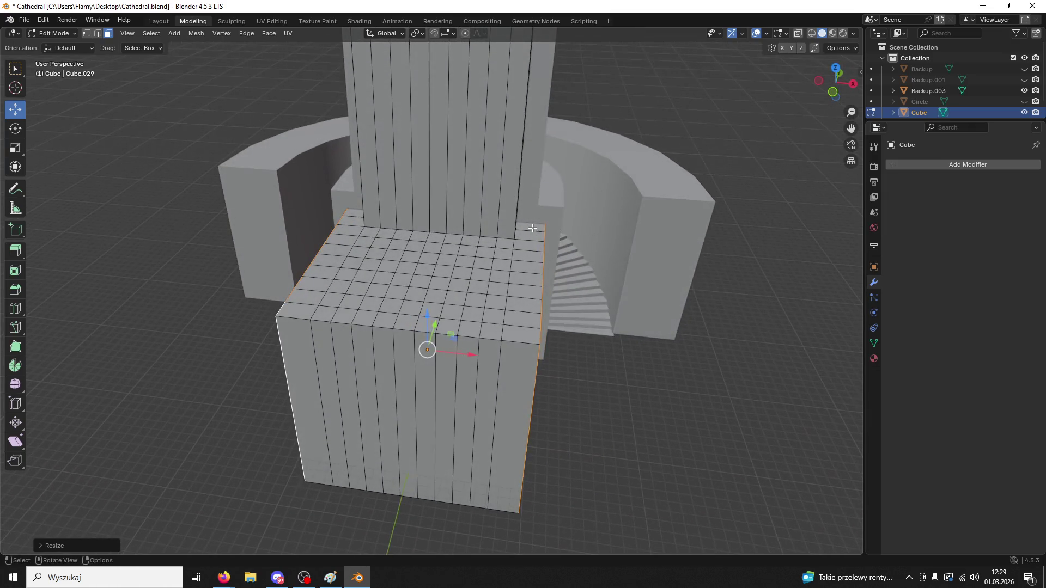
- In front view, select the whole cube mesh and raise it slightly
middle_drag(524, 252, 788, 86)
click(832, 82)
key(a)
drag(434, 250, 429, 243)
click(675, 133)
middle_drag(672, 149, 566, 201)
- Back in Object Mode, apply a Boolean modifier on Backup.003 with Cube as cutter
click(54, 33)
click(68, 43)
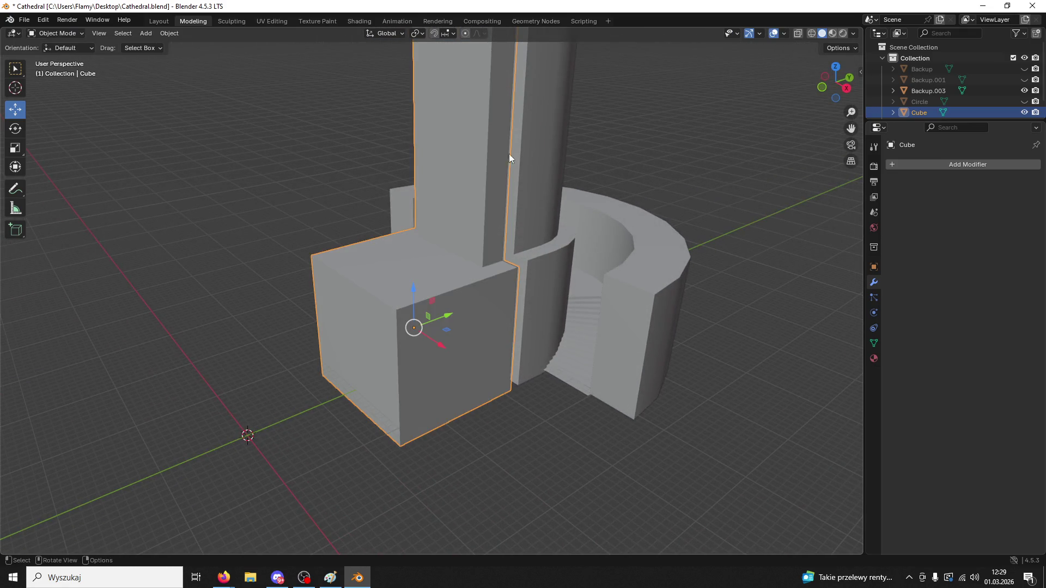
click(643, 229)
click(887, 166)
mouse_move(887, 180)
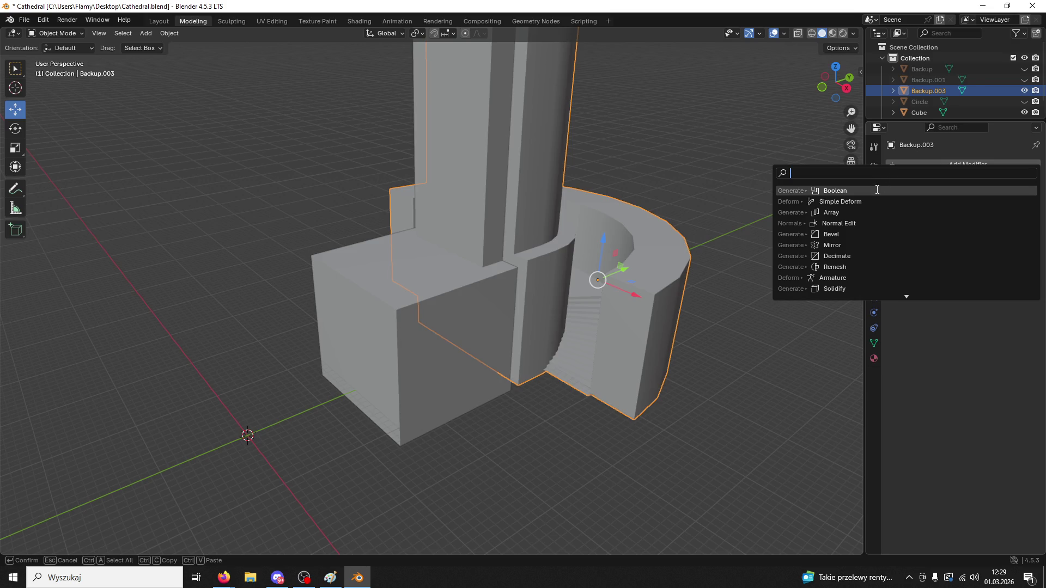
click(1014, 240)
click(435, 307)
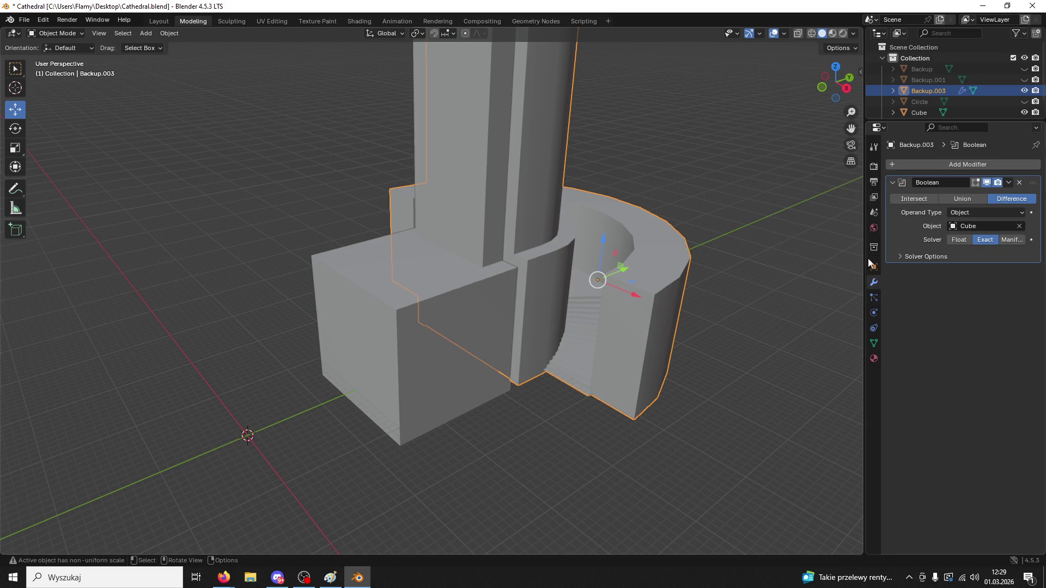
click(1008, 182)
click(944, 195)
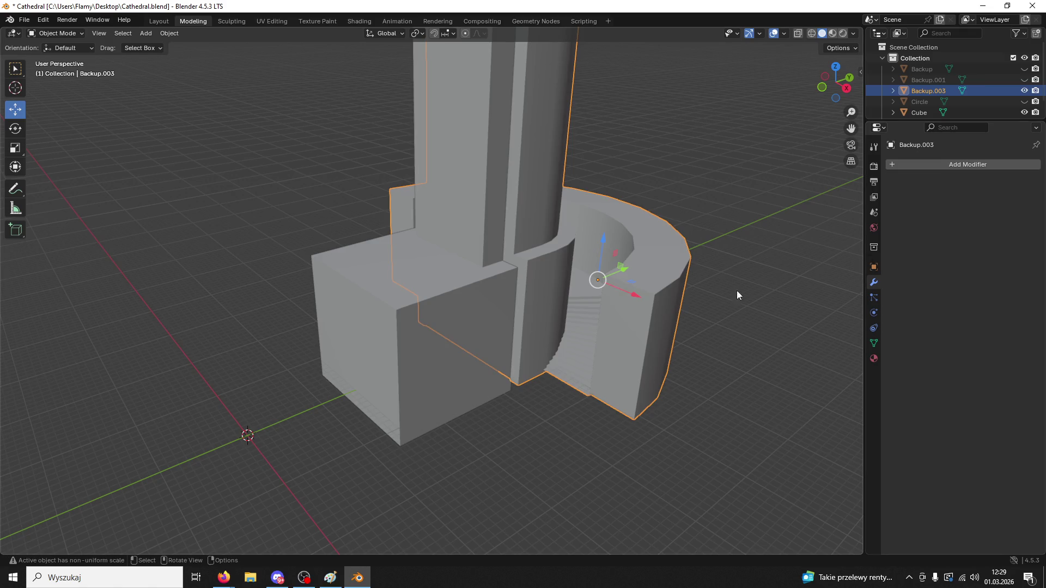
- Delete the cutting Cube, inspect the cut, then undo to bring the Cube back
click(450, 344)
key(Delete)
mouse_move(464, 352)
middle_down()
mouse_move(553, 290)
mouse_move(632, 313)
mouse_move(578, 334)
mouse_move(455, 325)
mouse_move(479, 300)
mouse_move(505, 360)
mouse_move(456, 313)
middle_up()
scroll(506, 327, down, 4)
key(ctrl+z)
scroll(456, 313, up, 2)
drag(448, 305, 453, 302)
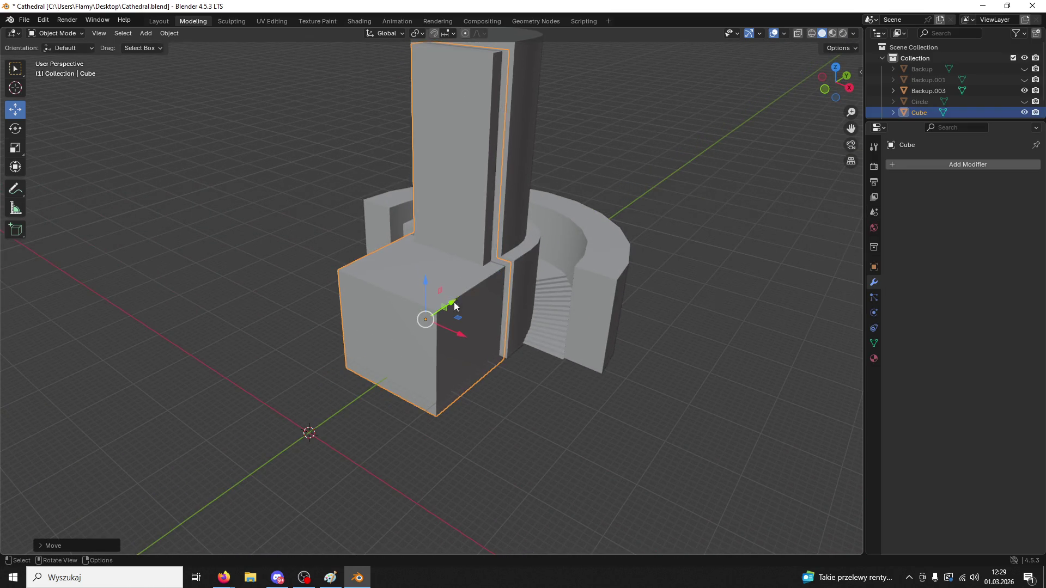
- Reselect the Cube and try moving it along an axis, cancelling the move
click(523, 243)
click(428, 323)
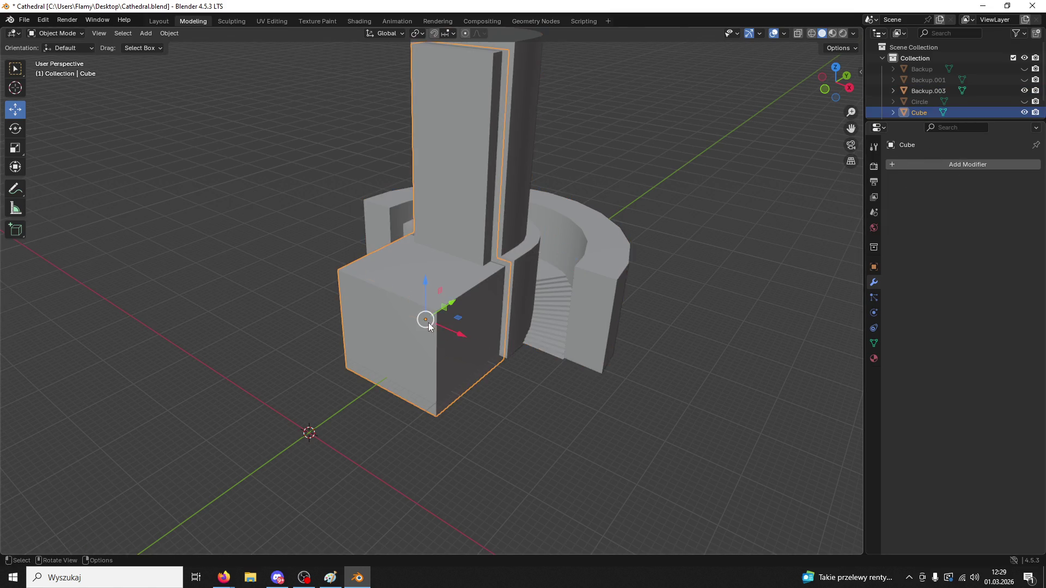
drag(452, 307, 463, 298)
right_click(458, 299)
- Re-add and apply a Boolean modifier on Backup.003 using Cube, then delete both objects
click(542, 253)
click(874, 267)
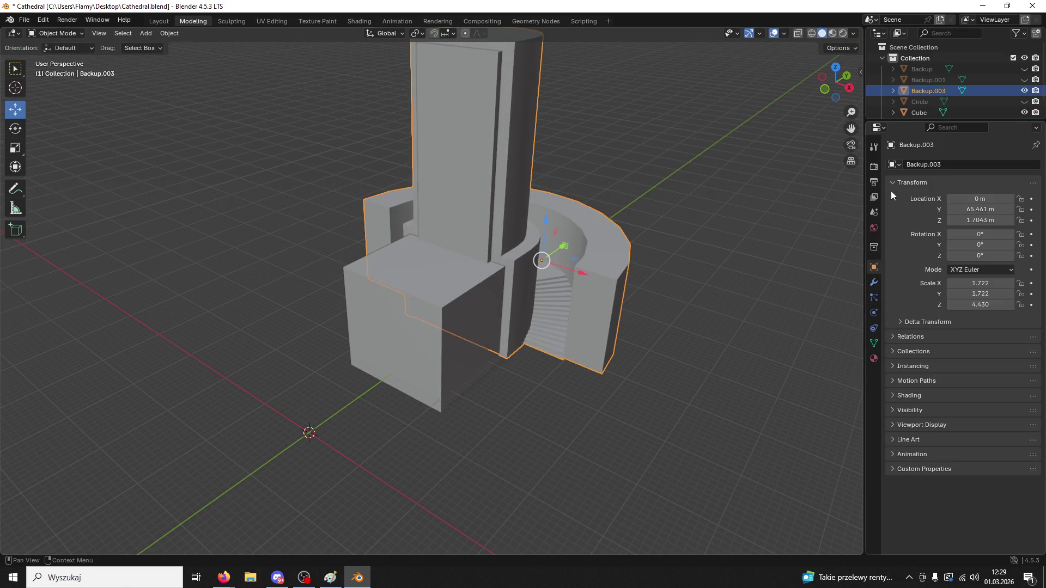
click(873, 282)
key(shift+a)
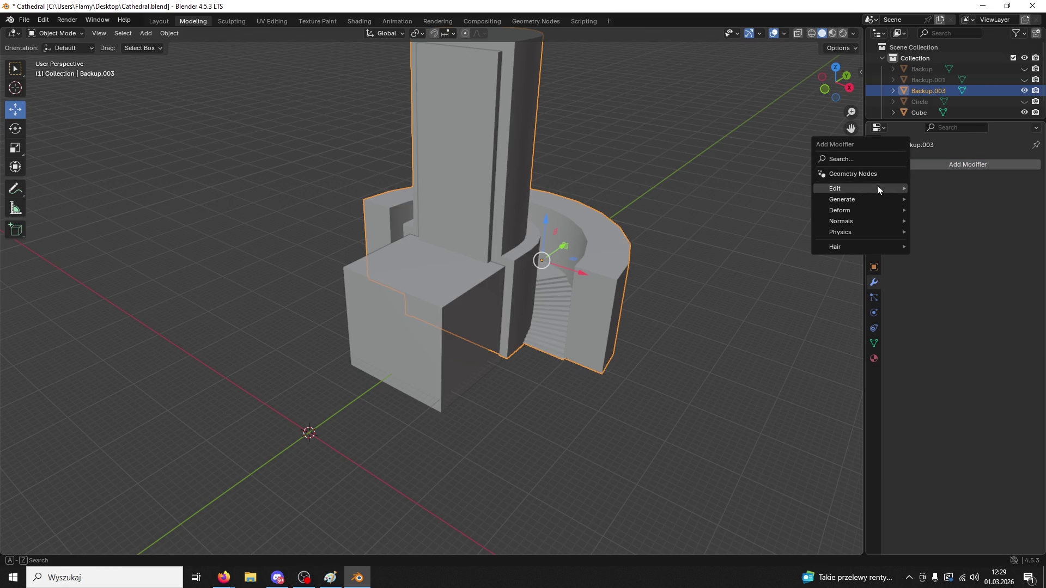
click(857, 159)
click(843, 185)
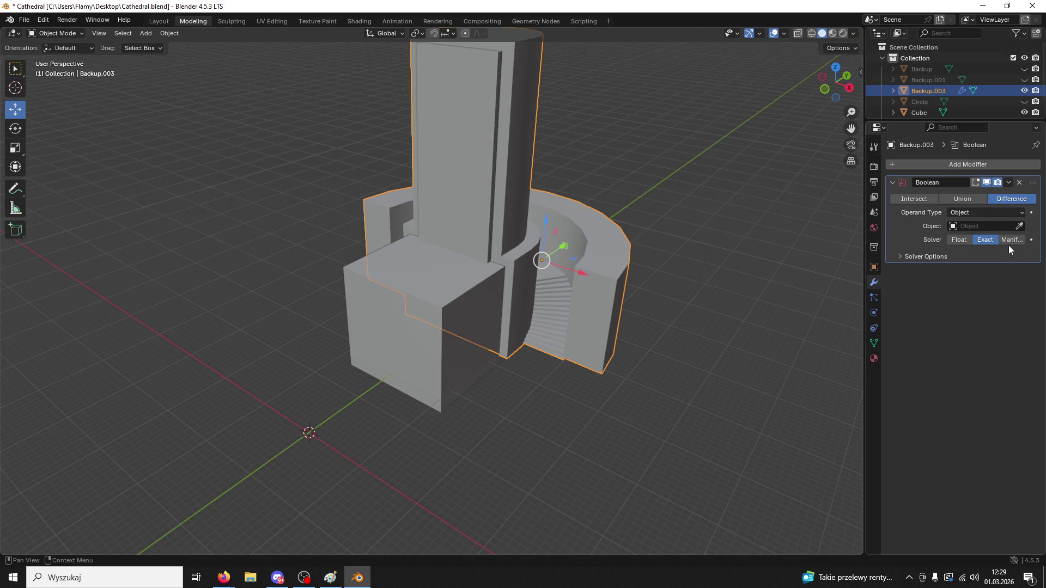
click(466, 305)
click(1009, 182)
click(986, 197)
shift+click(482, 332)
key(Delete)
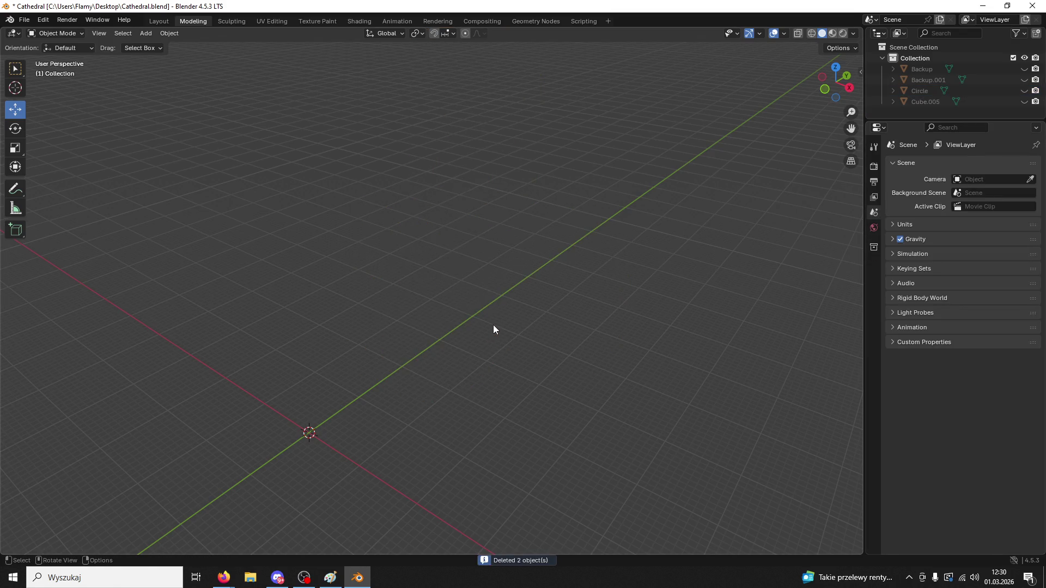
- Undo the deletion, then delete the front cube again and look around the scene
key(ctrl+z)
click(444, 348)
key(Delete)
mouse_move(456, 347)
middle_down()
mouse_move(571, 309)
mouse_move(588, 322)
mouse_move(411, 366)
mouse_move(395, 347)
mouse_move(526, 282)
mouse_move(564, 294)
mouse_move(534, 327)
mouse_move(540, 301)
middle_up()
scroll(395, 344, down, 3)
scroll(548, 286, up, 2)
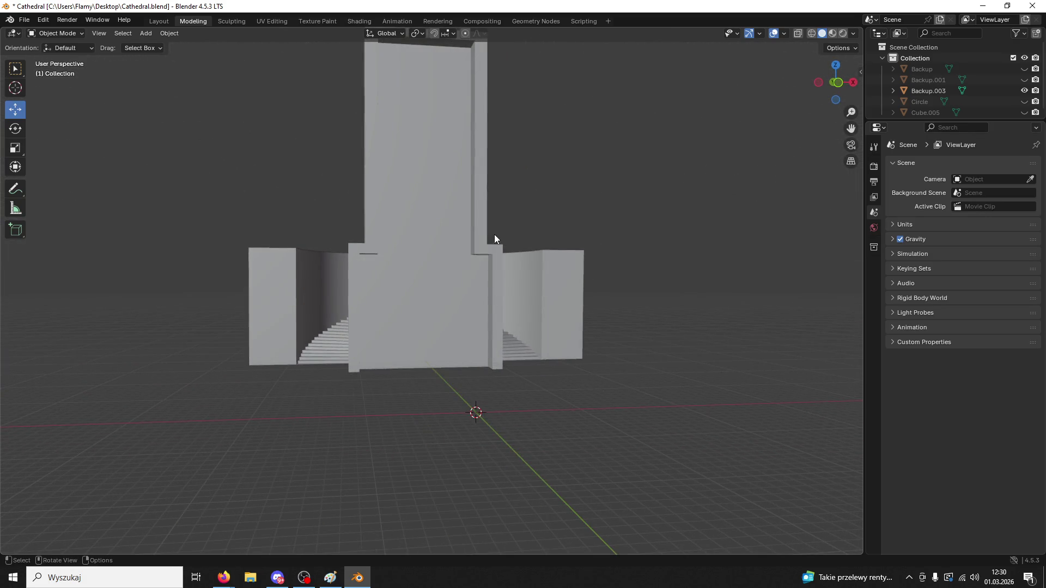
- Restore the Cube, redo the Boolean Difference modifier on Backup.003, and select the Cube
mouse_move(498, 251)
middle_down()
mouse_move(463, 267)
mouse_move(494, 275)
mouse_move(360, 294)
mouse_move(389, 270)
mouse_move(466, 249)
mouse_move(505, 253)
mouse_move(501, 245)
mouse_move(478, 263)
mouse_move(386, 278)
mouse_move(430, 276)
mouse_move(492, 244)
middle_up()
click(493, 275)
key(ctrl+z)
click(85, 48)
key(ctrl+shift+z)
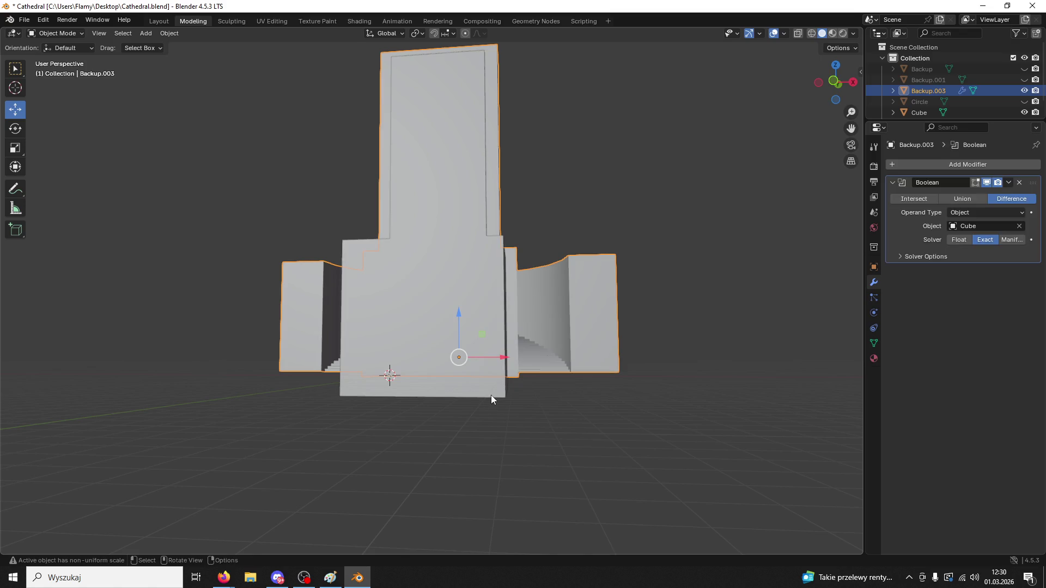
click(491, 394)
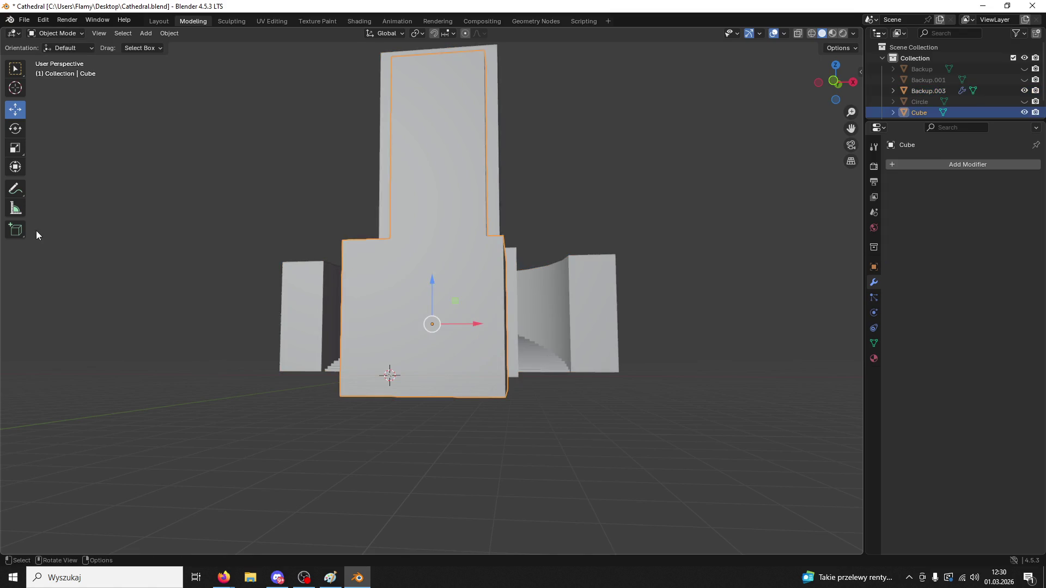
- Enter Edit Mode on the Cube and start selecting its lower faces
click(56, 34)
click(57, 59)
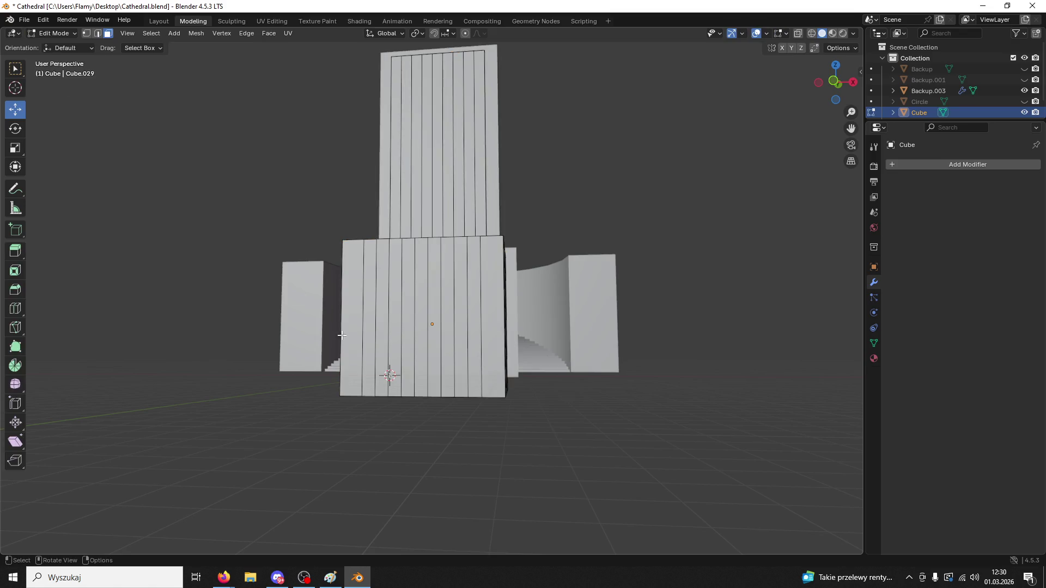
scroll(427, 298, up, 5)
middle_drag(414, 240, 426, 299)
scroll(426, 298, down, 4)
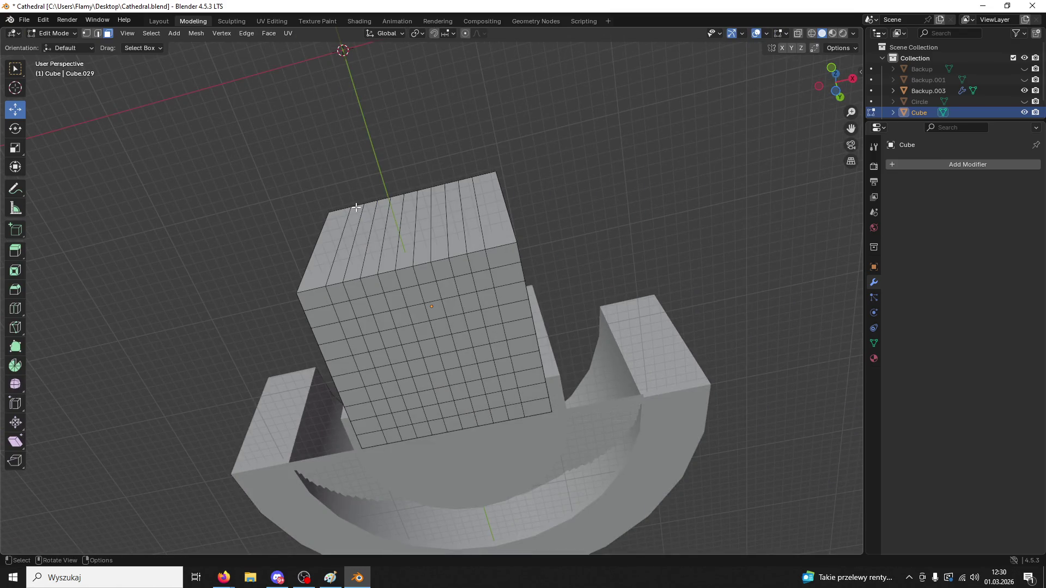
click(496, 255)
shift+click(461, 267)
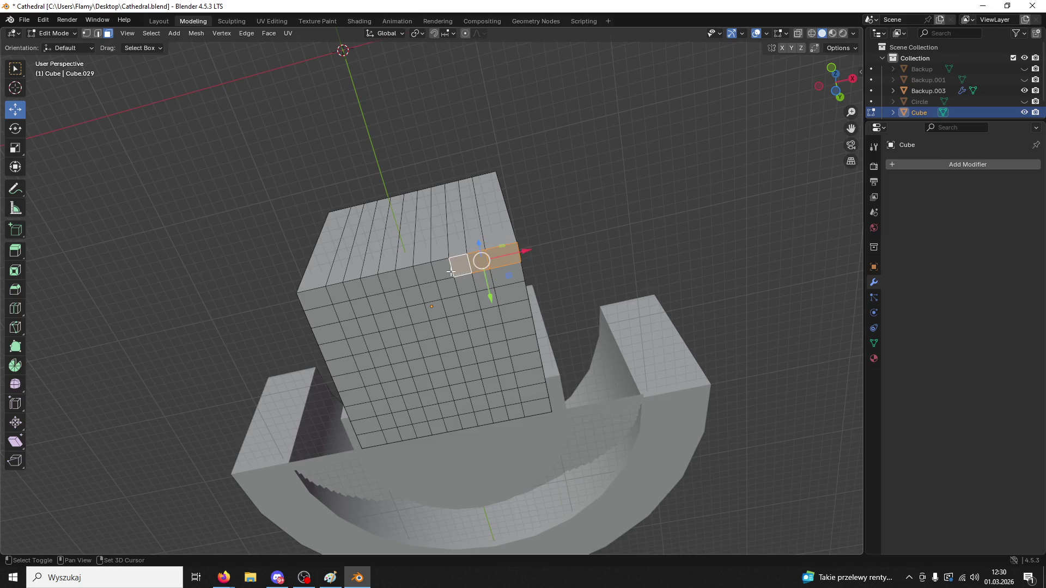
shift+drag(336, 295, 470, 393)
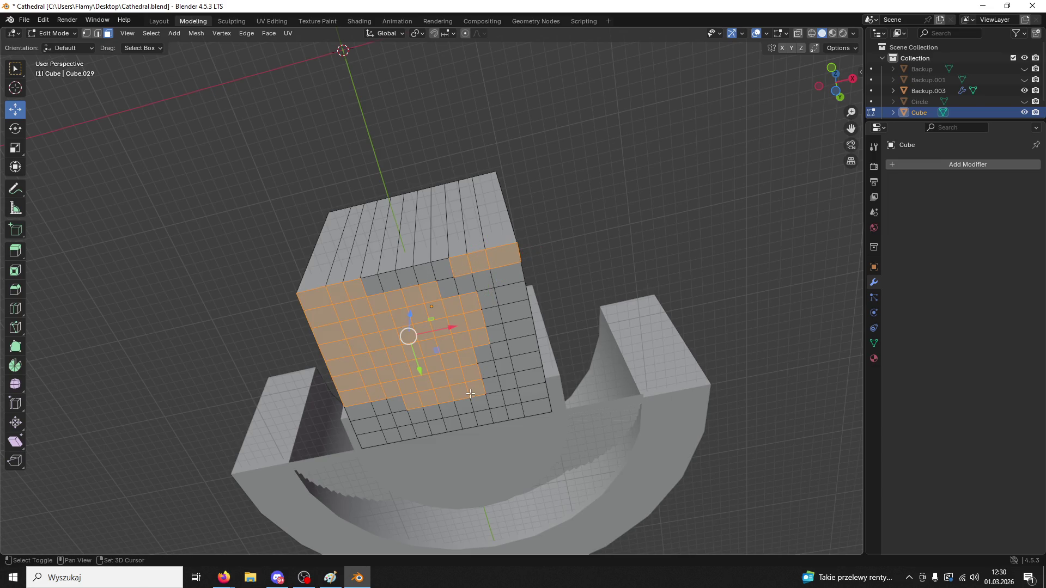
mouse_move(370, 410)
shift+mouse_down()
mouse_move(361, 427)
mouse_move(422, 431)
shift+mouse_up()
shift+click(463, 404)
- Extend the face selection with a row near the top and the lower-right corner faces
key(alt+Tab)
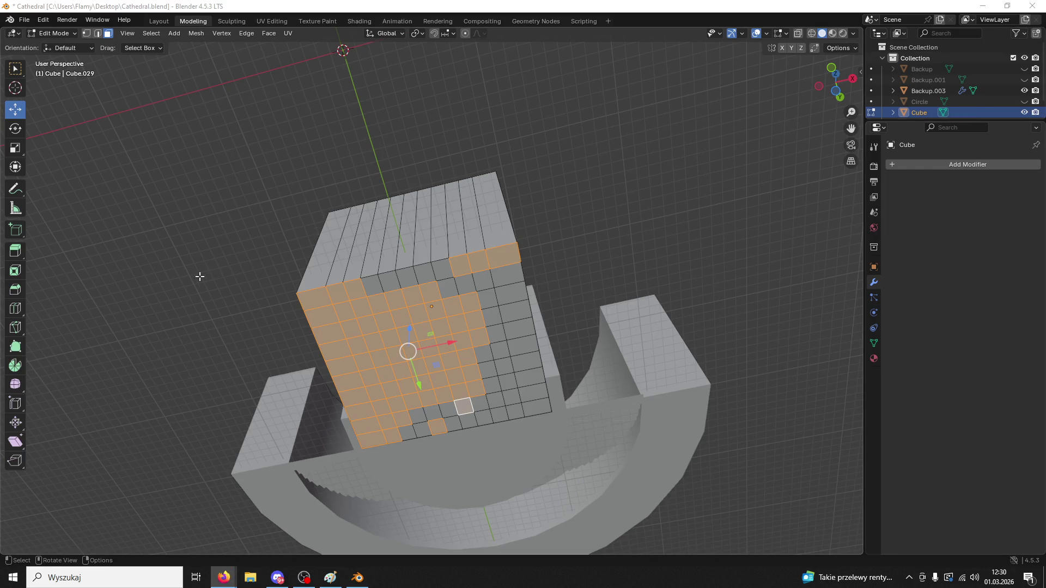
key(alt+Tab)
mouse_move(360, 294)
shift+mouse_down()
mouse_move(477, 272)
mouse_move(518, 365)
mouse_move(542, 388)
shift+mouse_up()
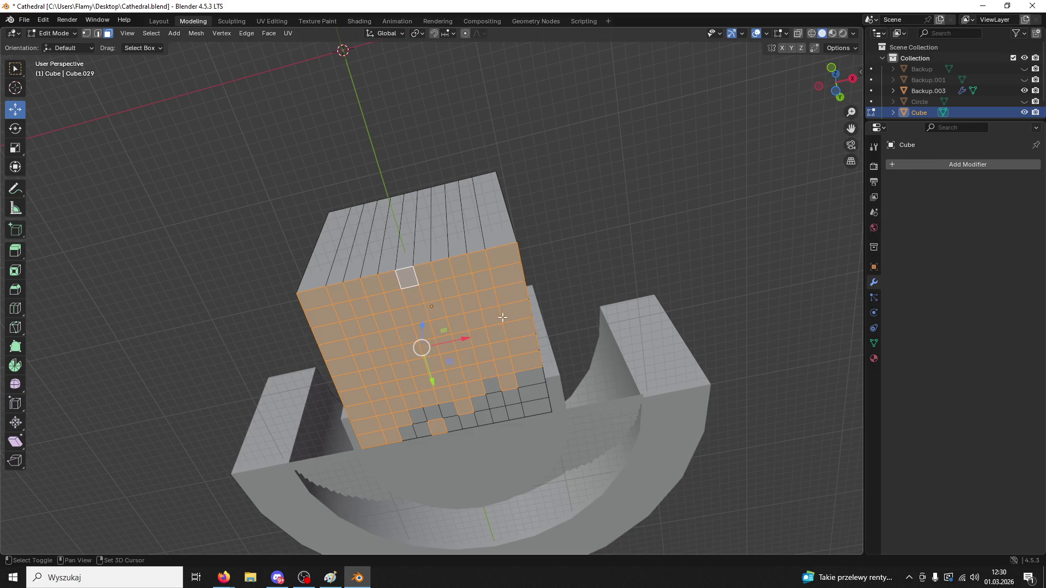
shift+click(527, 401)
shift+click(532, 388)
shift+click(538, 402)
shift+click(511, 396)
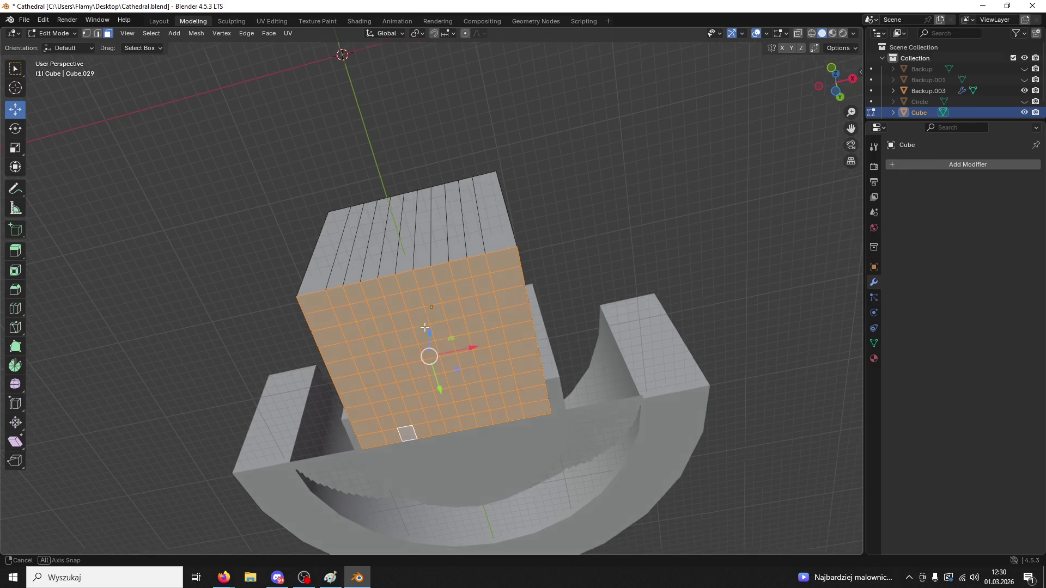
- In front orthographic view, drag the selected faces down so the Cube reaches about 3.4 m to the ground
middle_drag(425, 322, 433, 406)
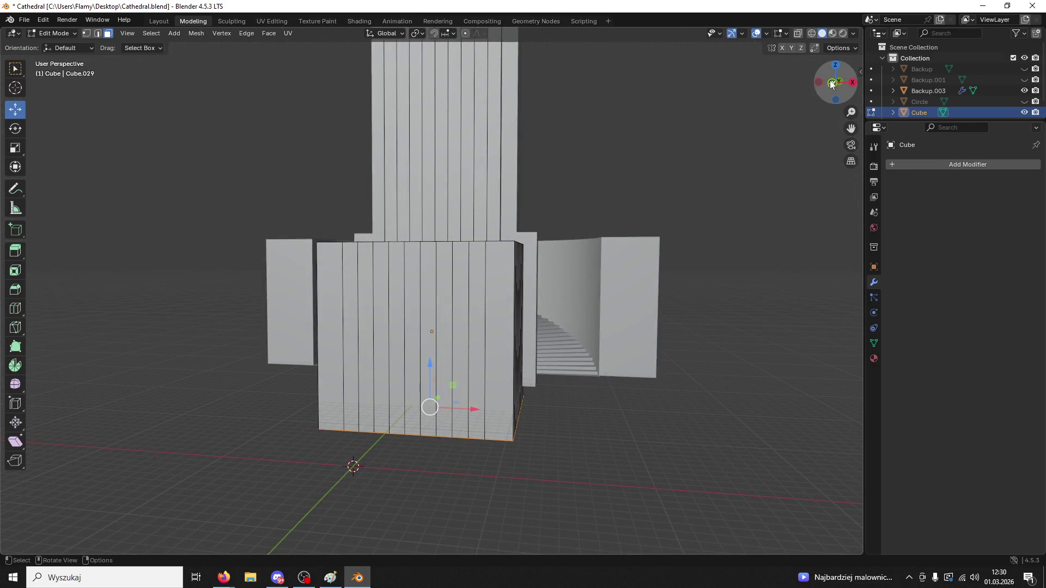
click(832, 83)
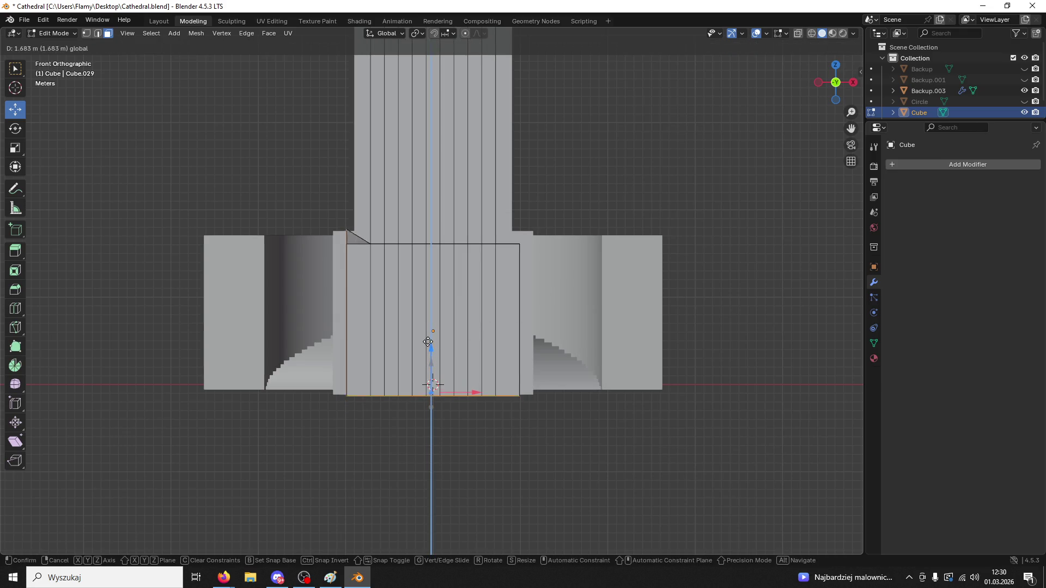
mouse_move(430, 364)
middle_down()
mouse_move(426, 302)
mouse_move(496, 271)
middle_up()
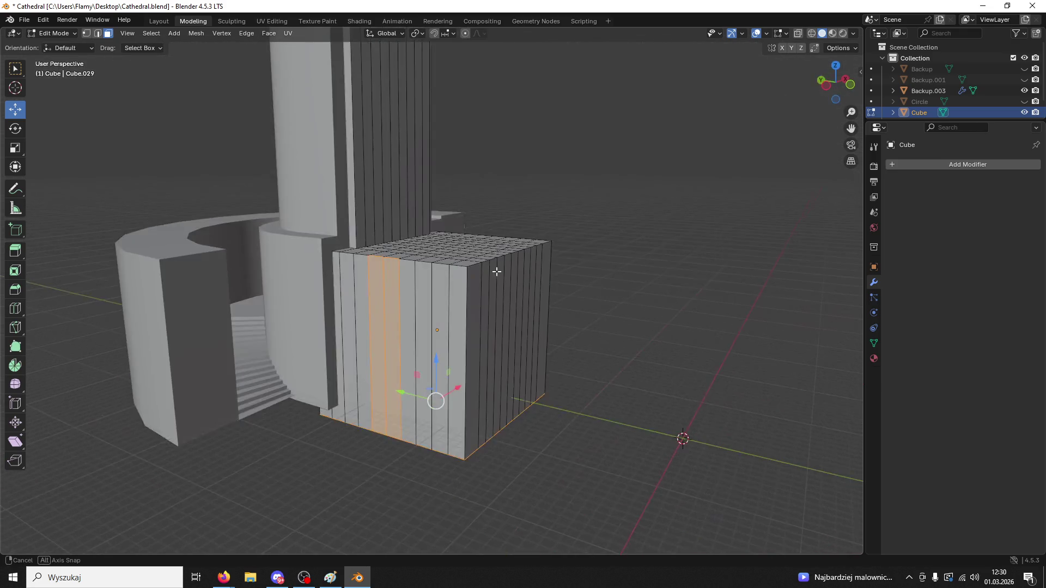
shift+click(377, 300)
middle_drag(377, 300, 815, 82)
key(KP_1)
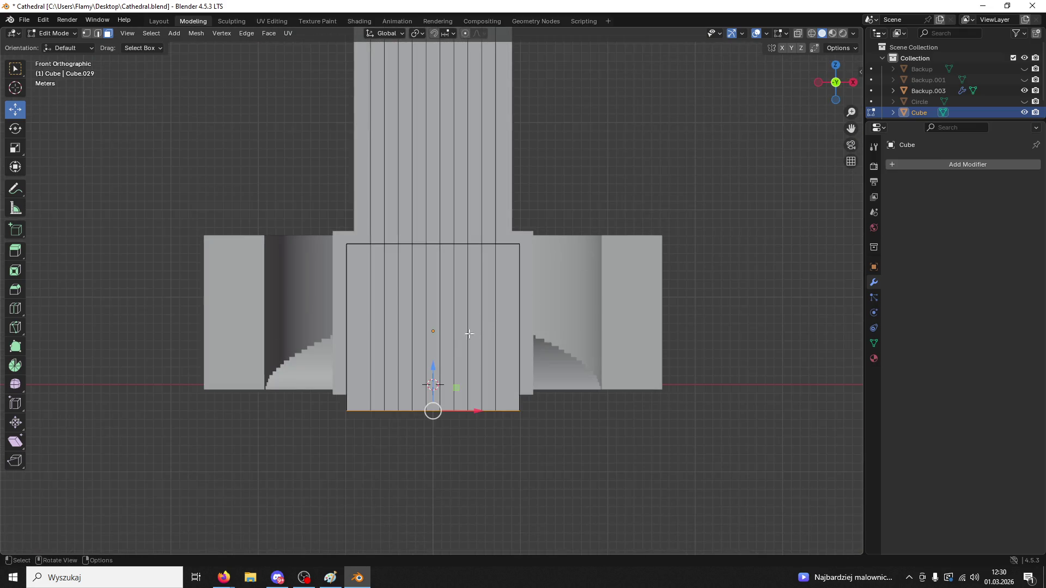
drag(430, 363, 423, 333)
middle_drag(511, 416, 462, 378)
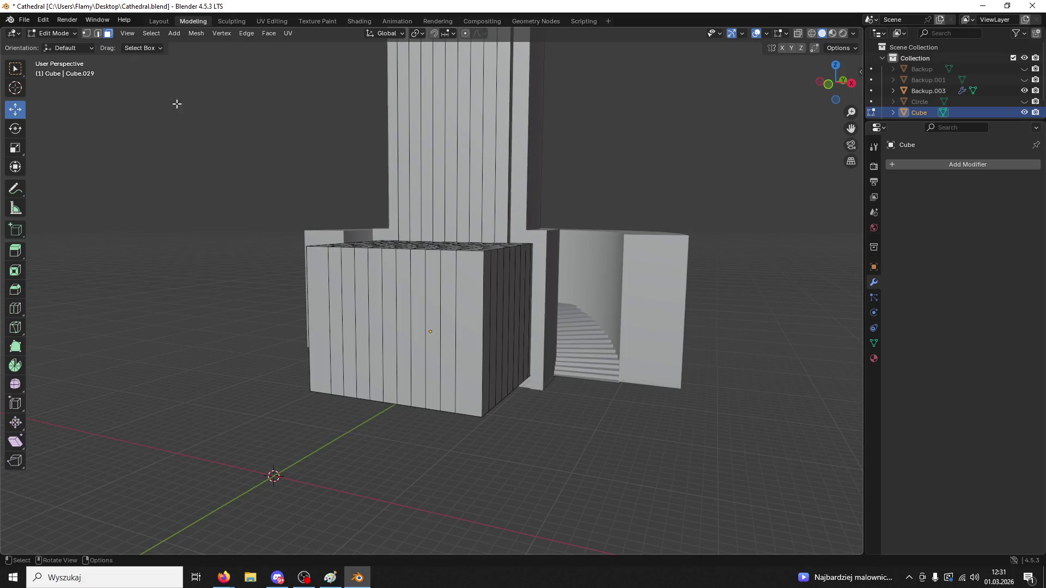
- Return to Object Mode and select Backup.003 to check the Boolean-cut entrance
click(70, 38)
click(60, 33)
middle_drag(465, 296, 478, 289)
click(563, 223)
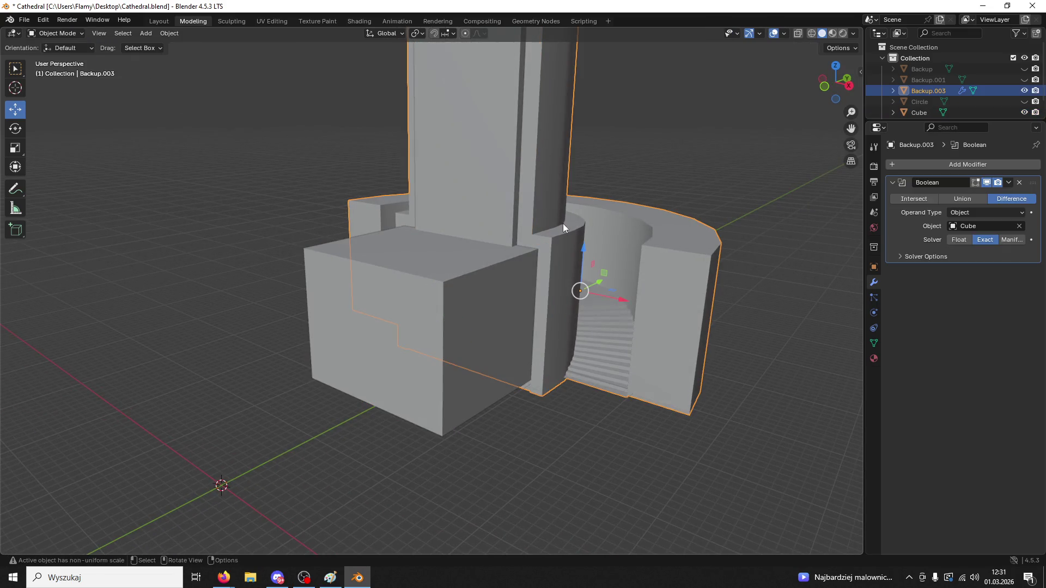
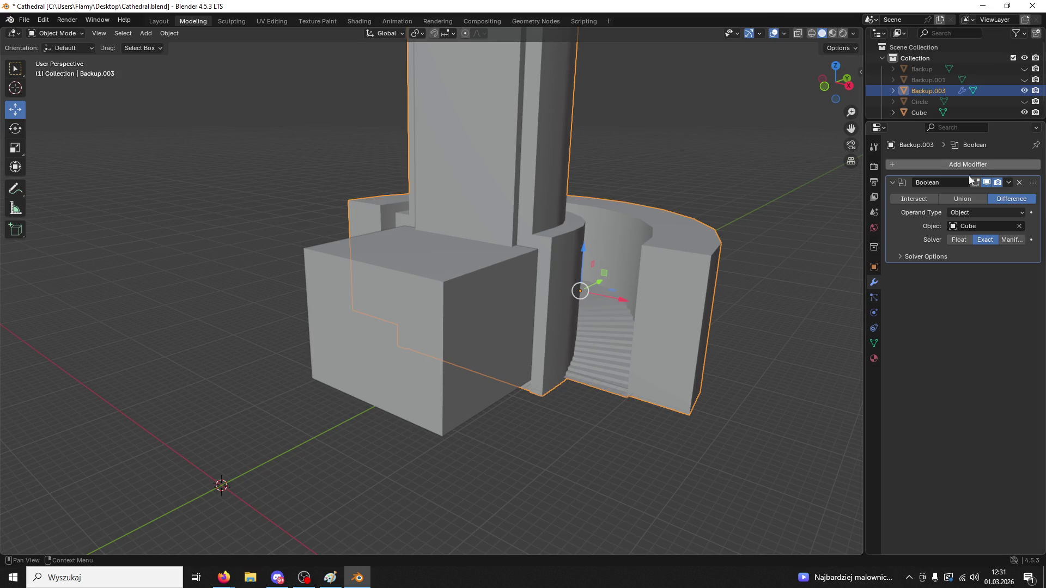
- Apply the Boolean modifier on Backup.003 and delete the cutter cube
click(1009, 184)
click(967, 197)
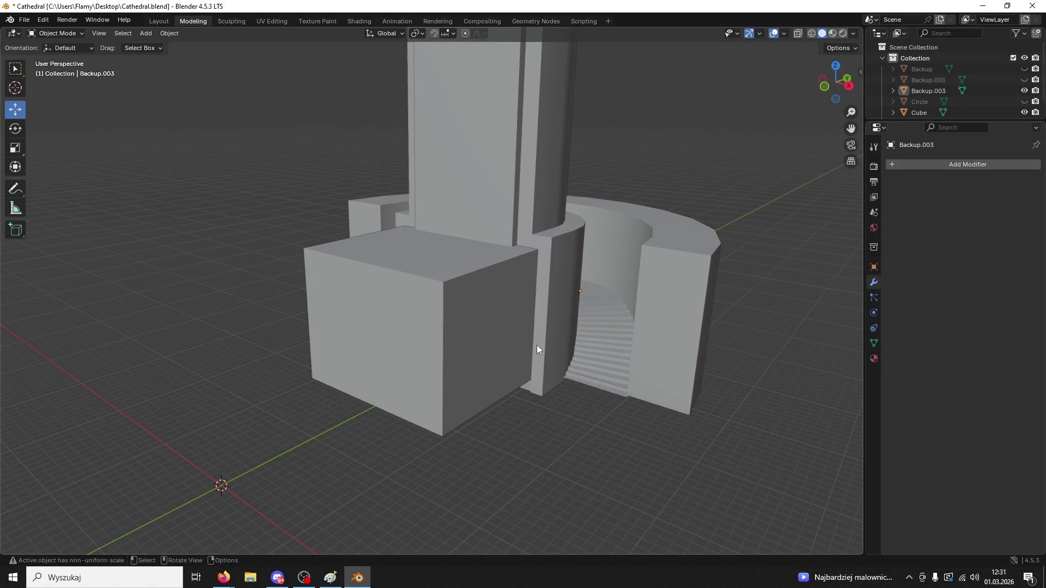
click(461, 332)
key(Delete)
- Make the cube the active object and enter Edit Mode on its mesh
mouse_move(460, 332)
middle_down()
mouse_move(523, 287)
mouse_move(579, 280)
mouse_move(559, 274)
mouse_move(506, 305)
mouse_move(519, 308)
mouse_move(471, 294)
mouse_move(460, 322)
mouse_move(481, 345)
mouse_move(597, 350)
mouse_move(573, 334)
mouse_move(549, 353)
mouse_move(528, 337)
mouse_move(533, 275)
mouse_move(524, 358)
middle_up()
click(572, 334)
click(549, 353)
click(524, 357)
click(524, 357)
key(Tab)
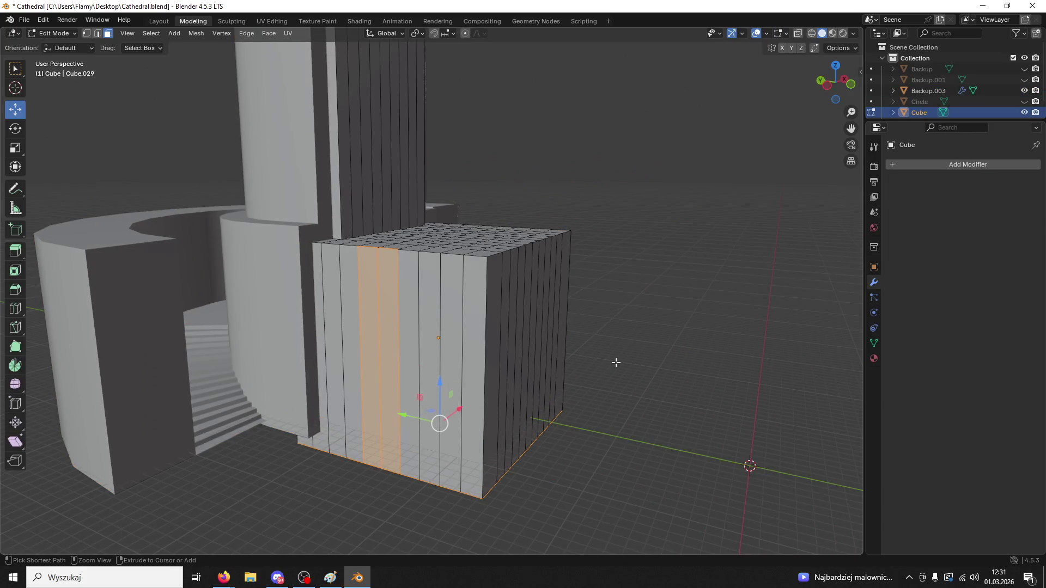
middle_drag(622, 363, 615, 293)
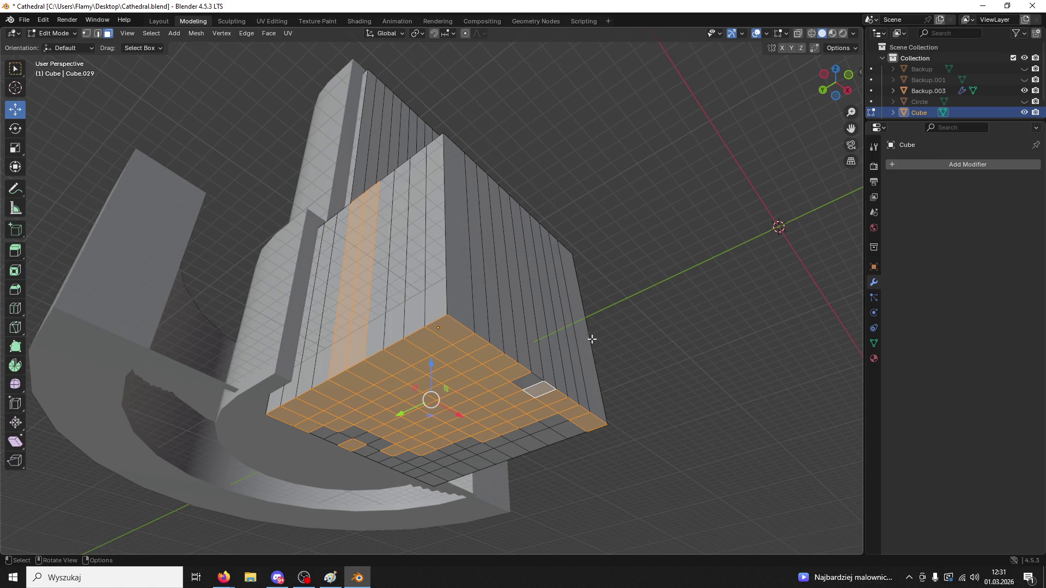
click(55, 33)
- Return to Object Mode and delete the cube
click(50, 45)
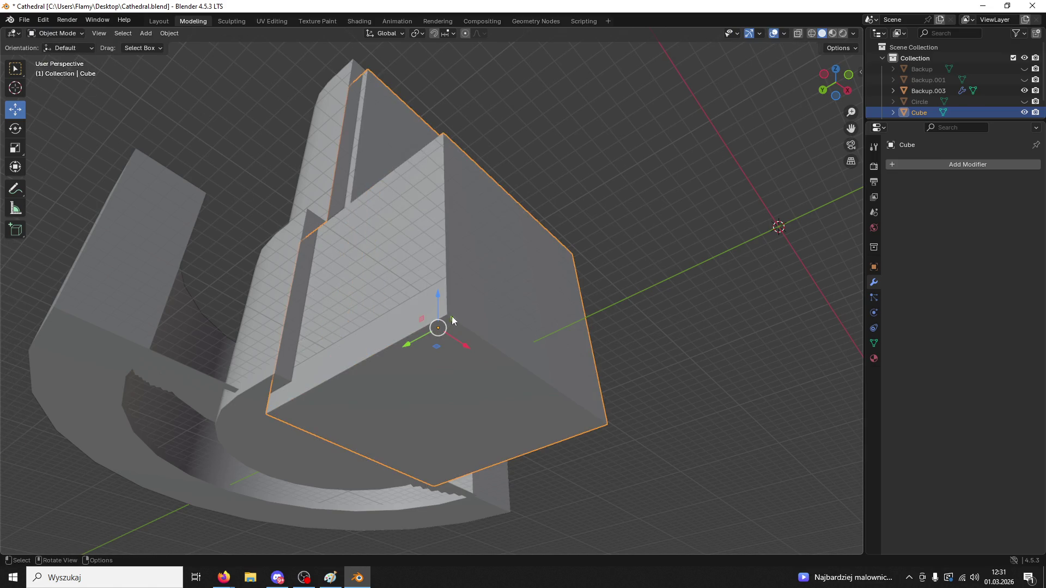
drag(421, 342, 414, 345)
key(Delete)
mouse_move(319, 230)
middle_down()
mouse_move(409, 255)
mouse_move(390, 243)
mouse_move(531, 243)
mouse_move(469, 281)
mouse_move(469, 264)
mouse_move(424, 251)
mouse_move(176, 80)
middle_up()
- Select Backup.003, enter Edit Mode and inspect the wall's base edges
click(531, 244)
click(70, 35)
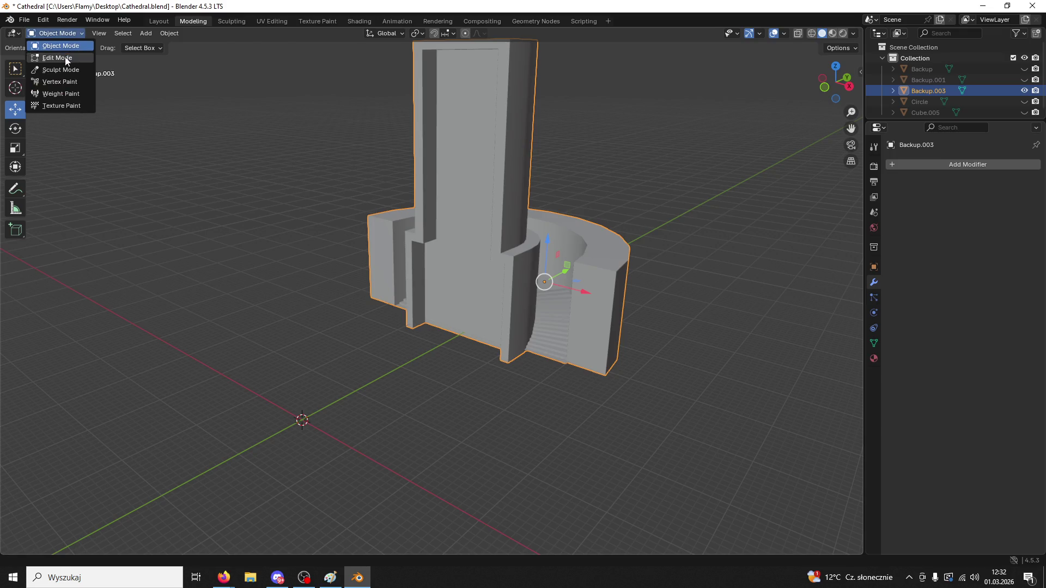
click(54, 57)
click(462, 161)
mouse_move(463, 162)
middle_down()
mouse_move(507, 156)
mouse_move(579, 96)
mouse_move(515, 166)
middle_up()
scroll(480, 166, up, 3)
scroll(480, 166, up, 2)
alt+click(411, 146)
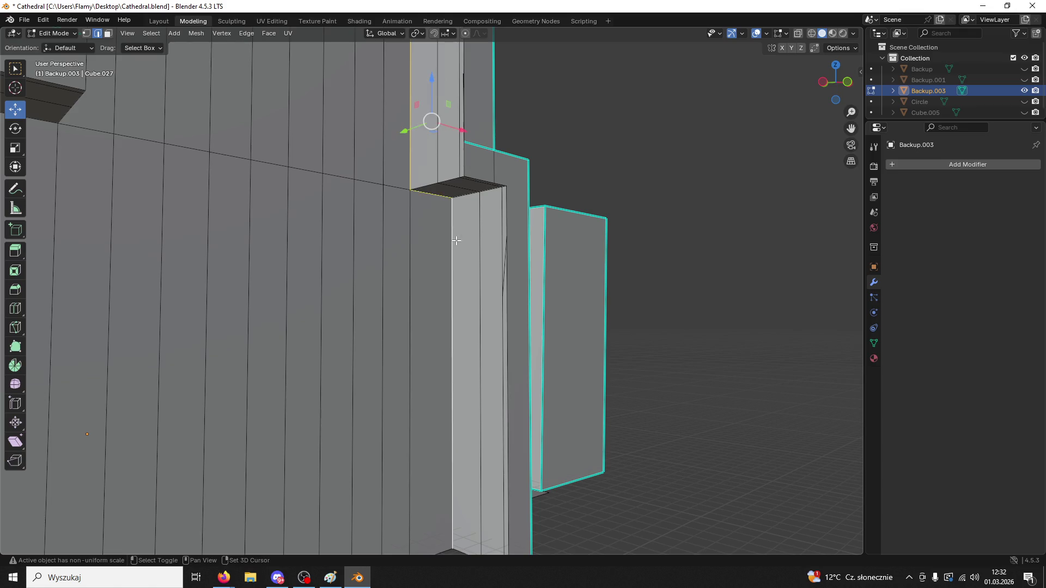
middle_drag(455, 236, 428, 342)
drag(512, 326, 197, 424)
mouse_move(189, 426)
middle_down()
mouse_move(145, 413)
mouse_move(264, 418)
mouse_move(238, 399)
mouse_move(349, 419)
mouse_move(577, 427)
mouse_move(402, 430)
mouse_move(491, 365)
mouse_move(509, 321)
mouse_move(652, 325)
mouse_move(645, 306)
middle_up()
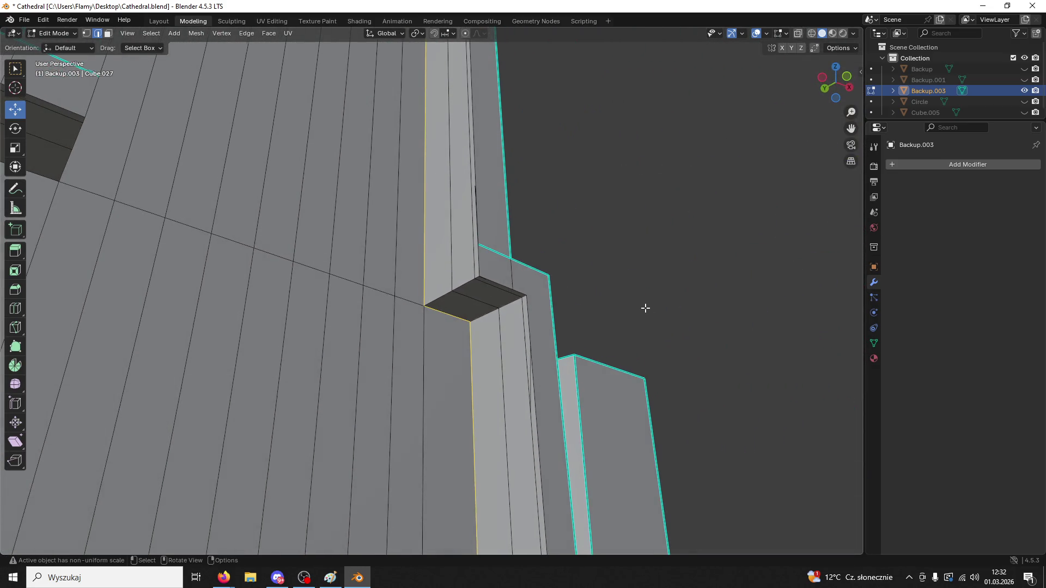
- Select the whole wall mesh and merge vertices by distance, removing 4
key(a)
key(m)
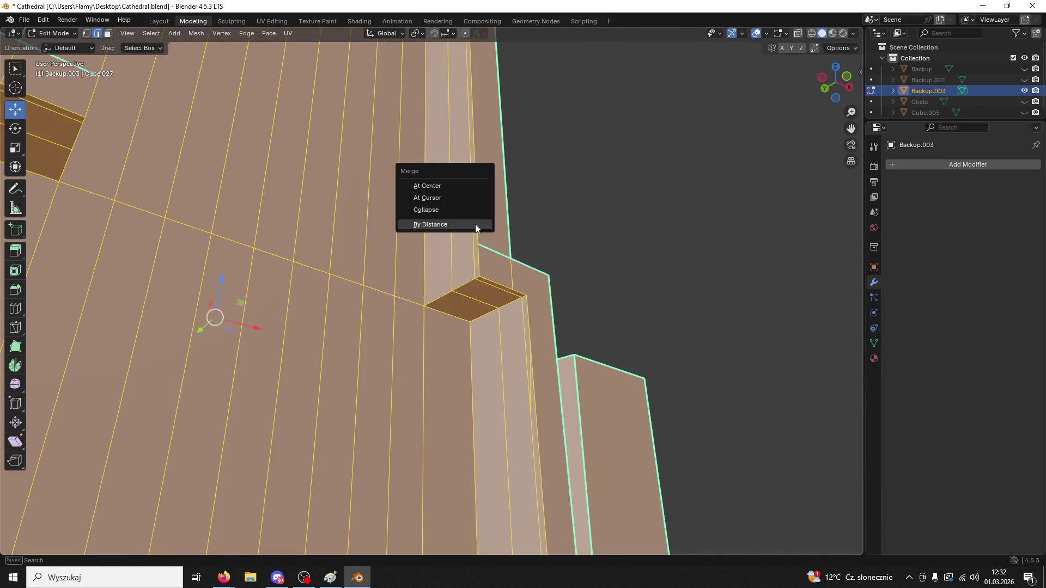
click(475, 223)
click(601, 201)
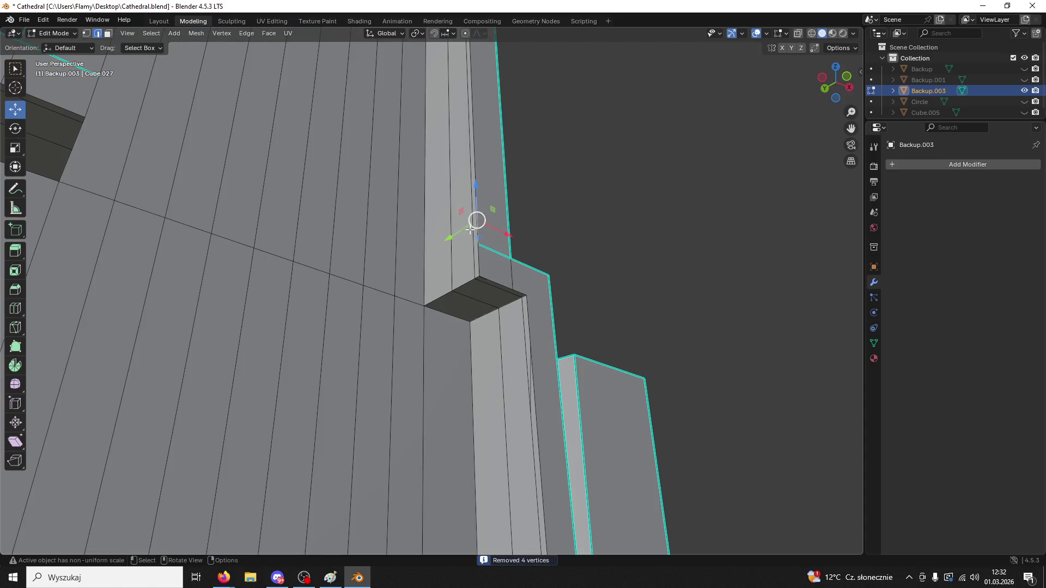
scroll(490, 218, down, 6)
- Leave Edit Mode and bring the cube object back
key(ctrl+i)
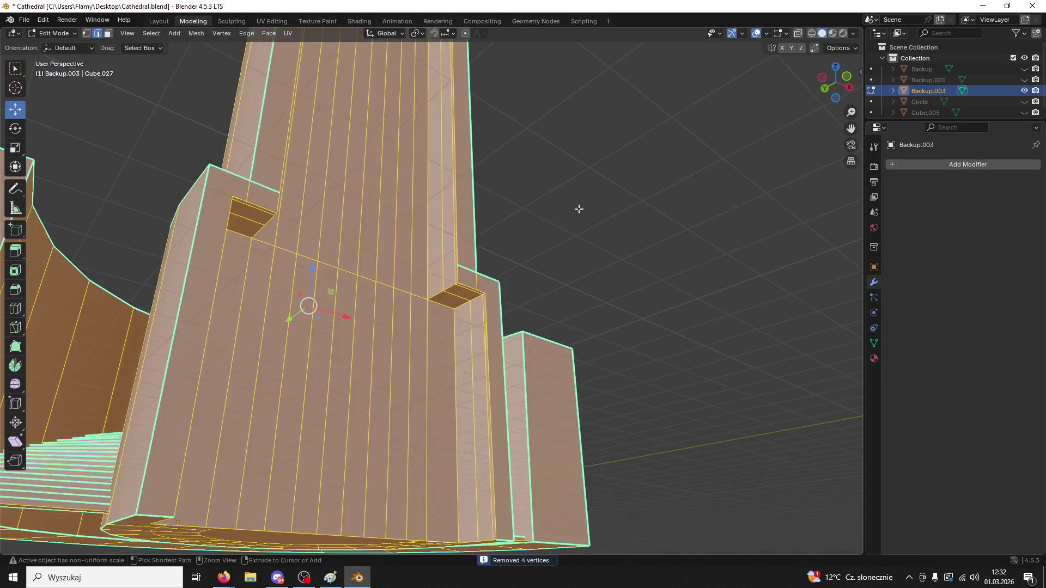
key(Tab)
key(shift+a)
click(579, 212)
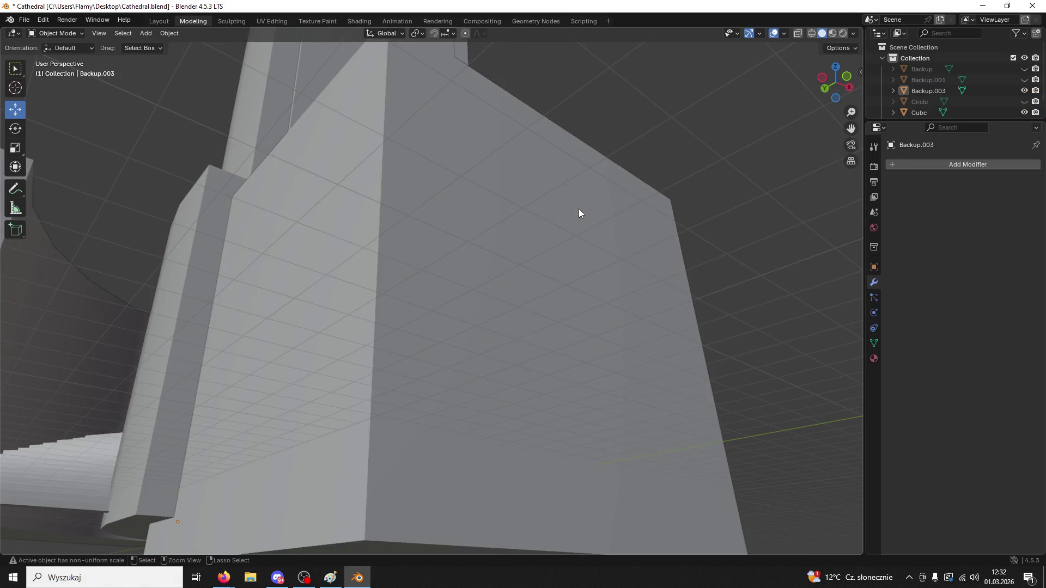
- Restore the cube, exit its Edit Mode and delete it
key(ctrl+z)
key(ctrl+shift+z)
key(Tab)
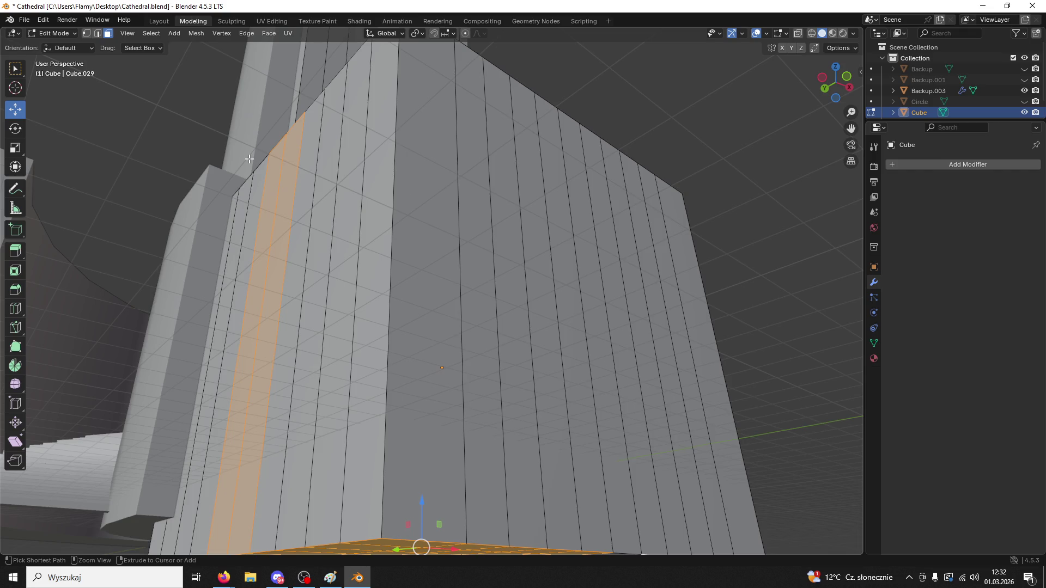
mouse_move(370, 253)
middle_down()
mouse_move(287, 284)
mouse_move(302, 281)
middle_up()
click(53, 33)
click(54, 45)
key(Delete)
- Select Backup.003 and switch it to Edit Mode from the mode dropdown
click(572, 320)
mouse_move(572, 319)
middle_down()
mouse_move(586, 289)
mouse_move(694, 264)
mouse_move(99, 68)
middle_up()
click(61, 34)
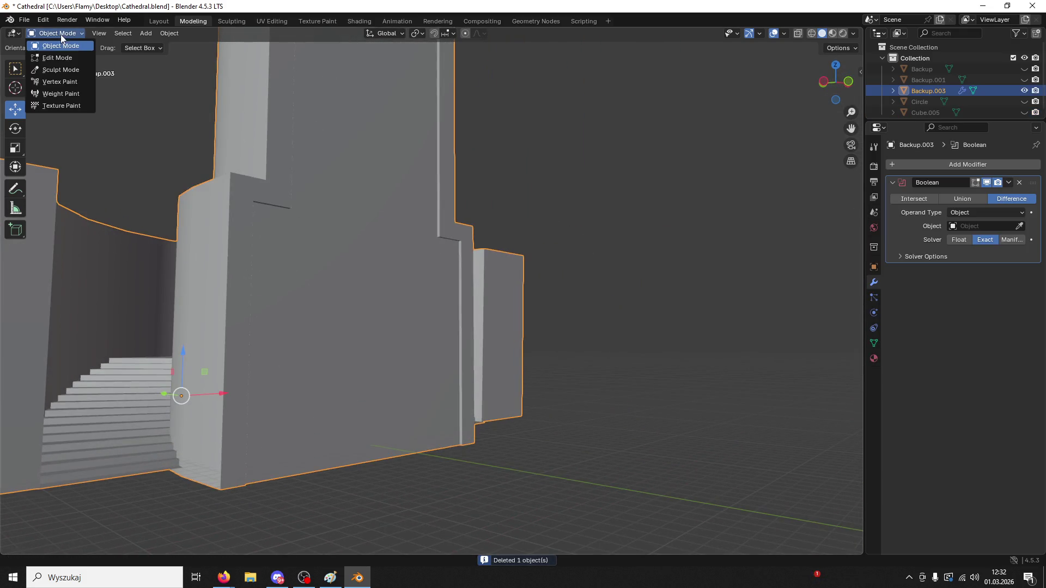
click(56, 57)
scroll(439, 290, up, 5)
mouse_move(439, 290)
middle_down()
mouse_move(475, 295)
mouse_move(311, 329)
middle_up()
click(439, 329)
mouse_move(439, 329)
middle_down()
mouse_move(534, 300)
mouse_move(554, 277)
middle_up()
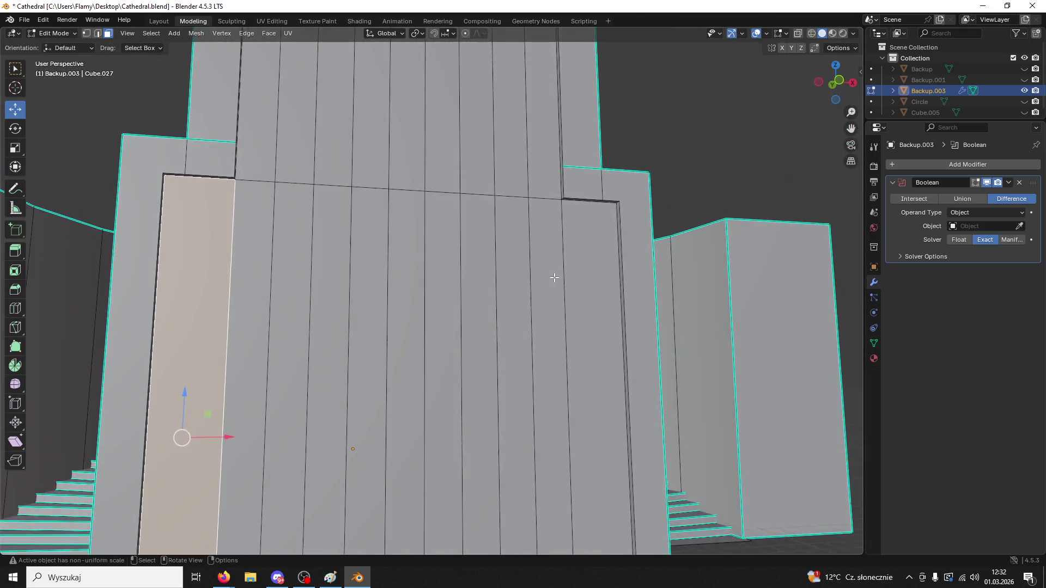
- Select the narrow wall face and the lower doorway faces
scroll(554, 278, down, 4)
click(528, 304)
shift+click(508, 255)
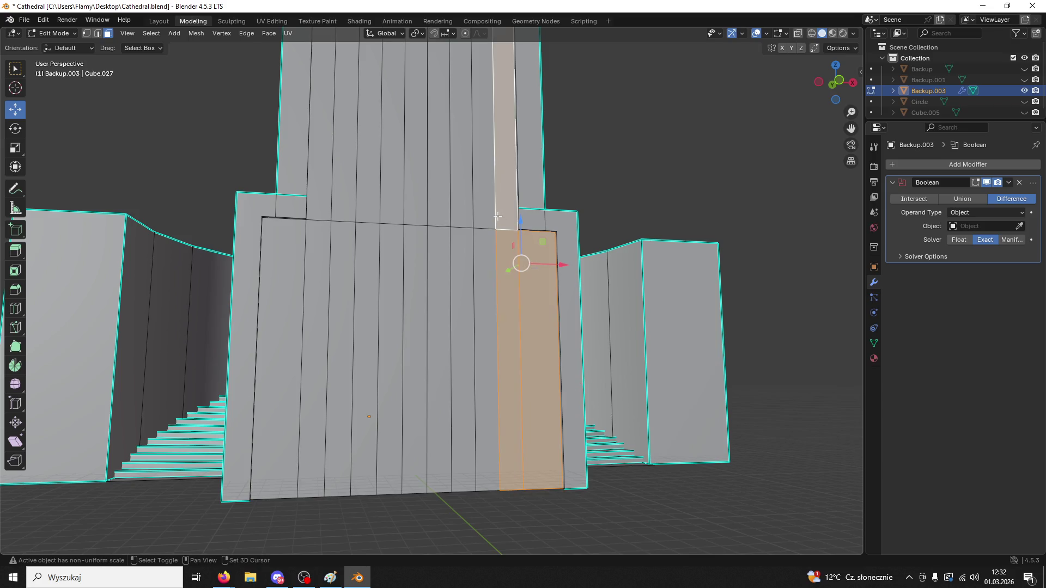
shift+click(490, 210)
shift+click(466, 210)
shift+click(476, 255)
shift+click(460, 262)
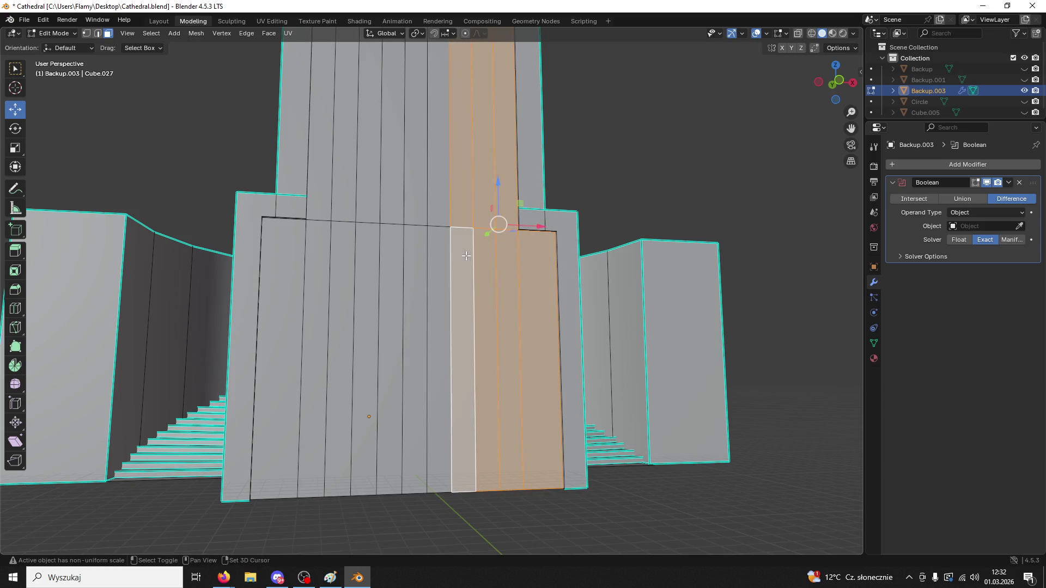
shift+drag(300, 337, 301, 336)
- Add the upper tower faces and shift the whole selection back along Y
shift+click(441, 181)
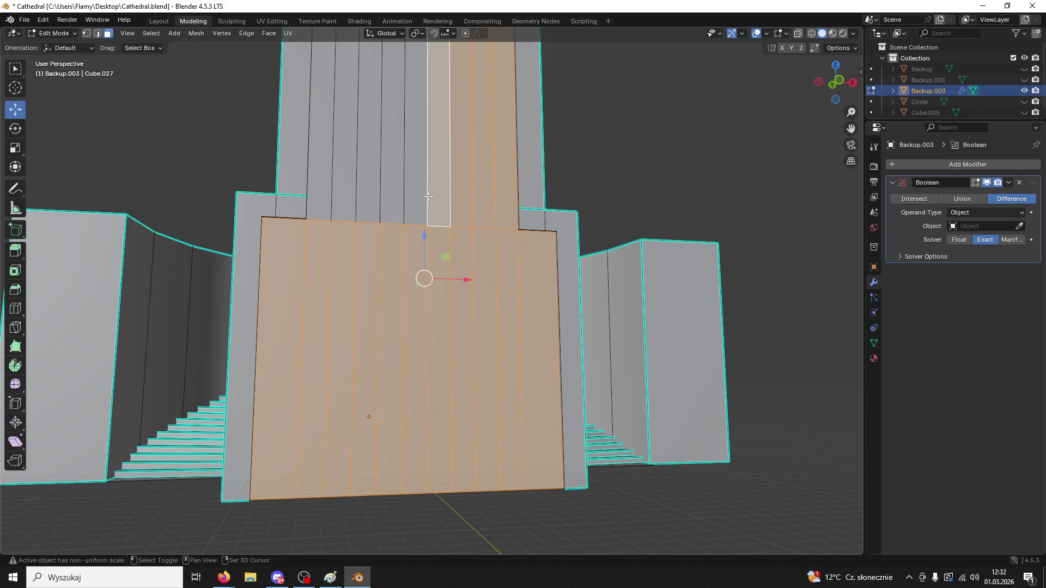
shift+click(392, 185)
shift+click(415, 190)
shift+click(438, 206)
shift+click(350, 212)
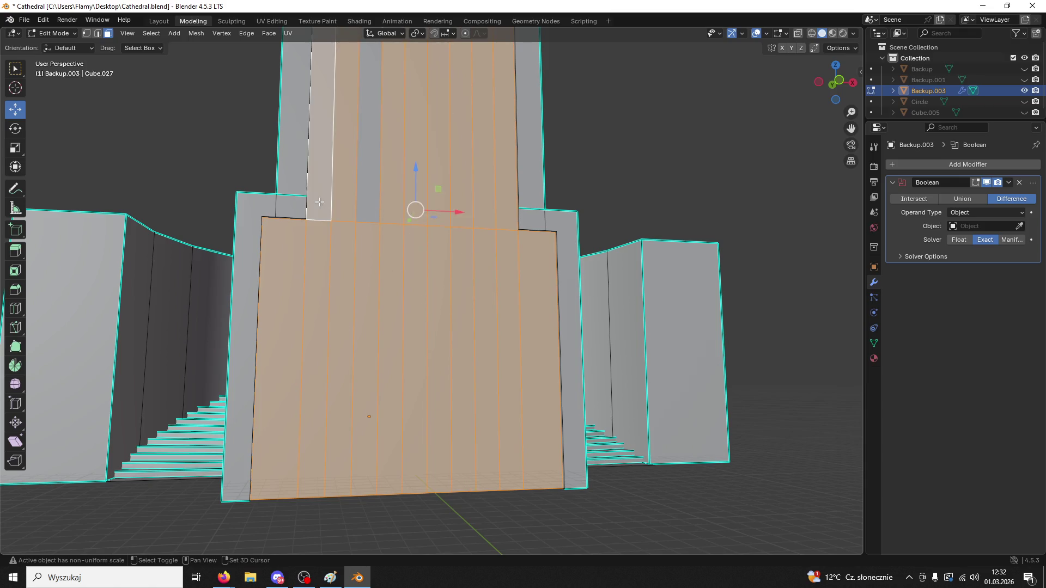
middle_drag(349, 211, 429, 243)
mouse_move(308, 169)
mouse_down()
mouse_move(279, 170)
mouse_move(297, 170)
mouse_up()
mouse_move(297, 170)
middle_down()
mouse_move(249, 184)
mouse_move(227, 177)
mouse_move(452, 292)
middle_up()
- In edge mode, raise the strip's bottom edge 0.5439 m along Z, undoing a stray rotation
click(452, 279)
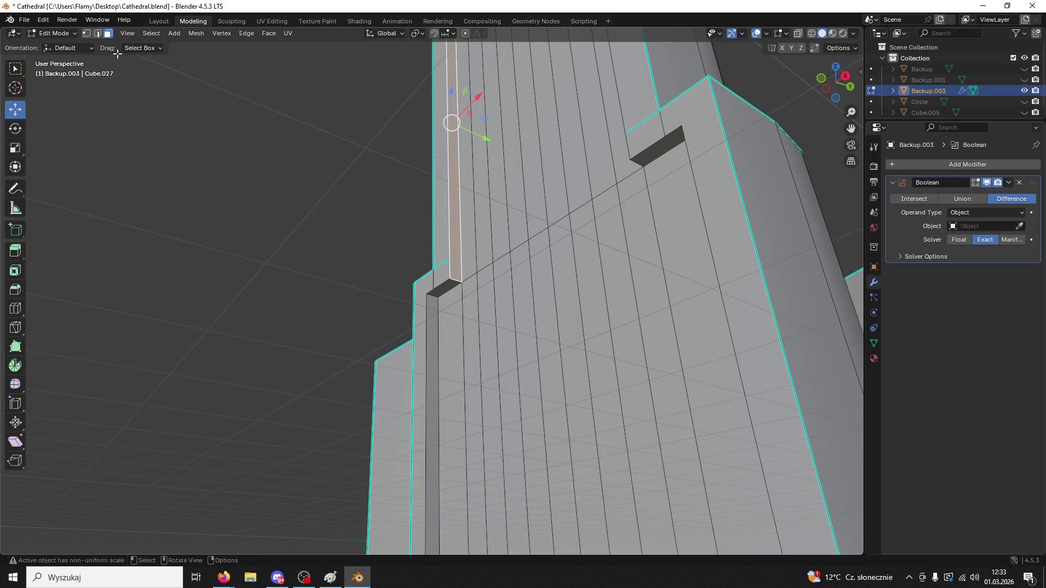
key(2)
click(454, 281)
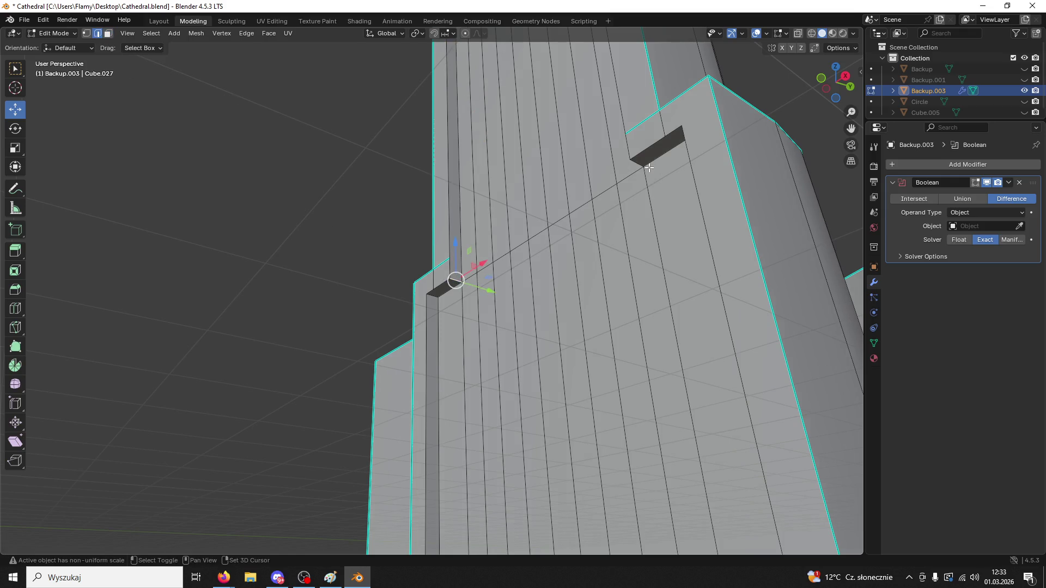
middle_drag(634, 163, 738, 177)
drag(390, 190, 389, 164)
mouse_move(389, 163)
middle_down()
mouse_move(245, 210)
mouse_move(354, 188)
mouse_move(335, 203)
mouse_move(377, 180)
middle_up()
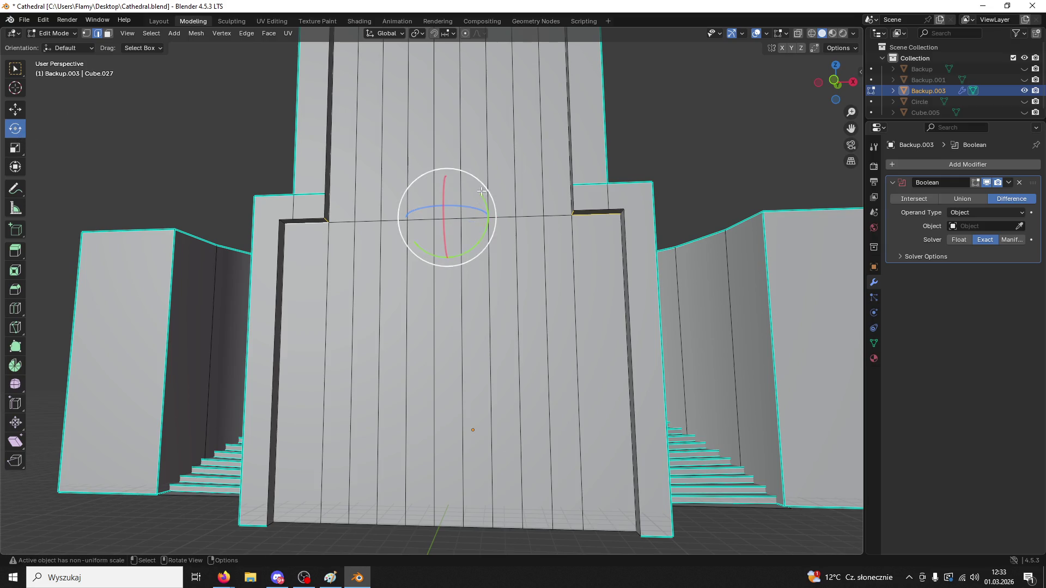
mouse_move(493, 223)
mouse_down()
mouse_move(479, 256)
mouse_move(490, 228)
mouse_up()
key(ctrl+z)
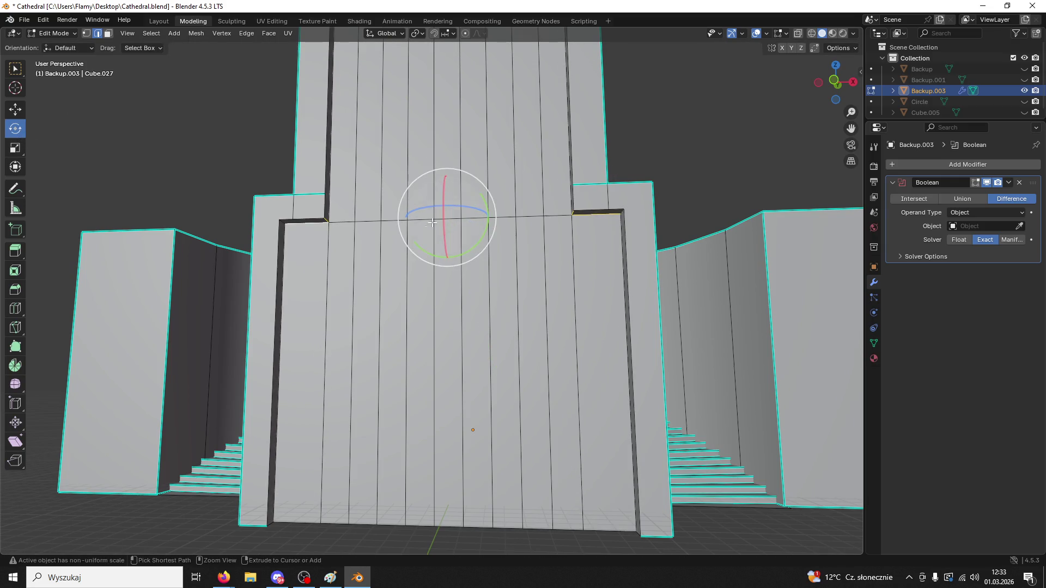
- Check the doorway from the front, toggling to Object Mode and back to Edit Mode
scroll(487, 324, down, 1)
click(460, 326)
scroll(486, 324, down, 2)
mouse_move(516, 327)
middle_down()
mouse_move(532, 343)
mouse_move(474, 289)
mouse_move(319, 286)
middle_up()
scroll(474, 289, up, 3)
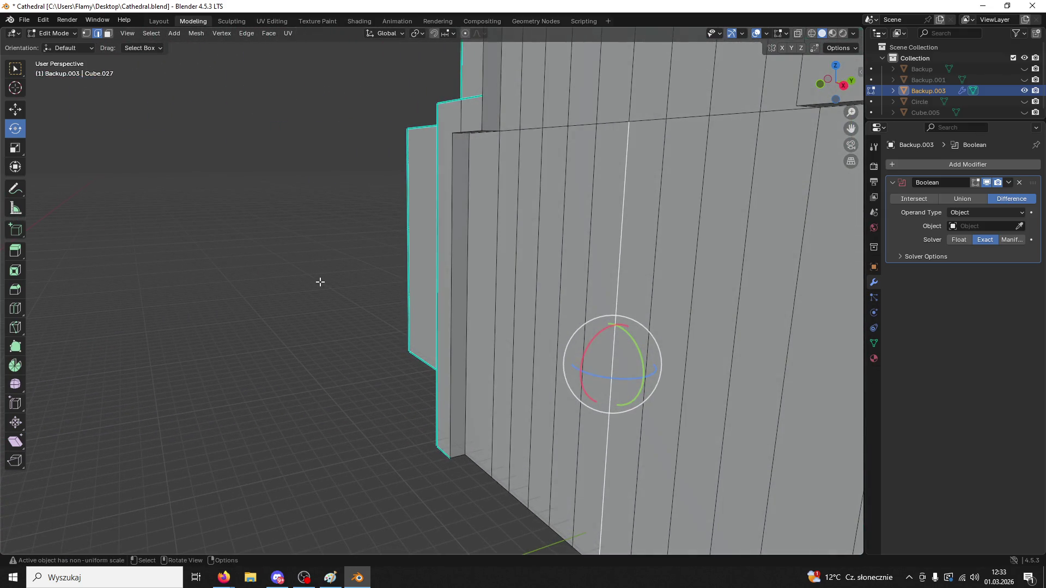
scroll(462, 242, down, 5)
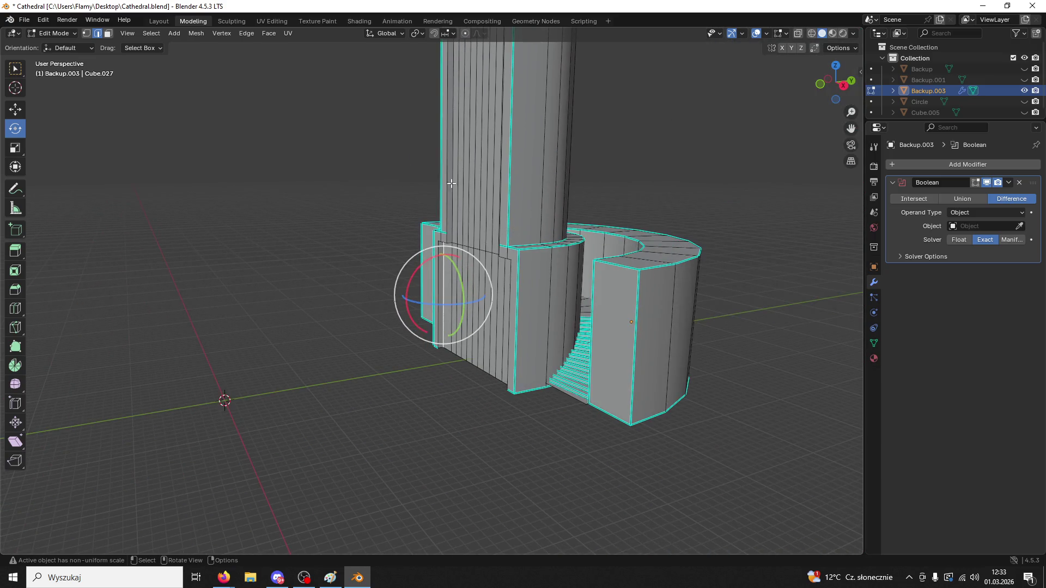
click(55, 33)
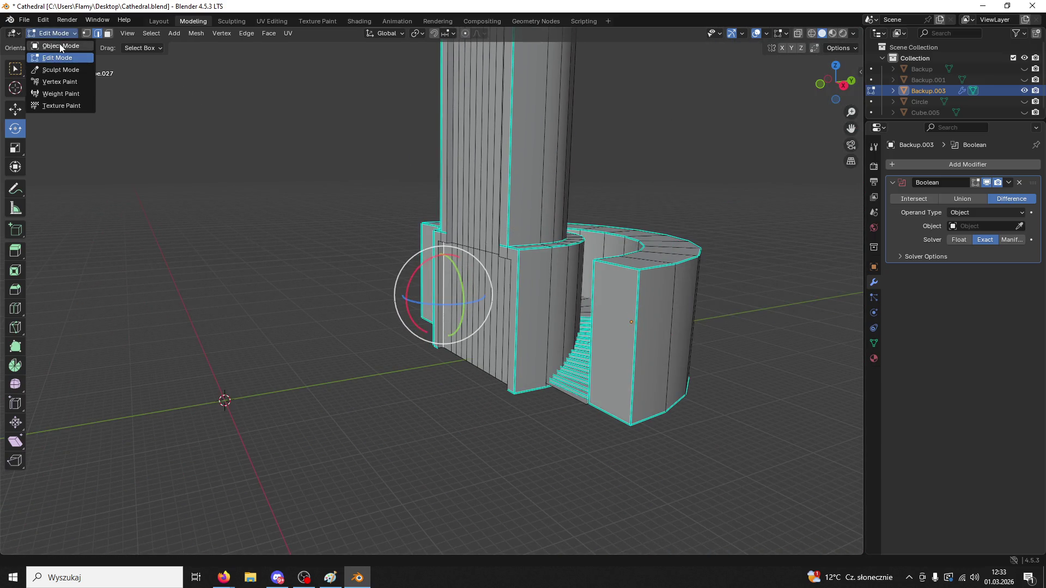
click(54, 42)
scroll(248, 275, up, 2)
middle_drag(518, 287, 659, 289)
click(55, 33)
click(54, 43)
mouse_move(515, 234)
middle_down()
mouse_move(588, 248)
mouse_move(518, 256)
middle_up()
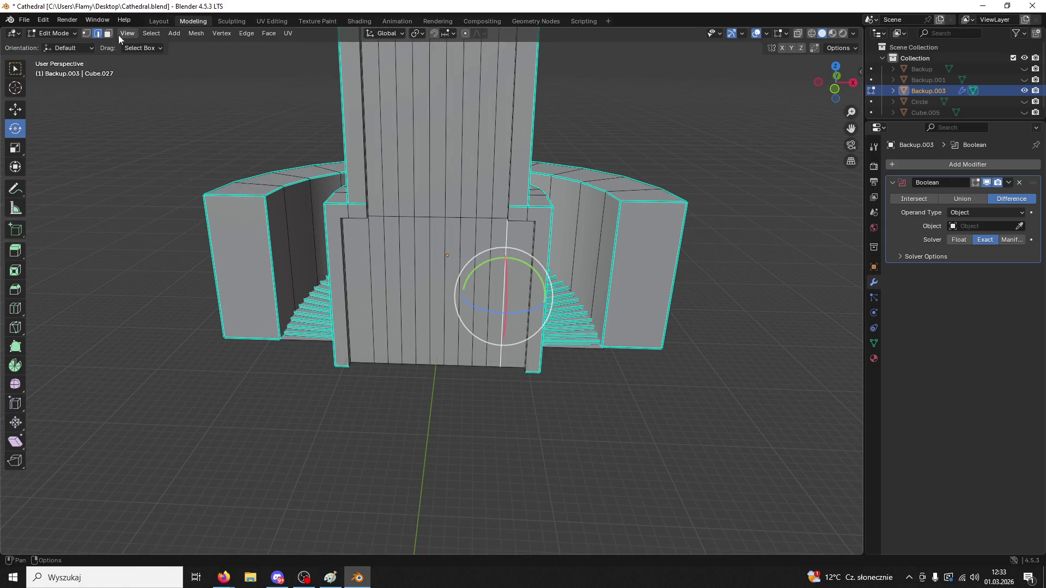
- Select the row of ten upper tower faces
click(502, 152)
shift+click(487, 152)
shift+click(471, 152)
shift+click(456, 152)
shift+click(441, 152)
shift+click(423, 152)
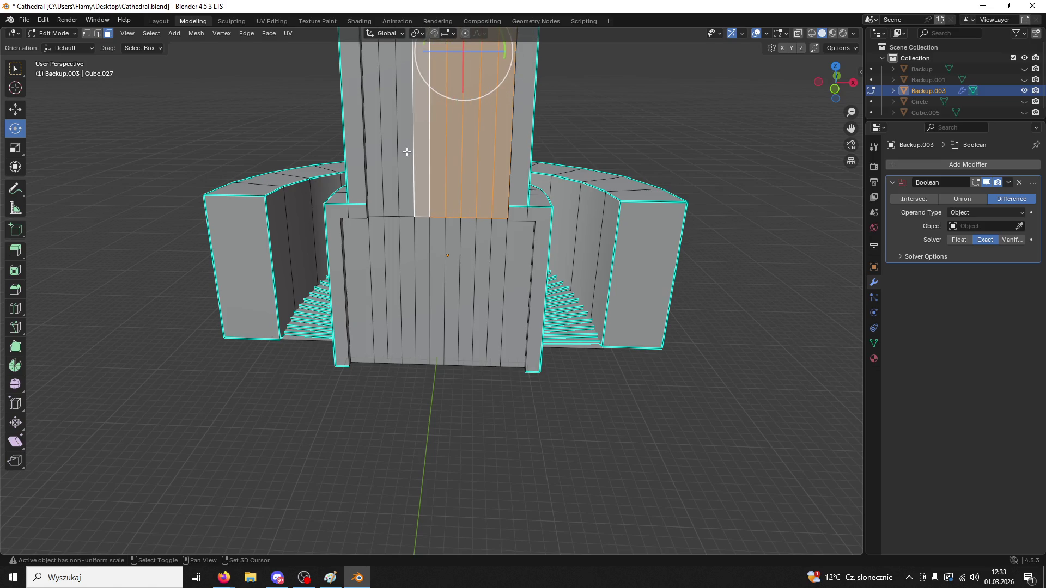
shift+click(406, 152)
shift+click(392, 152)
shift+click(379, 152)
shift+click(366, 152)
- Add the twelve lower wall faces to the selection
shift+click(349, 256)
shift+click(364, 254)
shift+click(377, 253)
shift+click(393, 251)
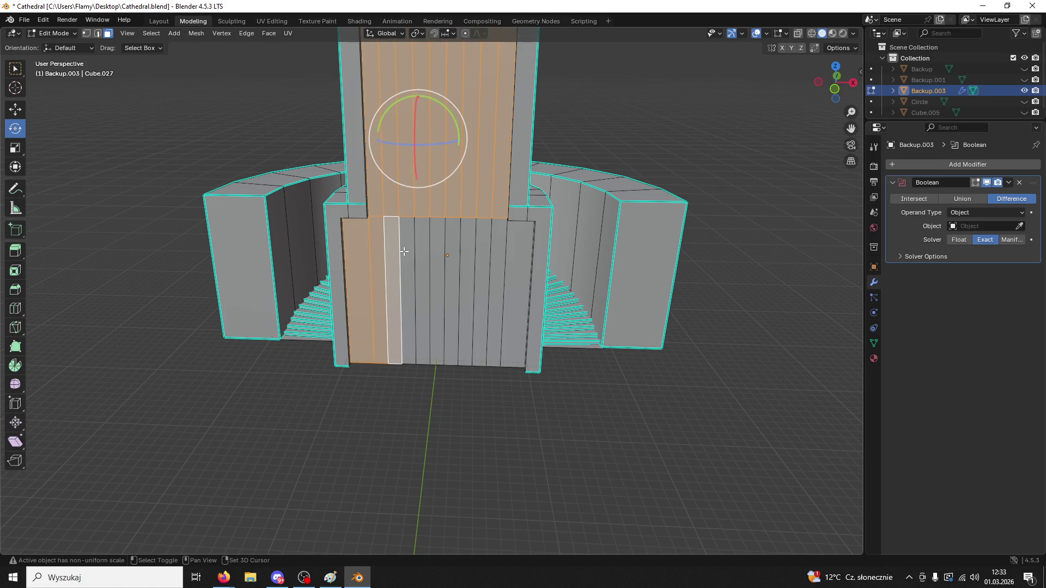
shift+click(407, 250)
shift+click(422, 250)
shift+click(437, 249)
shift+click(452, 249)
shift+click(467, 248)
shift+click(481, 248)
shift+click(499, 247)
shift+click(515, 246)
middle_drag(516, 247, 286, 39)
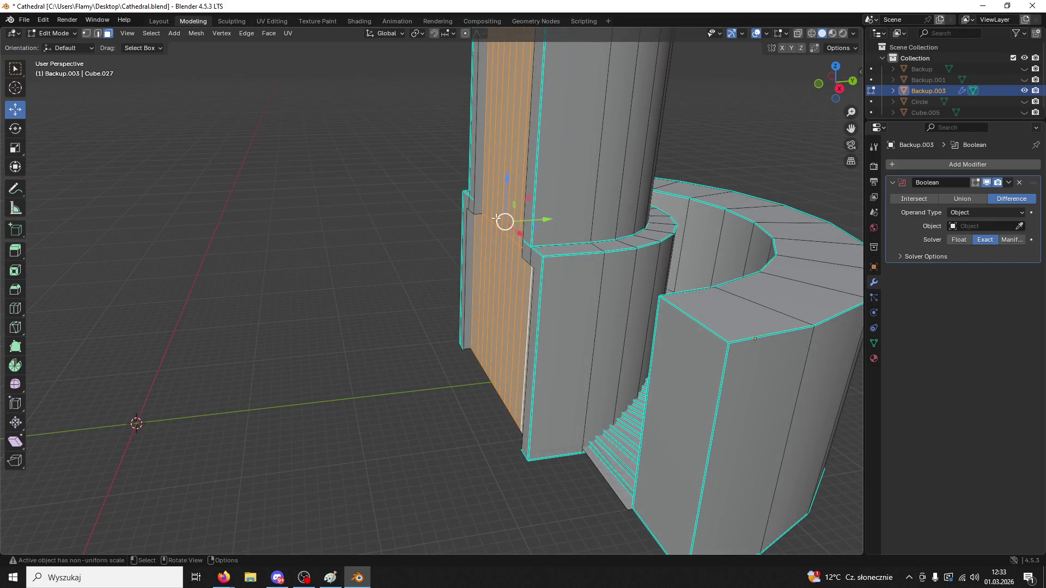
- Move the selected tower faces along Y back against the tower
key(g)
key(y)
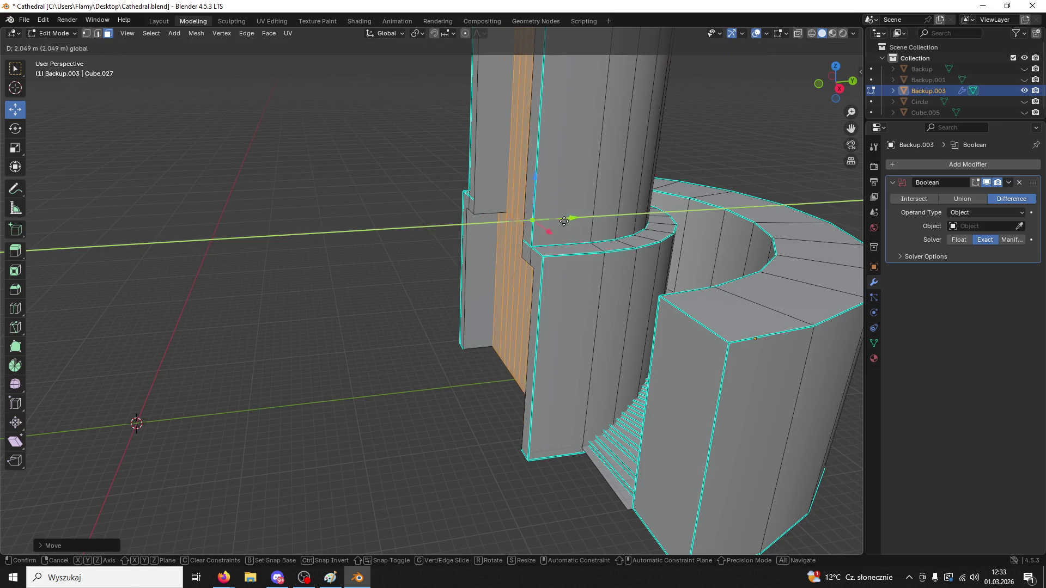
click(588, 230)
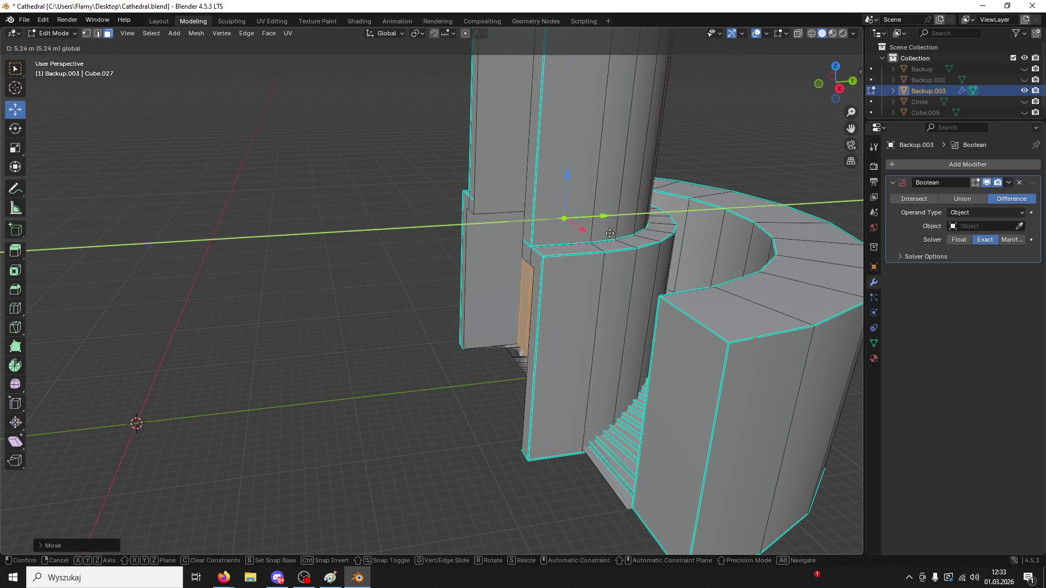
click(535, 263)
middle_drag(535, 263, 553, 248)
drag(539, 259, 554, 261)
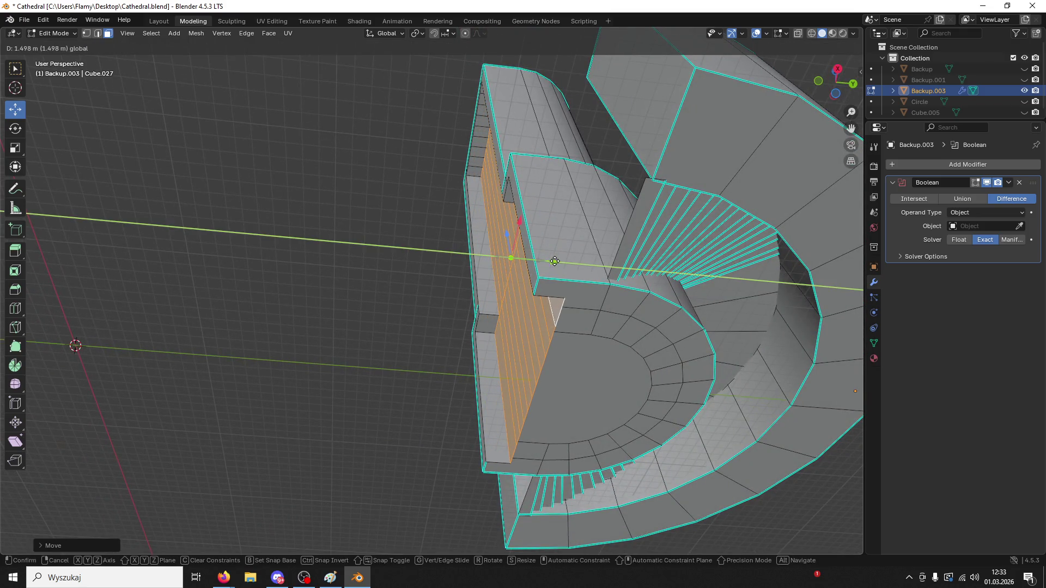
click(554, 261)
- Fine-tune the faces' Y position, checking the tower from several angles
mouse_move(541, 262)
middle_down()
mouse_move(576, 350)
mouse_move(537, 256)
middle_up()
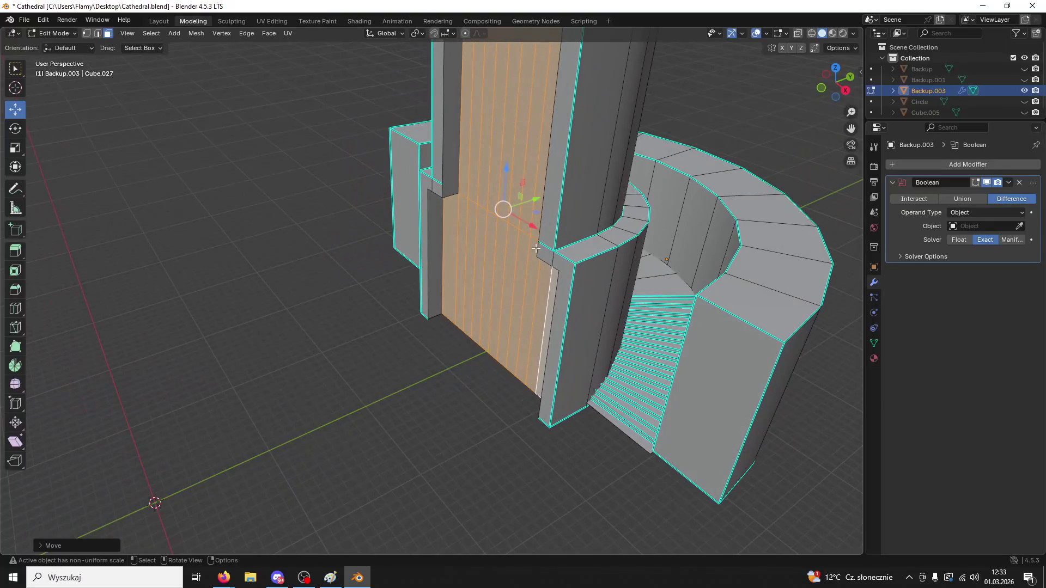
drag(533, 198, 534, 202)
mouse_move(533, 202)
middle_down()
mouse_move(525, 133)
mouse_move(535, 143)
middle_up()
drag(561, 253, 515, 243)
middle_drag(516, 243, 408, 199)
scroll(408, 199, down, 5)
scroll(600, 194, up, 3)
mouse_move(602, 203)
middle_down()
mouse_move(551, 133)
mouse_move(579, 253)
mouse_move(642, 236)
mouse_move(661, 308)
middle_up()
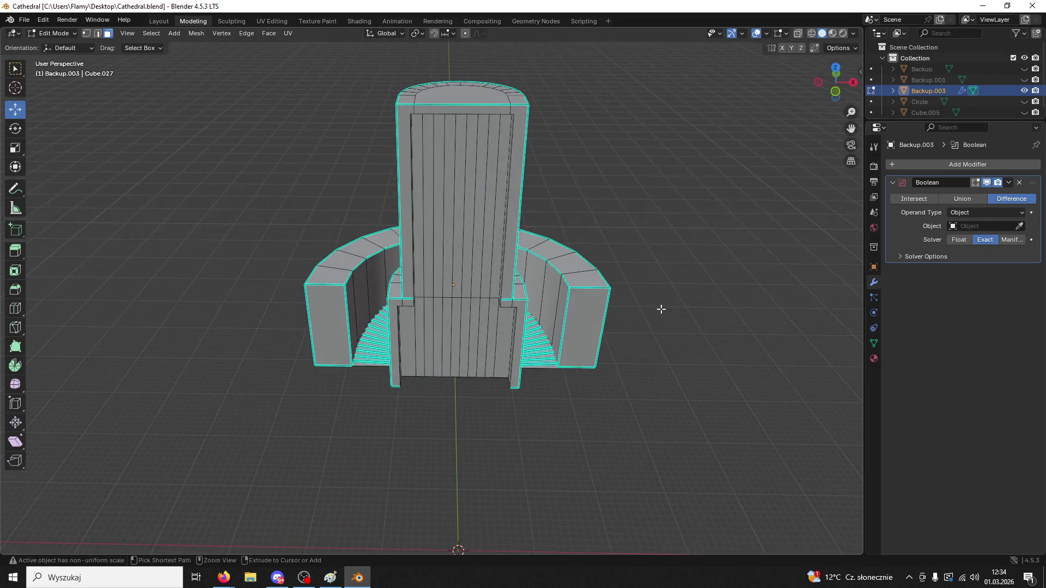
- Save Cathedral.blend and return to Object Mode
key(ctrl+s)
click(53, 34)
click(52, 44)
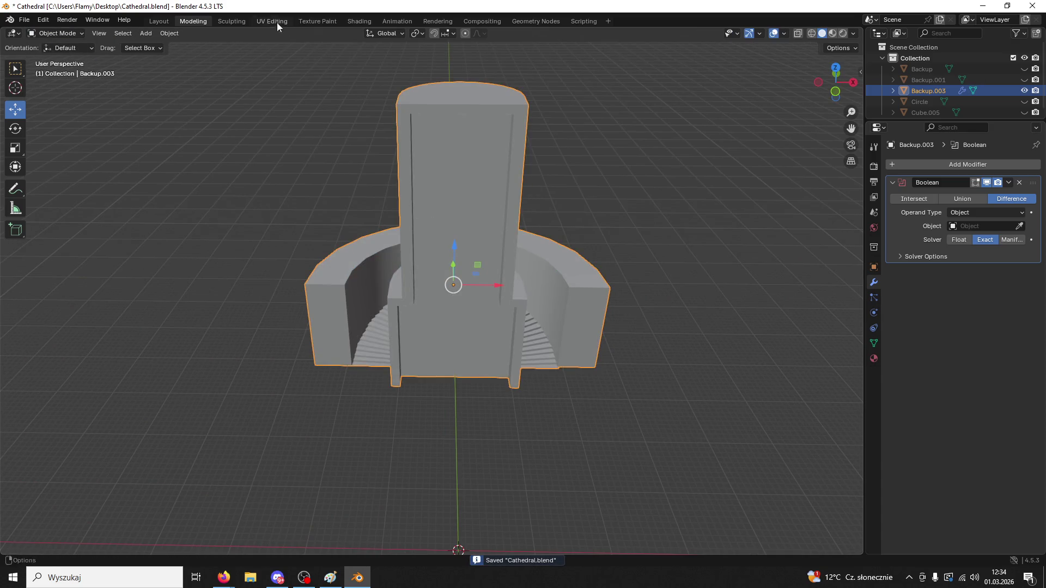
- Export the model as FBX over StairsTest.fbx, then switch over to Unreal
click(24, 23)
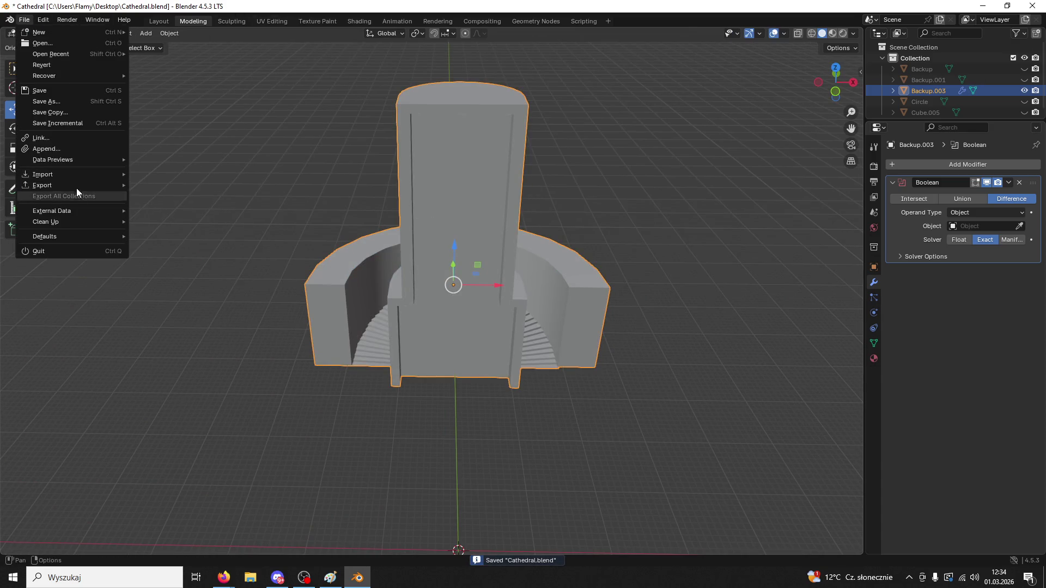
mouse_move(77, 187)
click(191, 283)
click(512, 382)
click(717, 428)
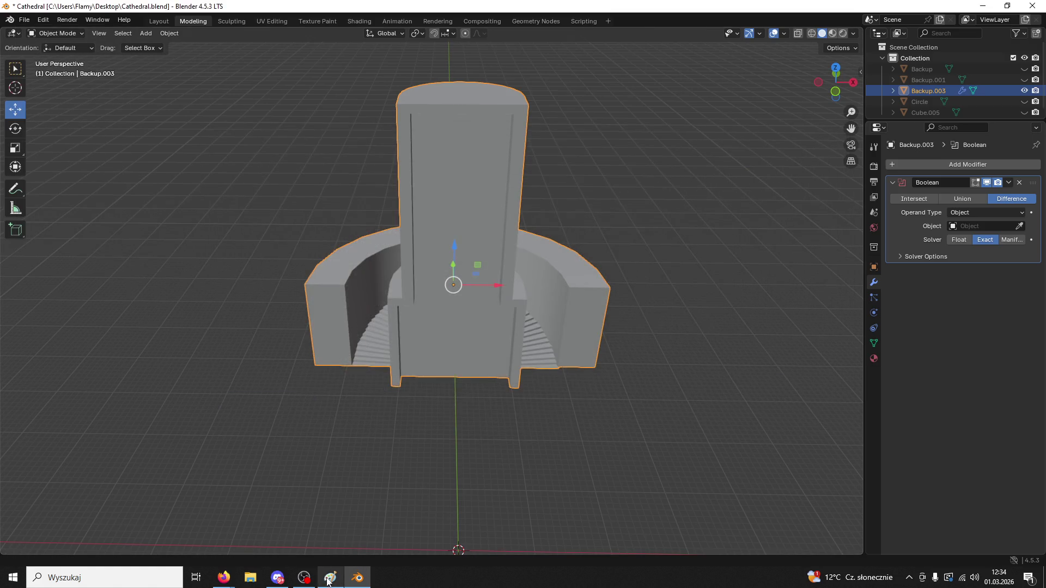
click(346, 583)
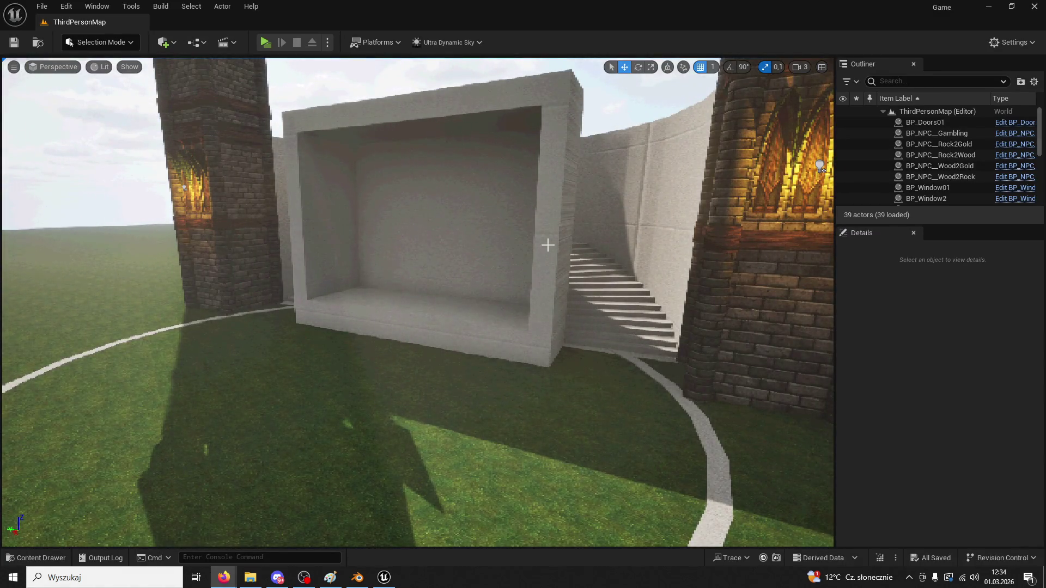
- Reimport the StairsTest mesh from StairsTest.fbx through its Content Drawer asset
click(496, 272)
click(16, 561)
right_click(299, 302)
click(330, 282)
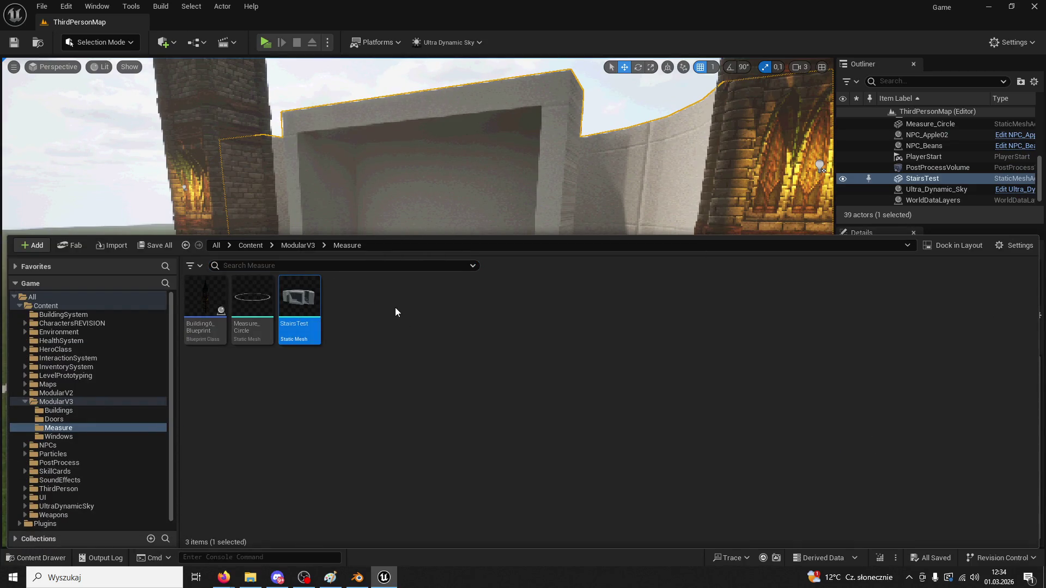
scroll(456, 215, down, 10)
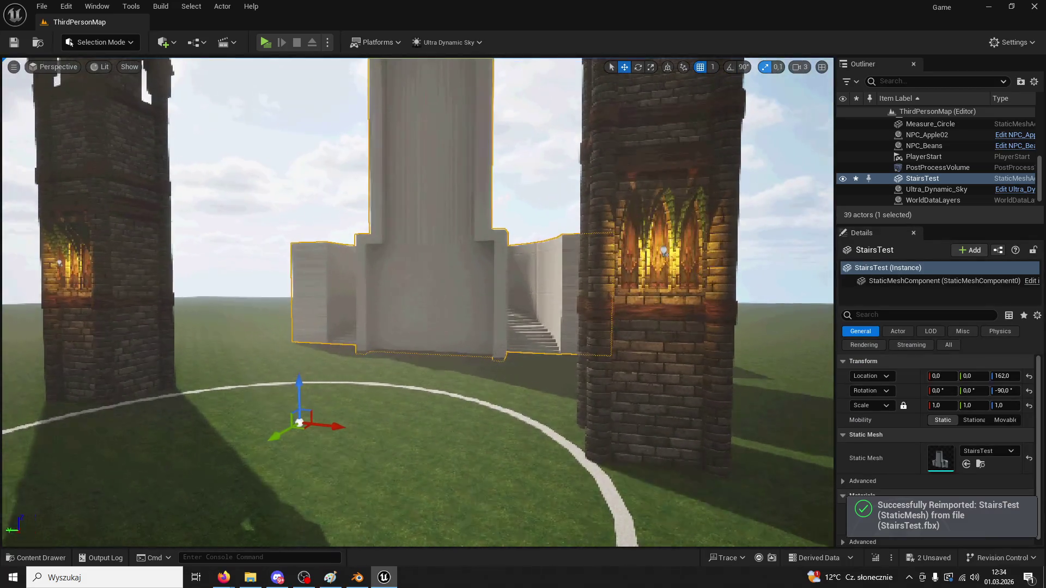
scroll(456, 214, down, 5)
- Briefly check the stairs model in Blender, then return to Unreal
click(357, 577)
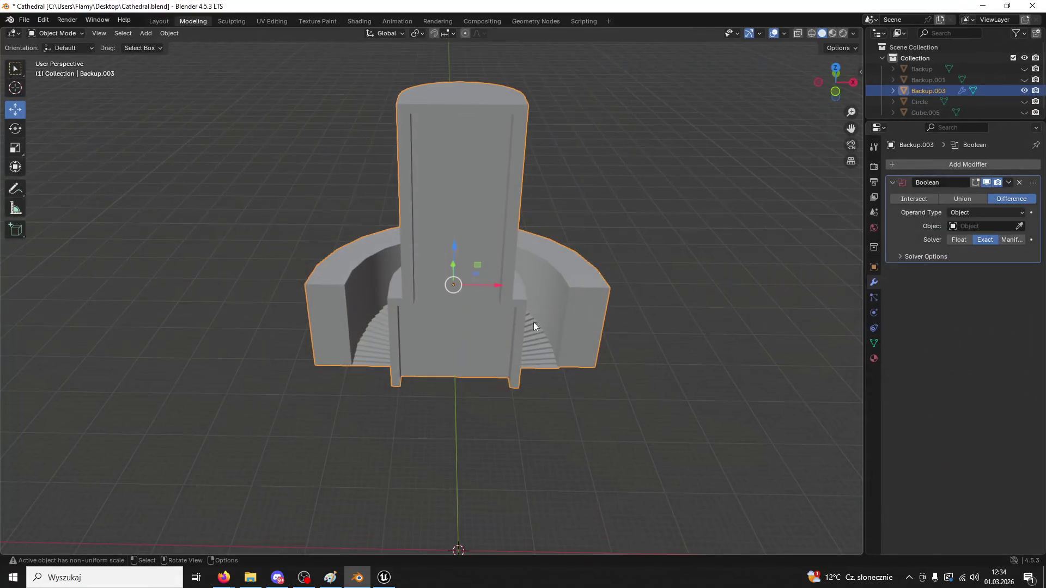
mouse_move(477, 309)
middle_down()
mouse_move(432, 338)
mouse_move(400, 335)
middle_up()
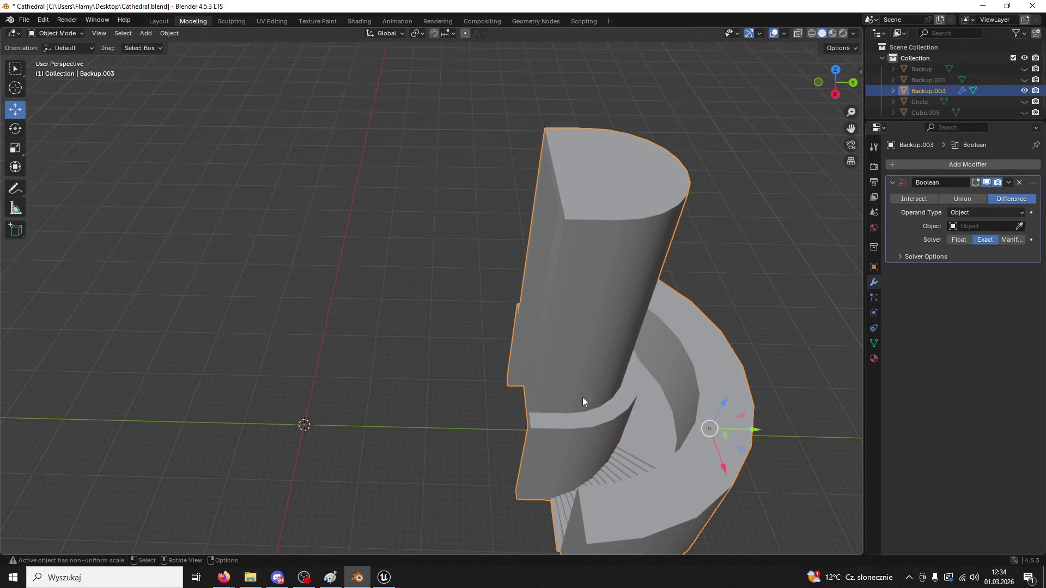
scroll(615, 344, down, 3)
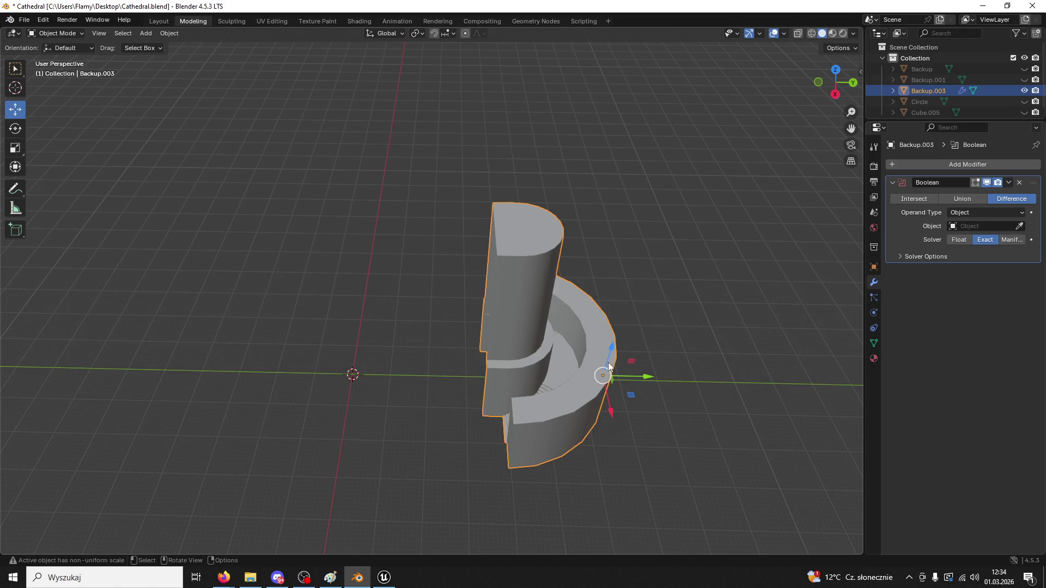
click(376, 581)
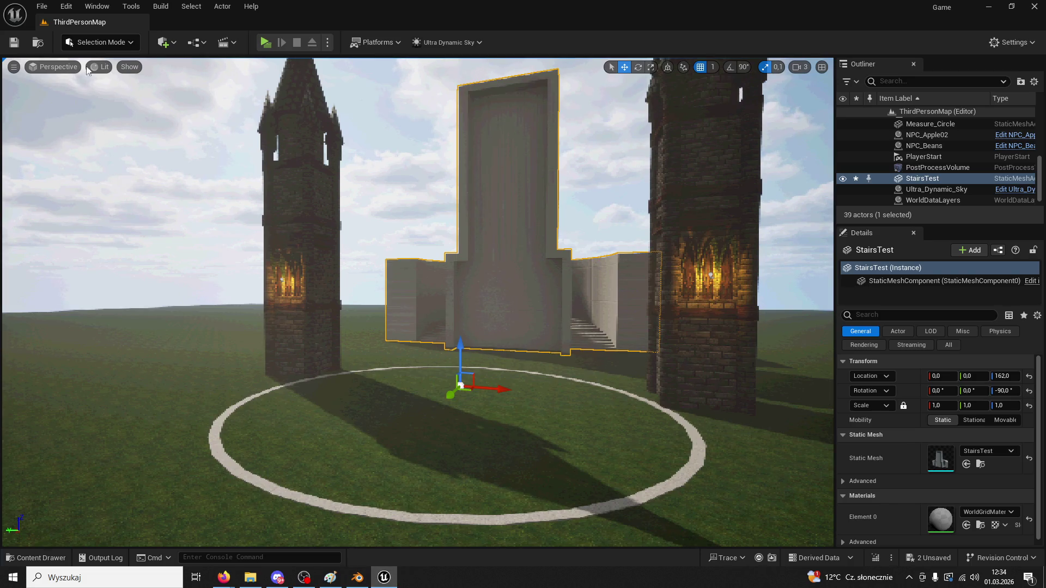
- Switch to Modeling Mode and re-set StairsTest's pivot with XForm > Edit Pivot
click(103, 46)
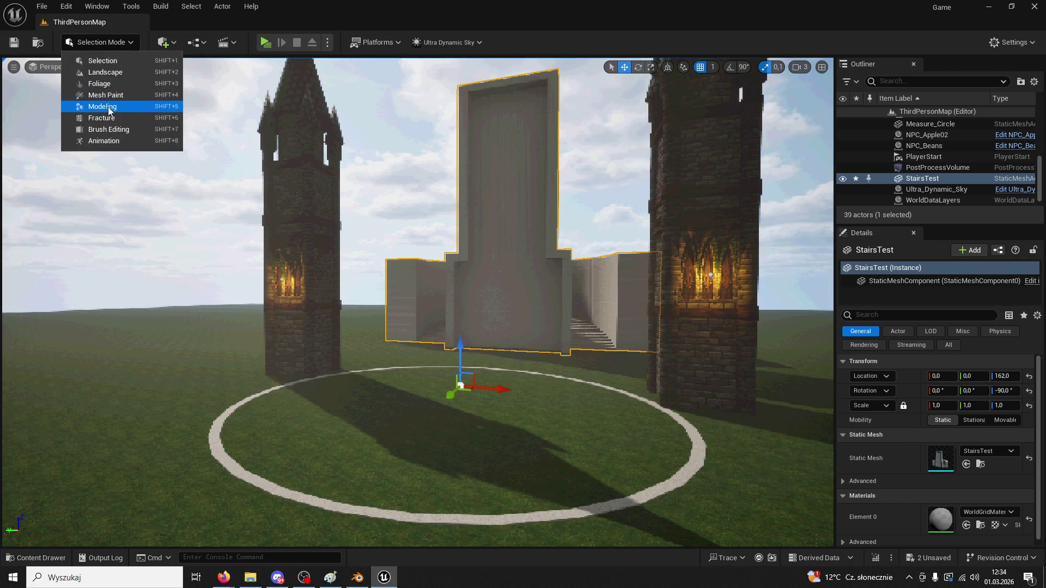
click(98, 107)
click(18, 221)
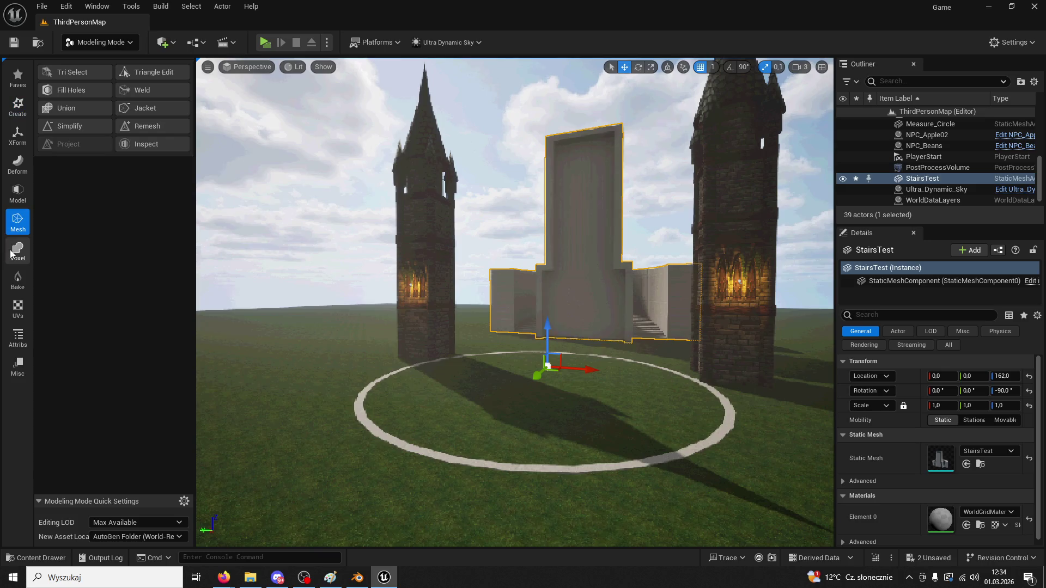
click(12, 173)
click(14, 337)
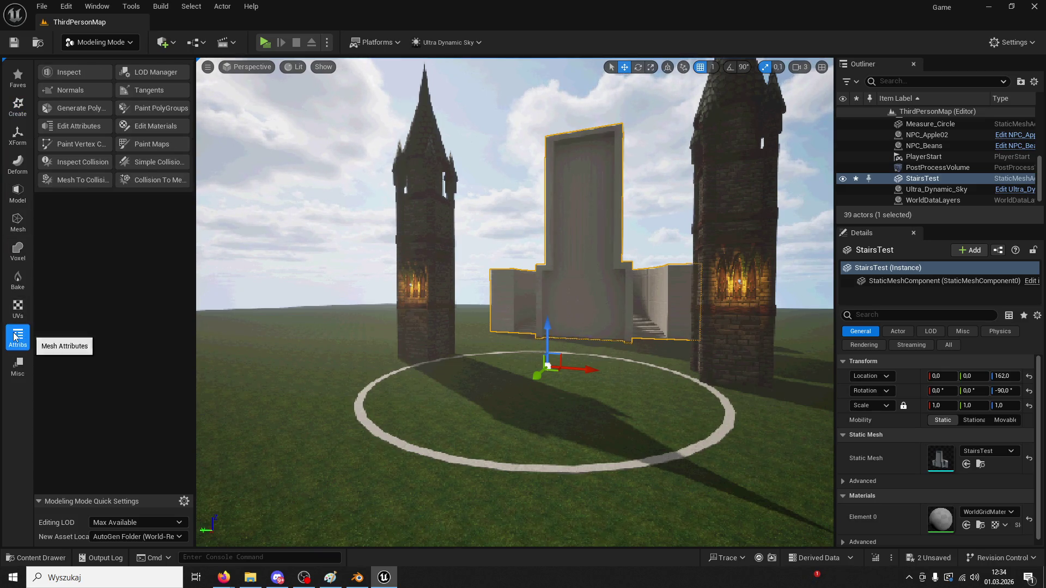
click(19, 109)
click(18, 135)
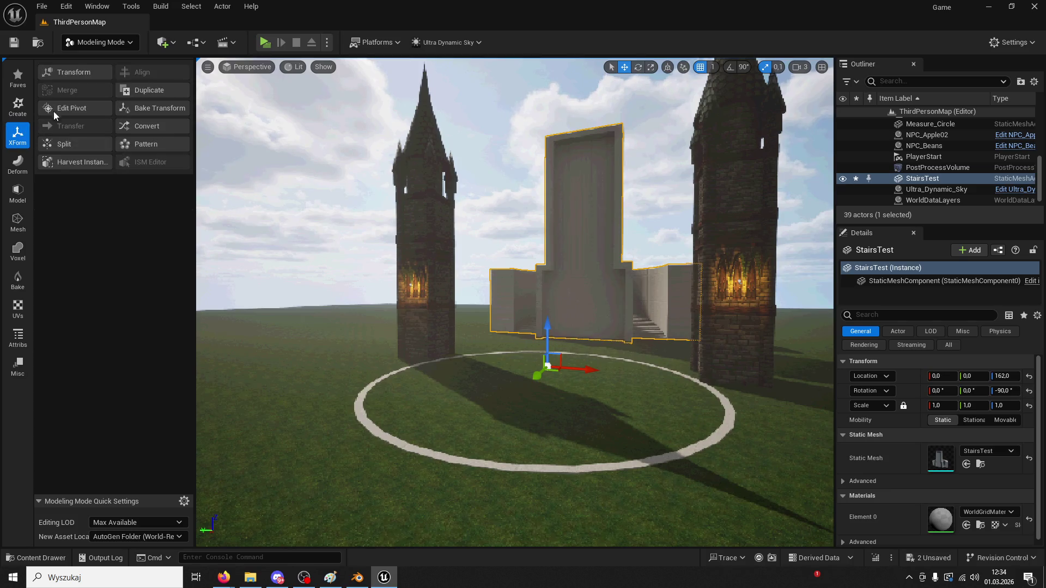
click(68, 108)
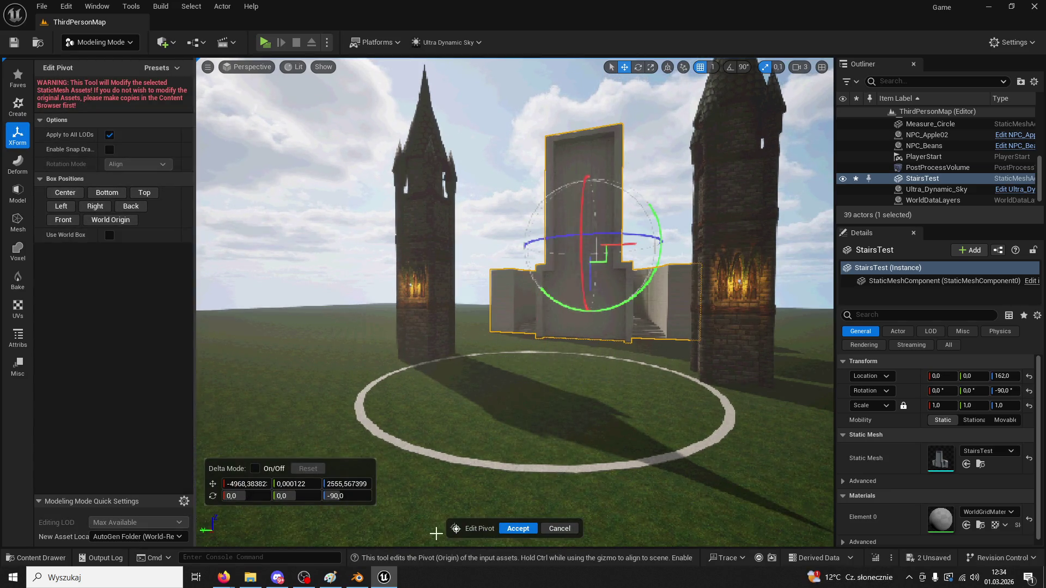
click(518, 529)
- Move StairsTest forward between the towers to about X -1789, then return to Selection Mode
drag(582, 238, 551, 248)
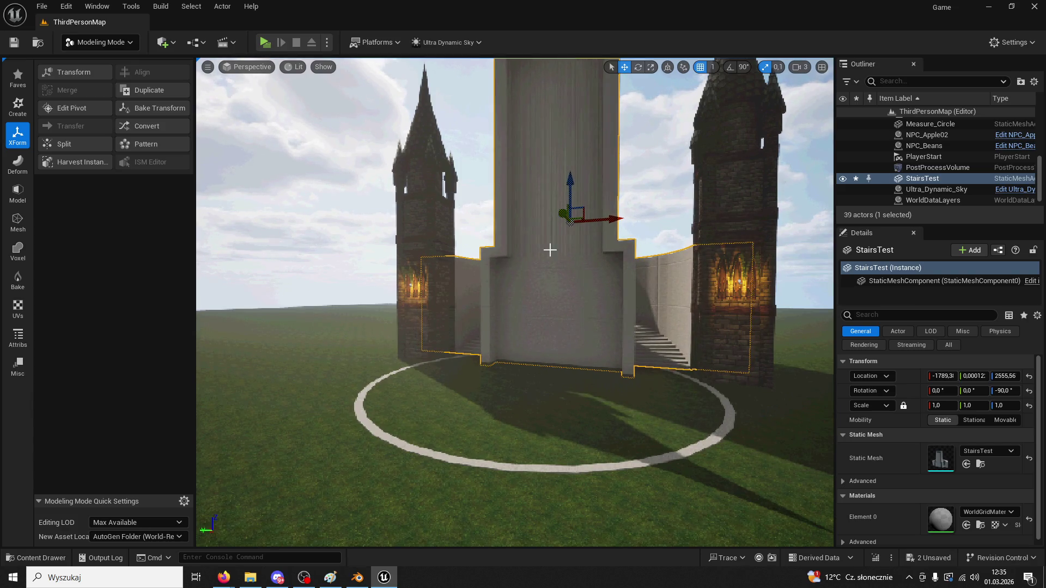
scroll(551, 248, up, 5)
click(96, 42)
click(93, 63)
- Play the level, run the character up to the new stairs, then stop the preview
click(265, 42)
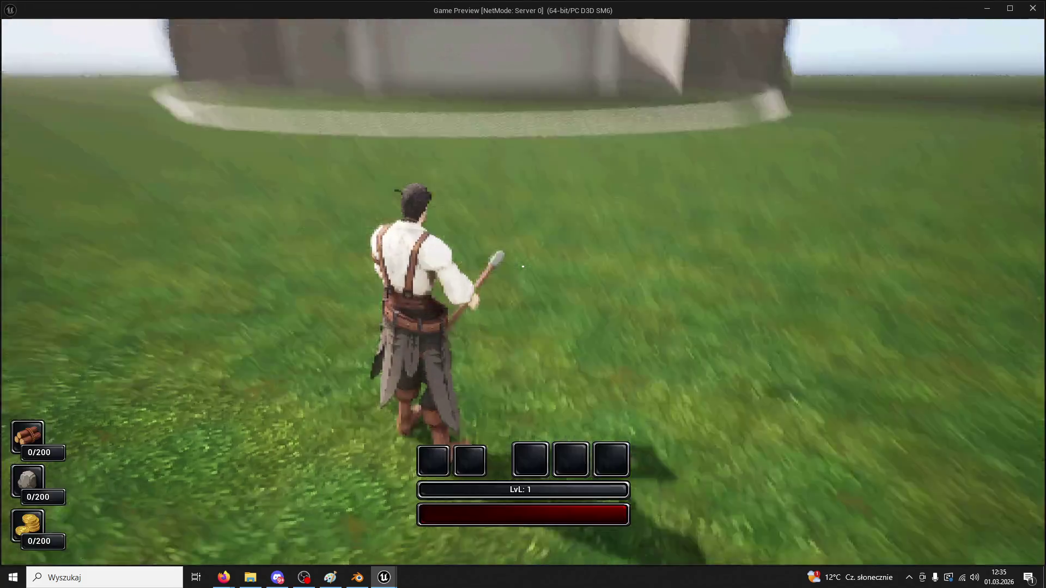
key(w)
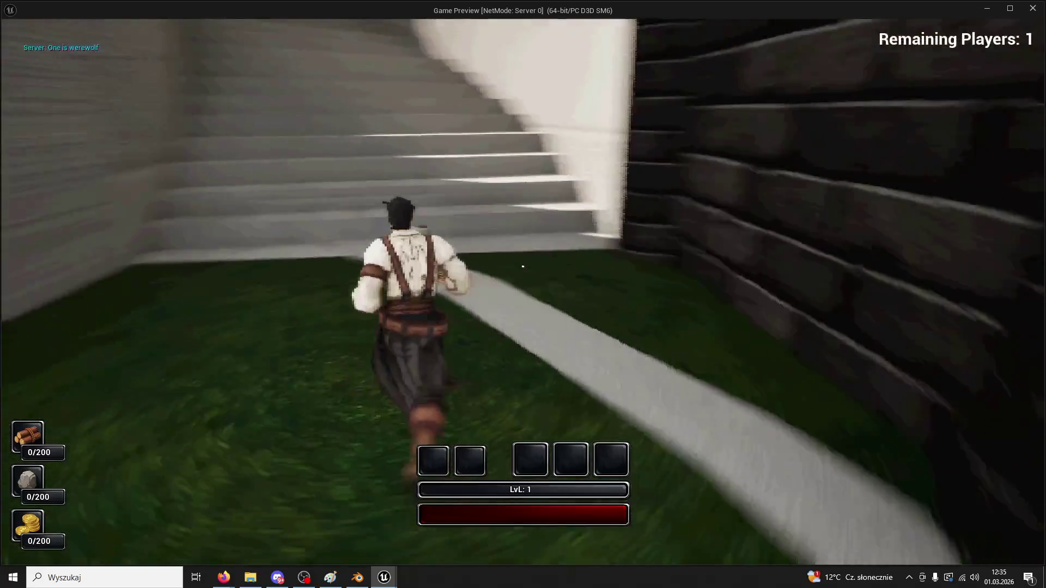
key(Escape)
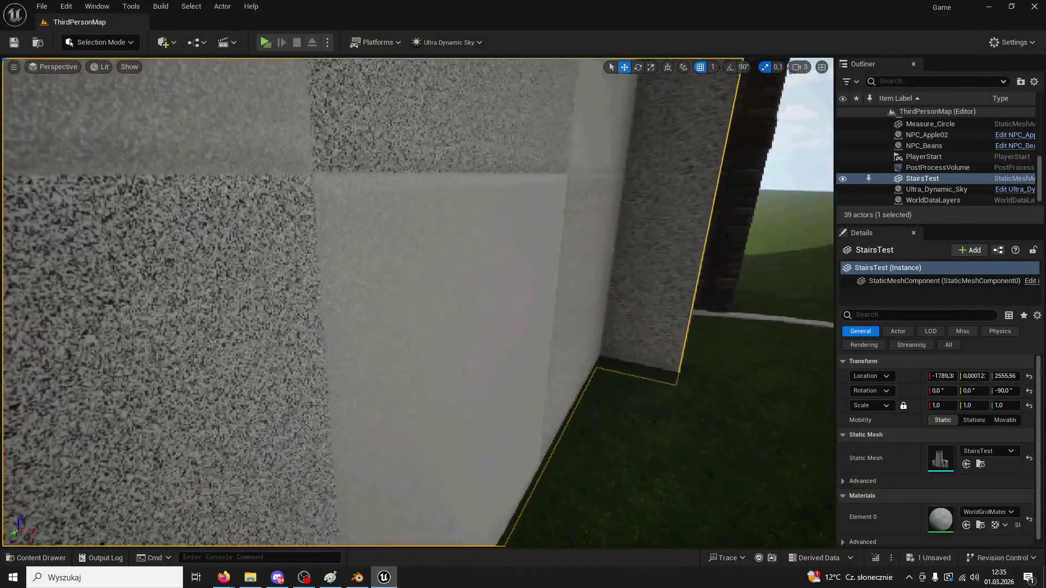
- Pull the Unreal view back to show both brick towers
key(f)
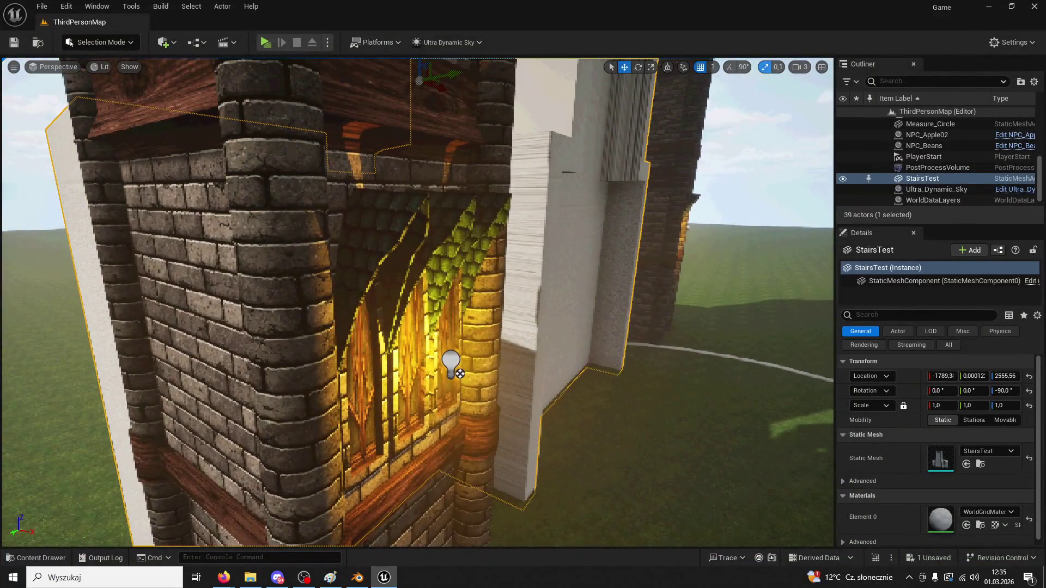
scroll(418, 302, down, 10)
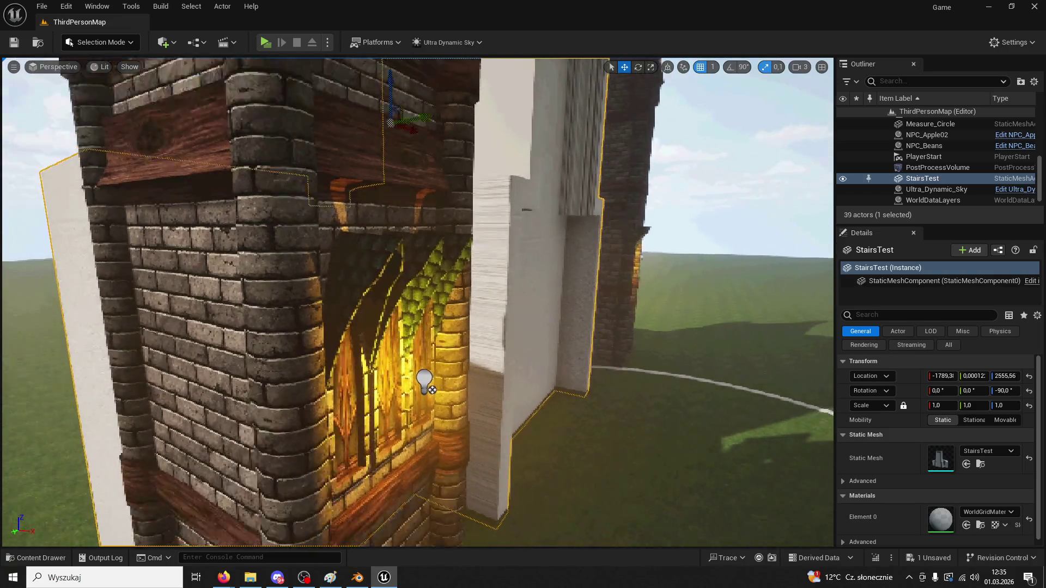
scroll(436, 454, down, 8)
key(Escape)
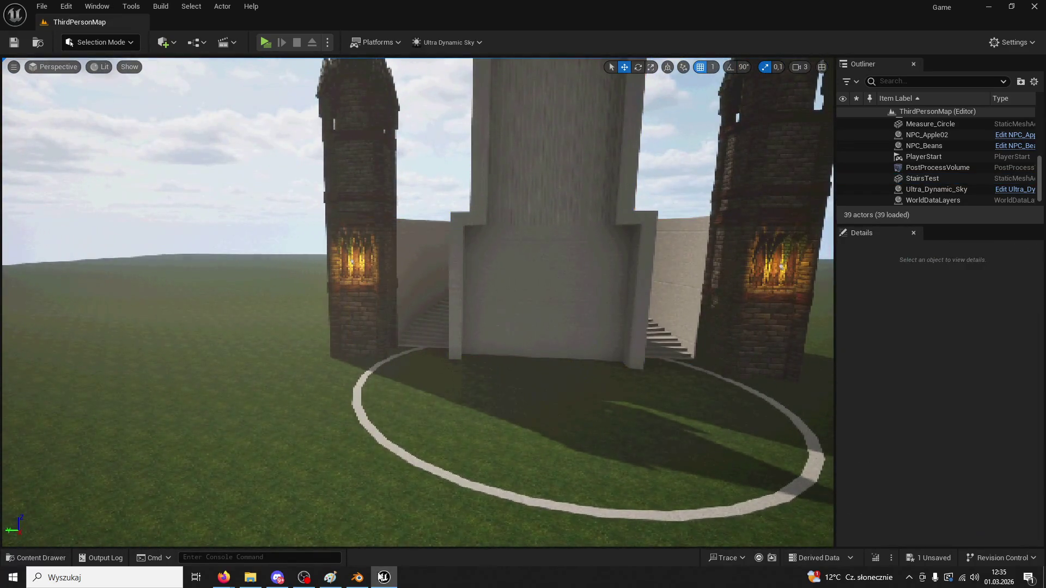
- Look over the building from above in Blender
click(358, 579)
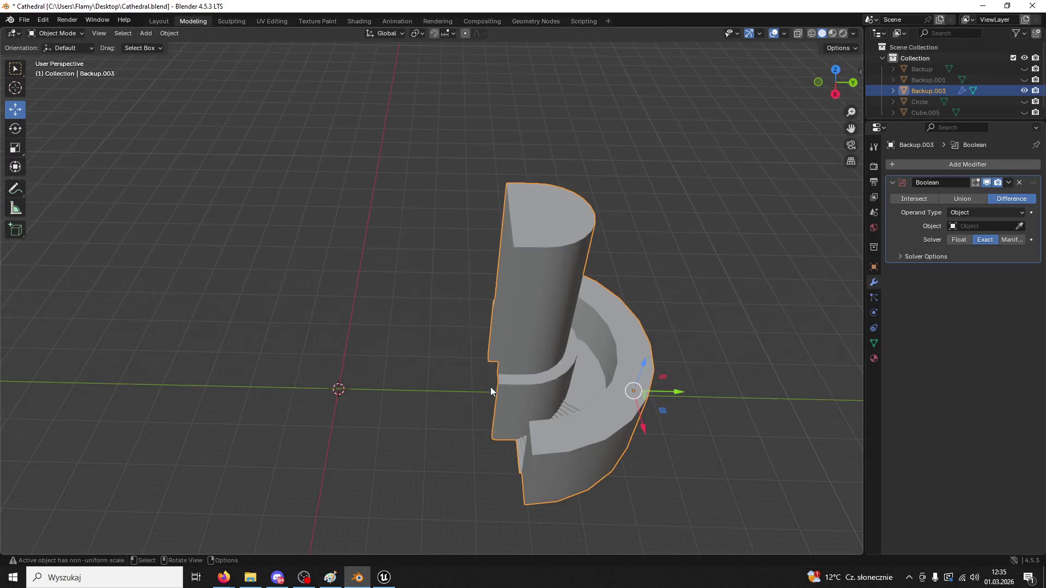
scroll(490, 389, up, 8)
right_click(552, 396)
key(Escape)
mouse_move(663, 374)
middle_down()
mouse_move(763, 402)
mouse_move(717, 336)
mouse_move(629, 322)
middle_up()
- Slide the left brick tower along X from -509.77 to -332.77
click(388, 573)
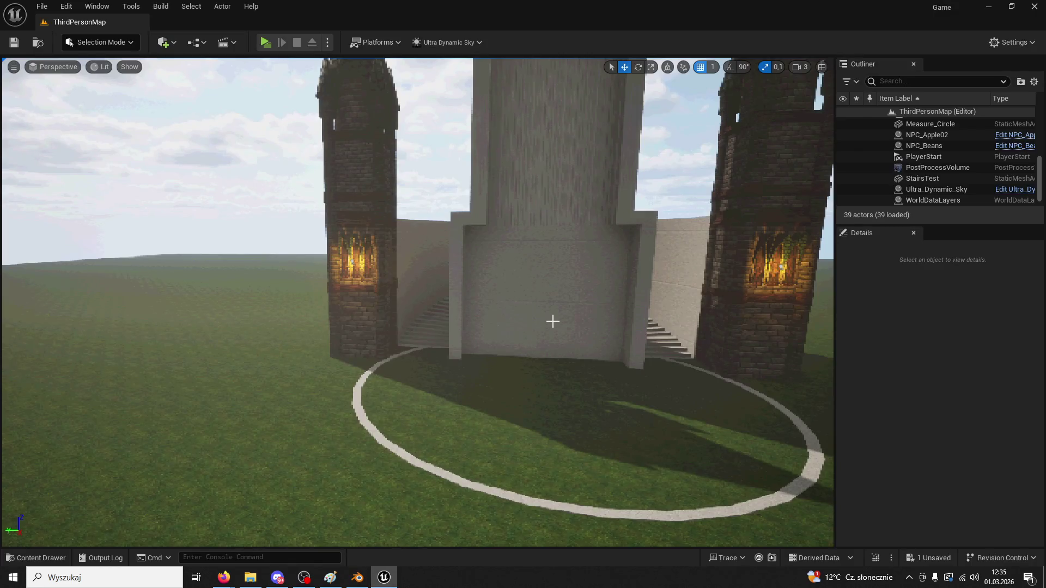
click(359, 580)
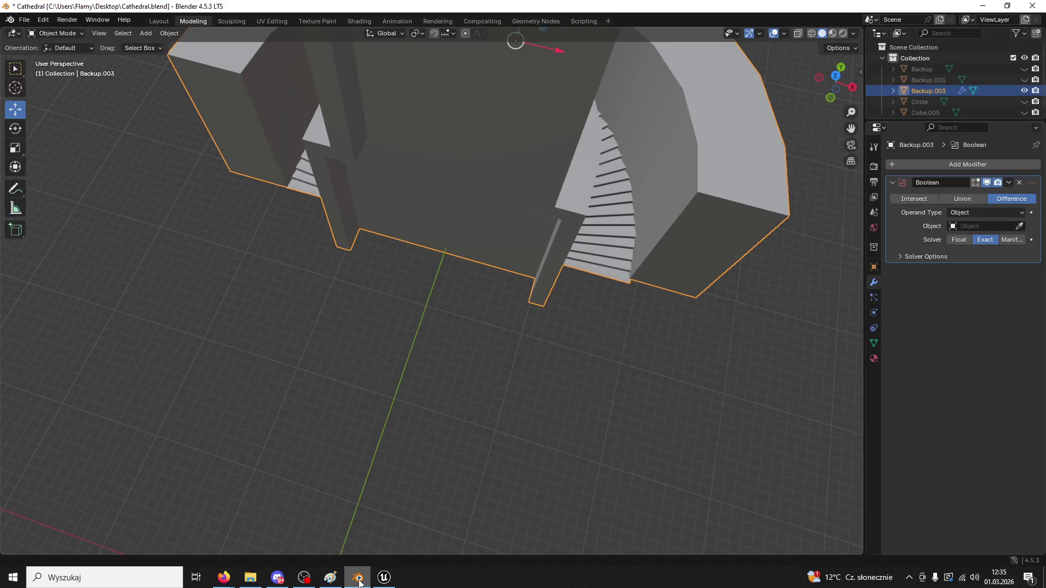
click(383, 576)
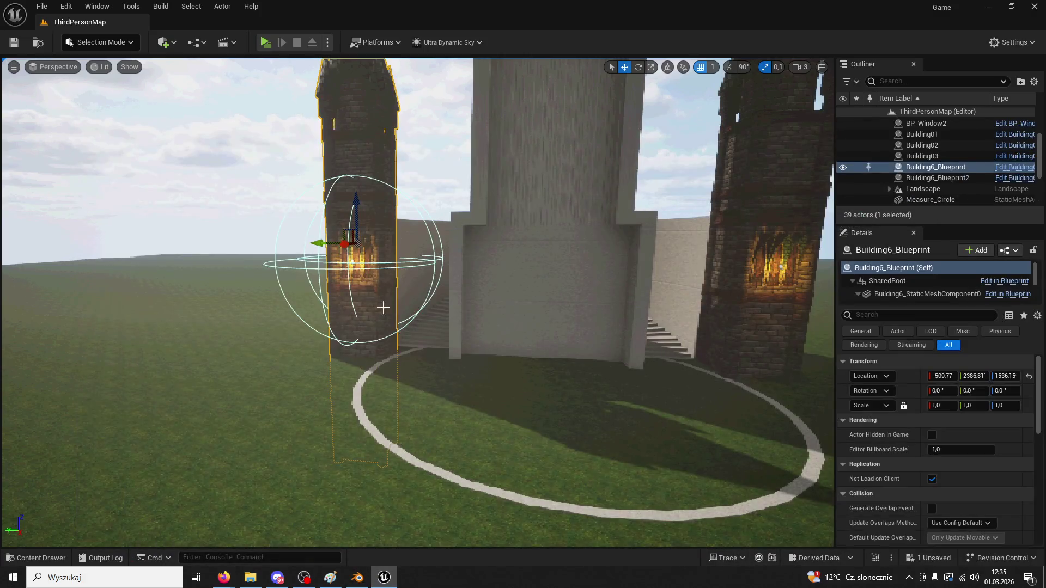
mouse_move(349, 248)
mouse_down()
mouse_move(350, 262)
mouse_move(369, 267)
mouse_move(474, 268)
mouse_up()
mouse_move(474, 268)
right_down()
mouse_move(436, 256)
mouse_move(468, 272)
mouse_move(517, 273)
mouse_move(507, 316)
mouse_move(609, 61)
right_up()
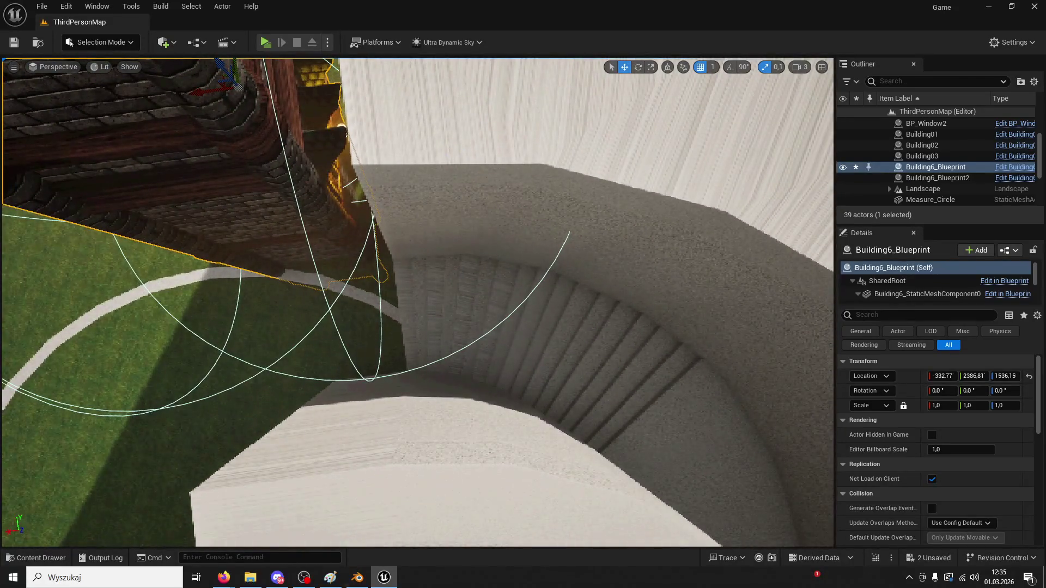
- Bring up the reference sketches in Paint, minimize them, and return to Blender
click(331, 578)
click(336, 581)
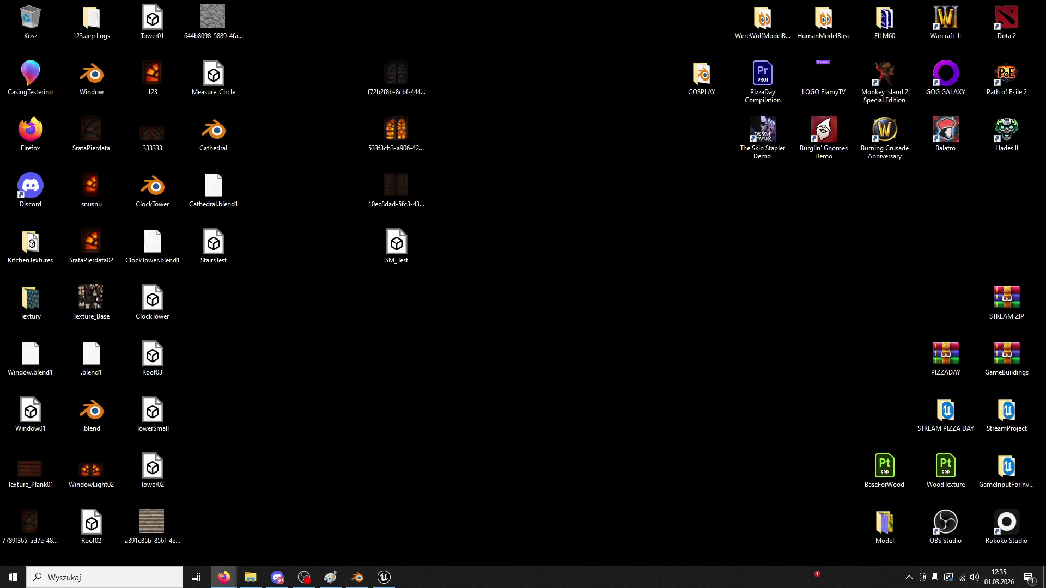
click(362, 576)
- In Edit Mode, select the cathedral block's side faces and move them -5.887 m along Y
mouse_move(564, 200)
middle_down()
mouse_move(470, 191)
mouse_move(633, 283)
mouse_move(564, 205)
mouse_move(434, 223)
middle_up()
click(55, 33)
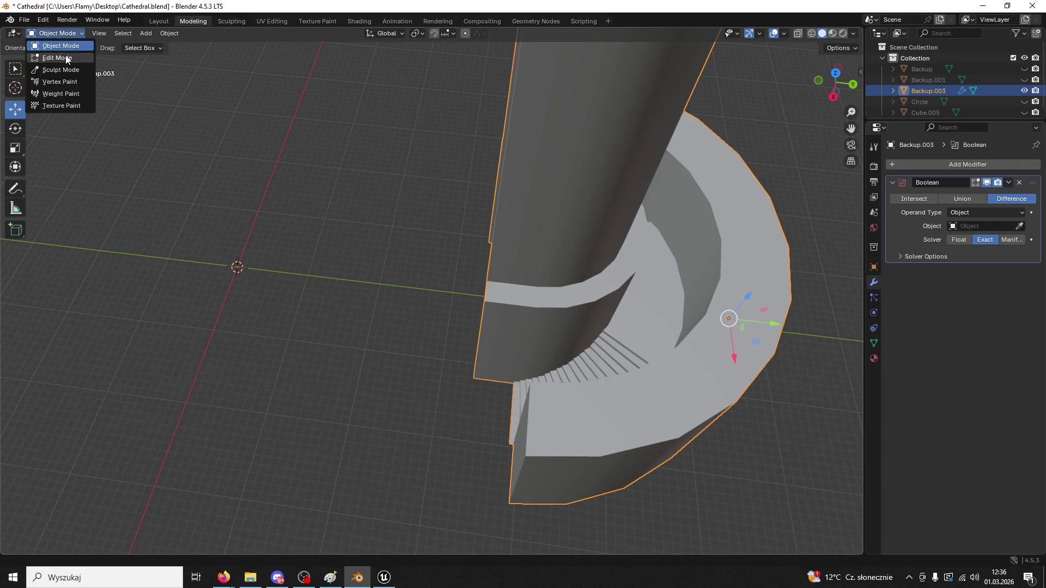
click(55, 58)
mouse_move(327, 272)
middle_down()
mouse_move(250, 297)
mouse_move(498, 336)
middle_up()
shift+click(244, 296)
drag(549, 299, 507, 302)
mouse_move(507, 302)
middle_down()
mouse_move(348, 329)
mouse_move(469, 444)
mouse_move(557, 417)
mouse_move(435, 392)
mouse_move(327, 354)
middle_up()
- Return to Object Mode and export the mesh as FBX, overwriting StairsTest.fbx
click(56, 33)
click(55, 45)
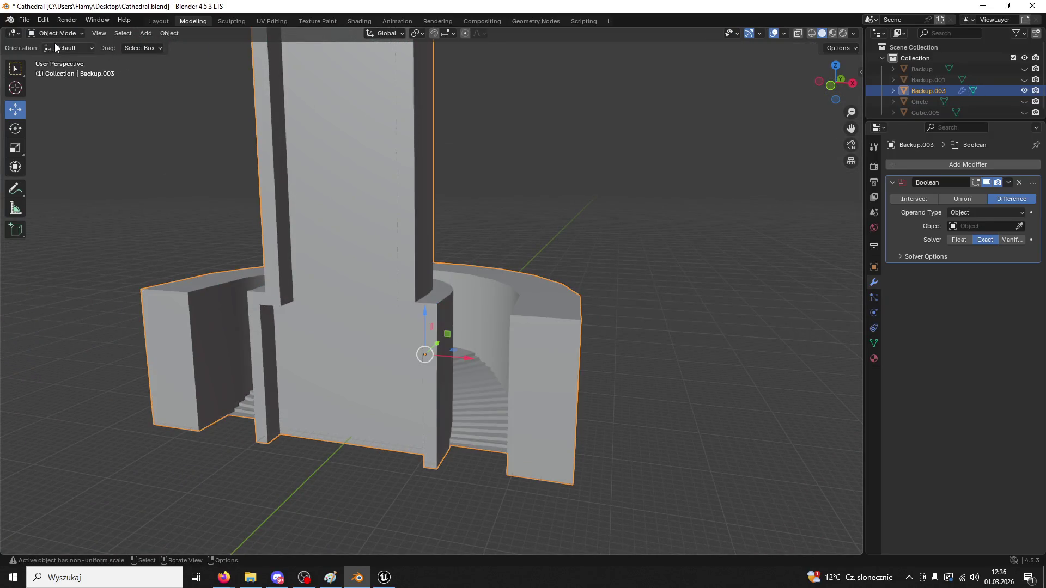
click(24, 20)
mouse_move(80, 182)
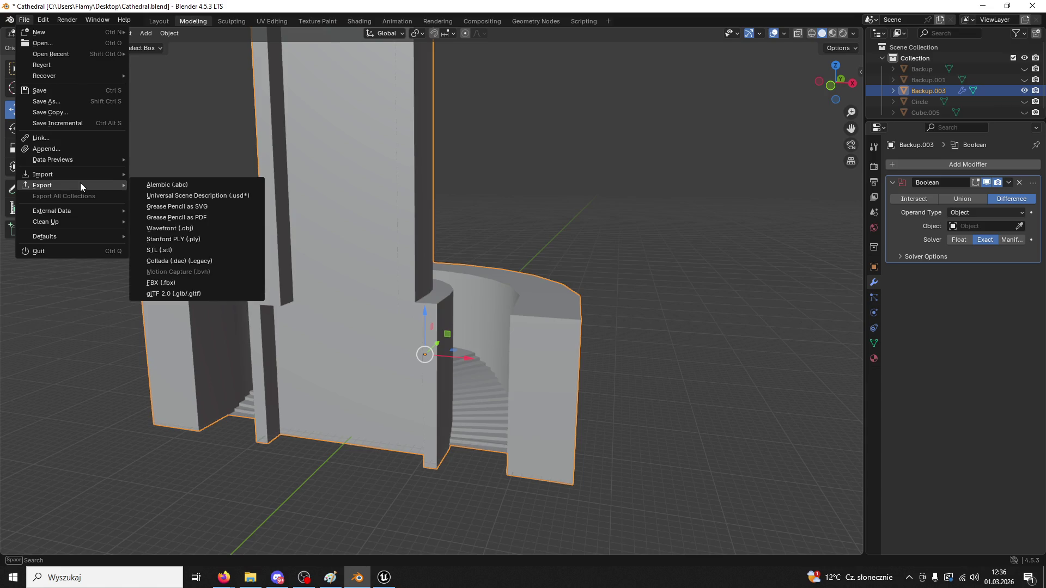
click(211, 286)
click(376, 384)
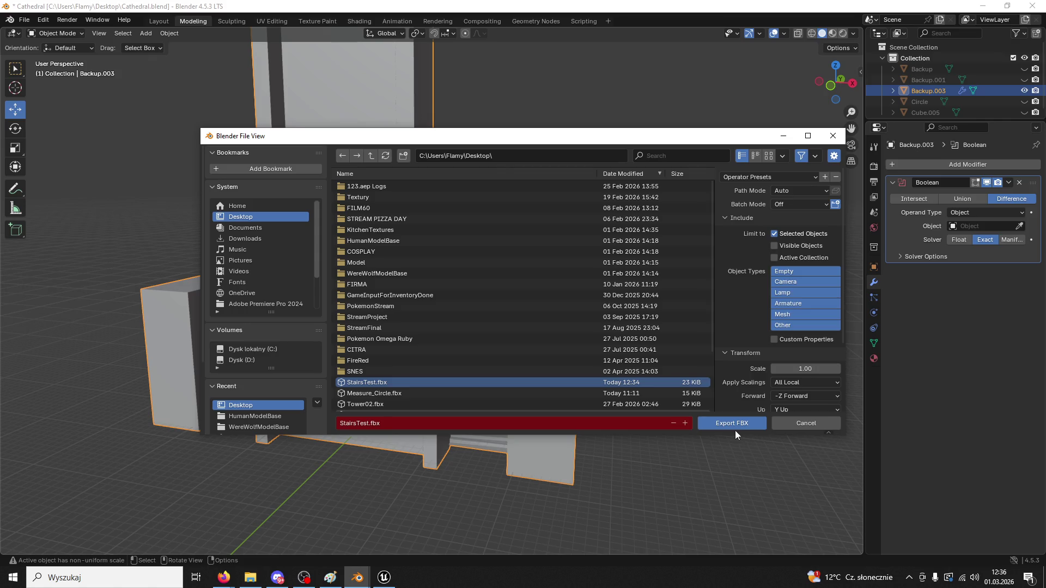
click(735, 427)
click(384, 577)
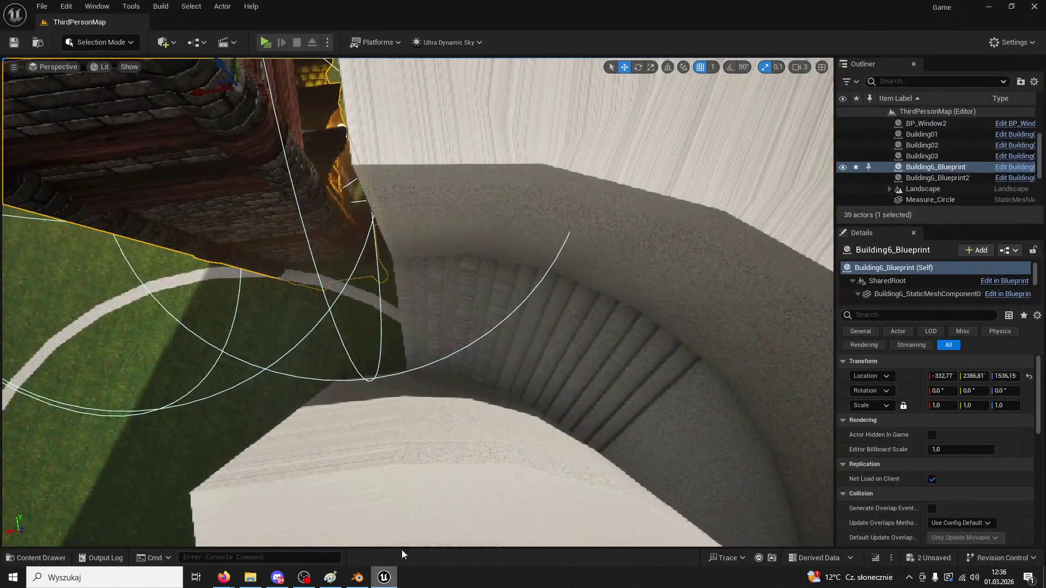
- Reimport the StairsTest asset from the updated StairsTest.fbx
right_drag(456, 353, 471, 327)
click(472, 327)
click(49, 560)
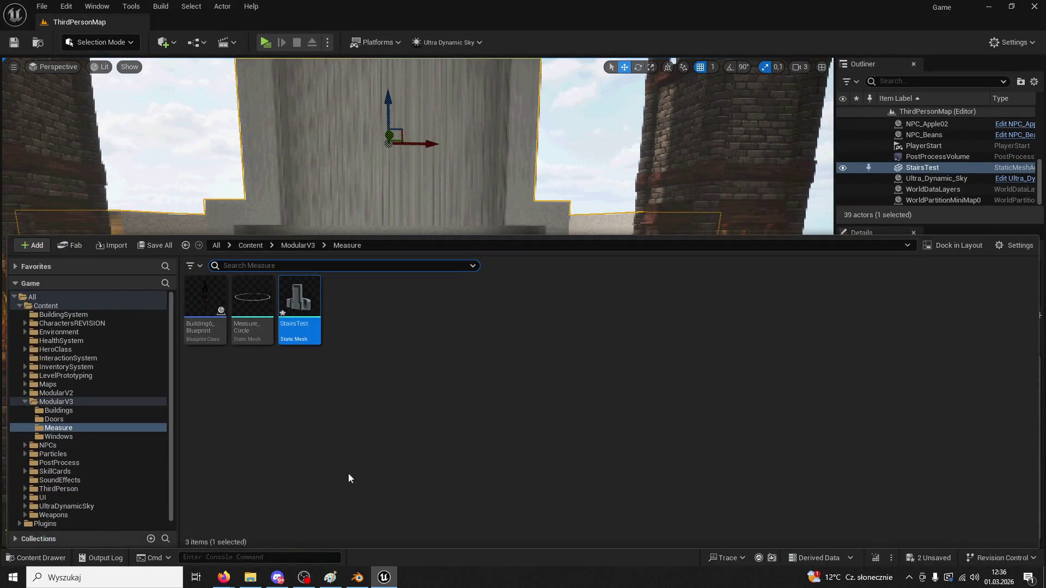
right_click(304, 312)
click(355, 282)
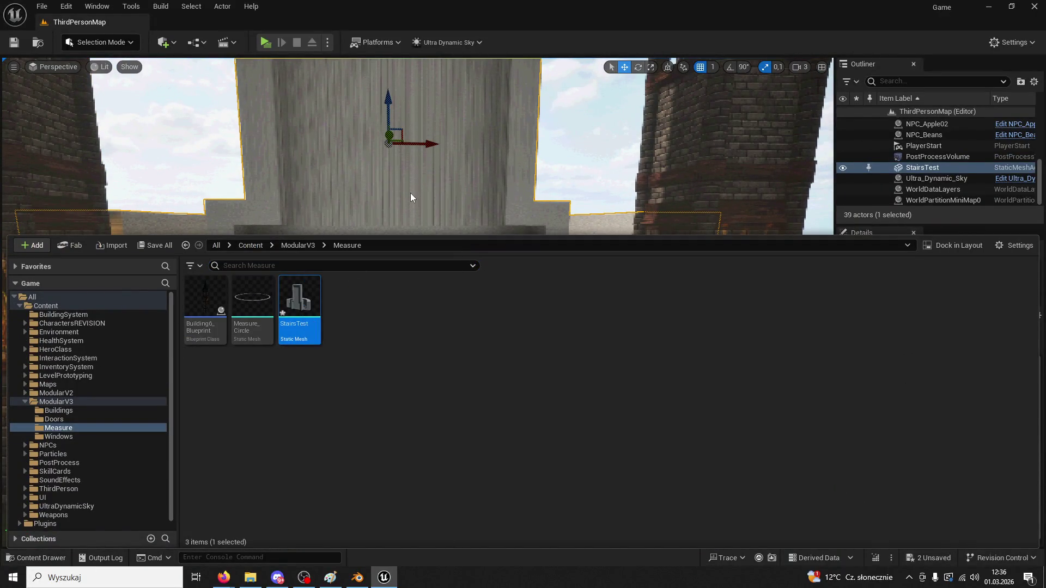
mouse_move(505, 205)
right_down()
mouse_move(490, 234)
mouse_move(436, 242)
mouse_move(95, 52)
right_up()
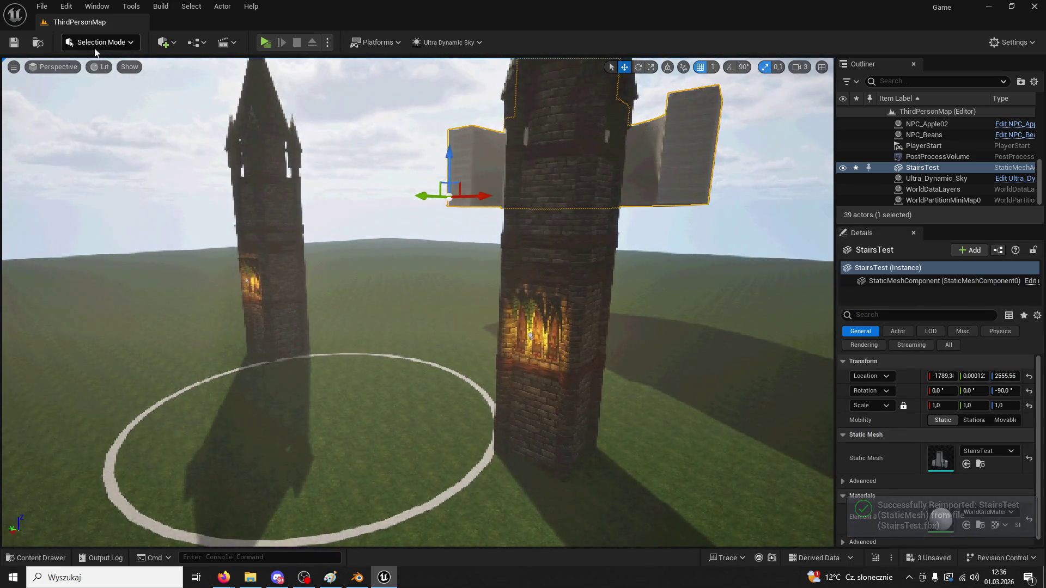
- In Modeling Mode, re-set StairsTest's pivot with XForm > Edit Pivot
click(98, 43)
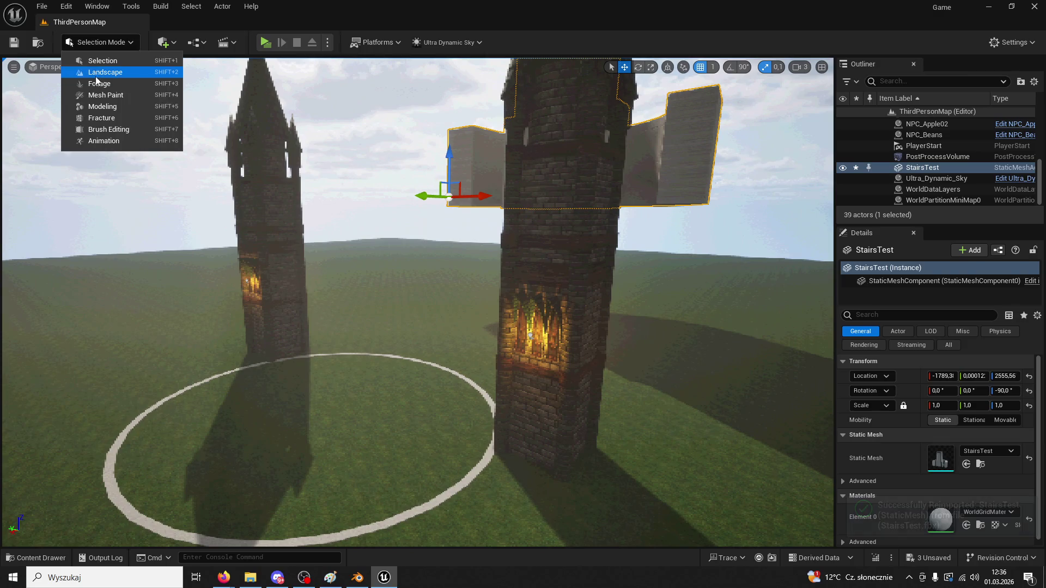
click(103, 107)
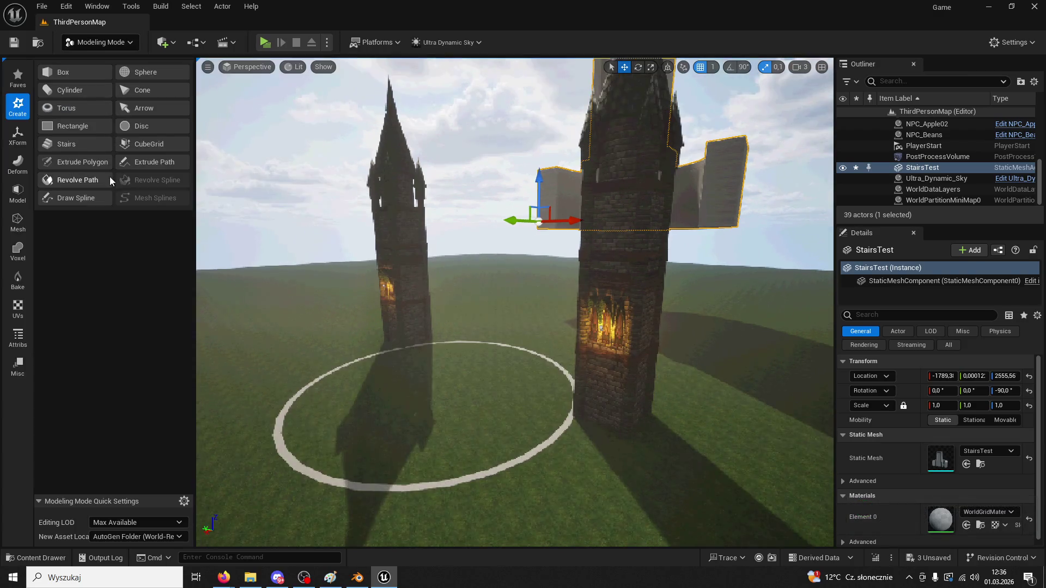
click(18, 134)
click(60, 109)
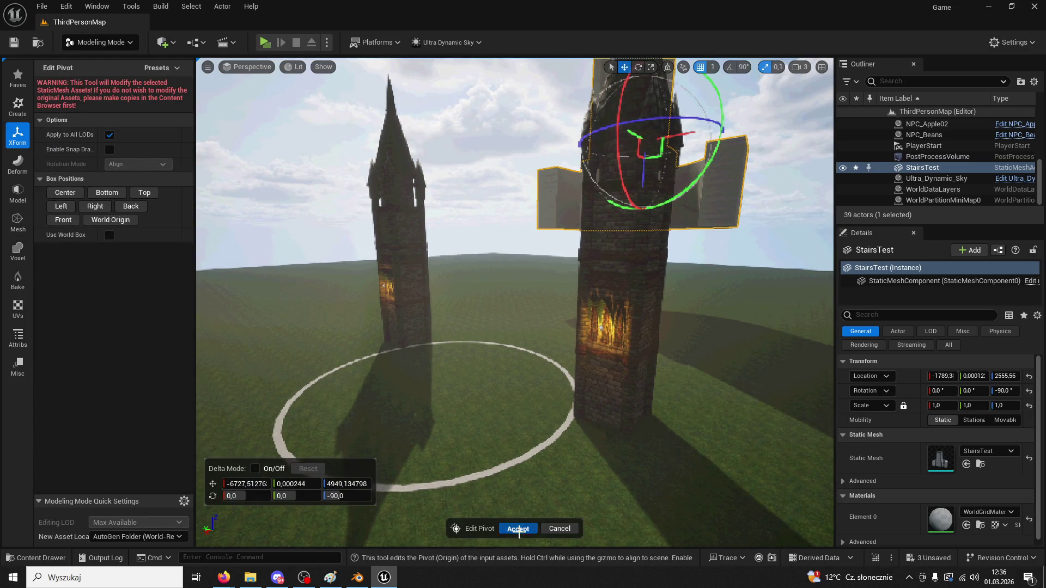
click(518, 529)
- Move StairsTest toward the towers and lower it onto the ground
drag(630, 131, 496, 161)
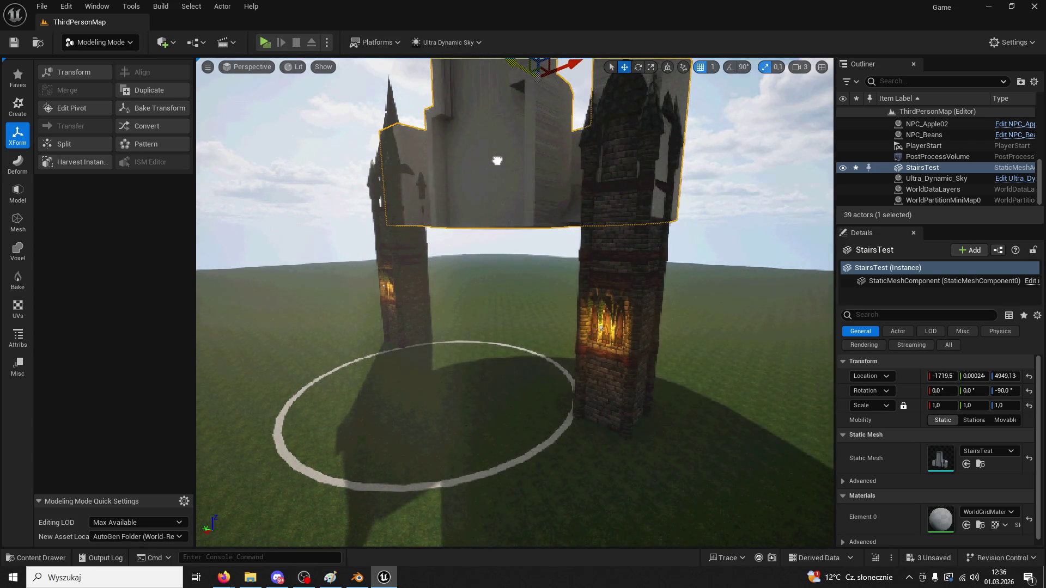
mouse_move(529, 96)
mouse_down()
mouse_move(539, 90)
mouse_move(544, 101)
mouse_move(548, 231)
mouse_move(545, 222)
mouse_up()
right_drag(540, 224, 539, 231)
key(w)
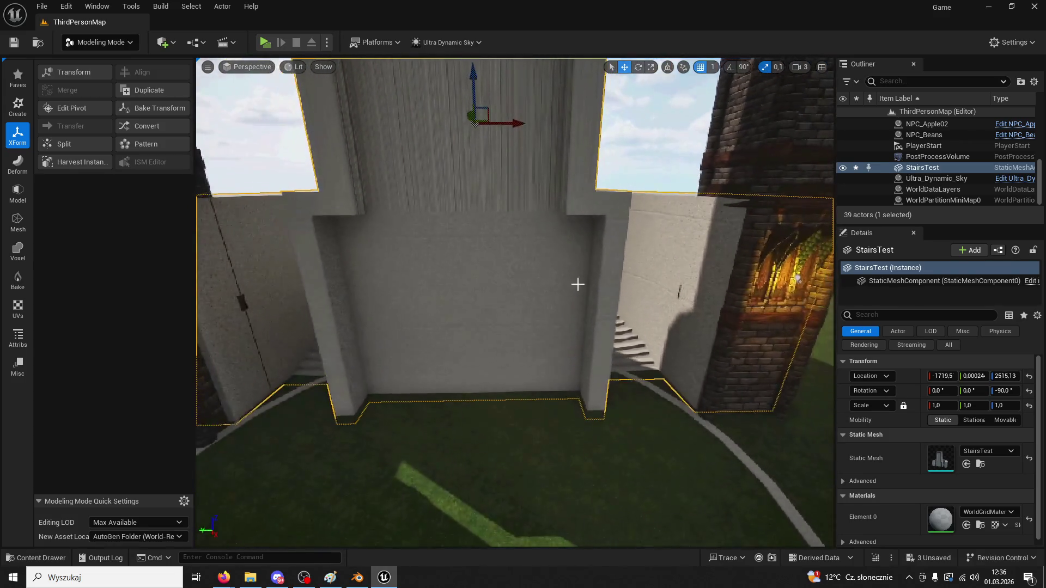
- Nudge the right brick tower toward the white block, to X -458.77, Y -2084
click(761, 195)
right_drag(761, 194, 784, 194)
drag(705, 197, 647, 196)
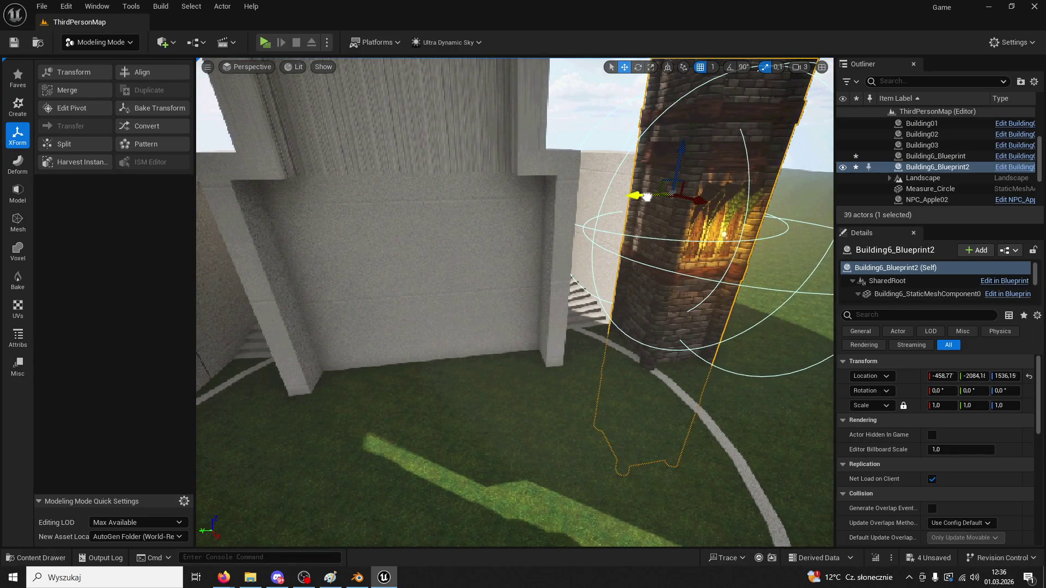
- Slide the left brick tower along X to -522.77
right_drag(370, 300, 320, 322)
click(323, 296)
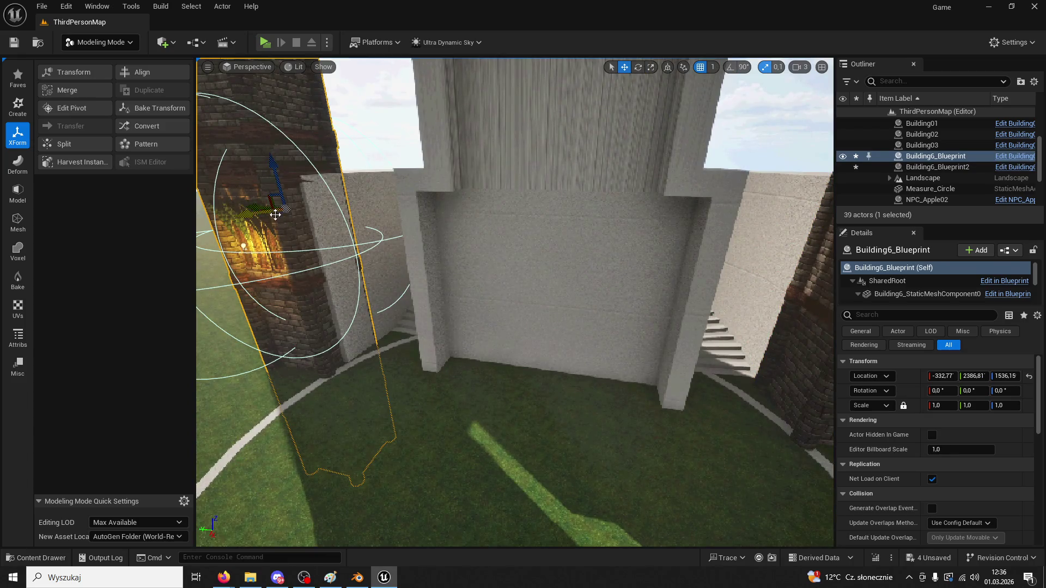
mouse_move(312, 231)
right_down()
mouse_move(261, 235)
mouse_move(256, 283)
mouse_move(283, 289)
mouse_move(256, 294)
right_up()
drag(326, 226, 341, 205)
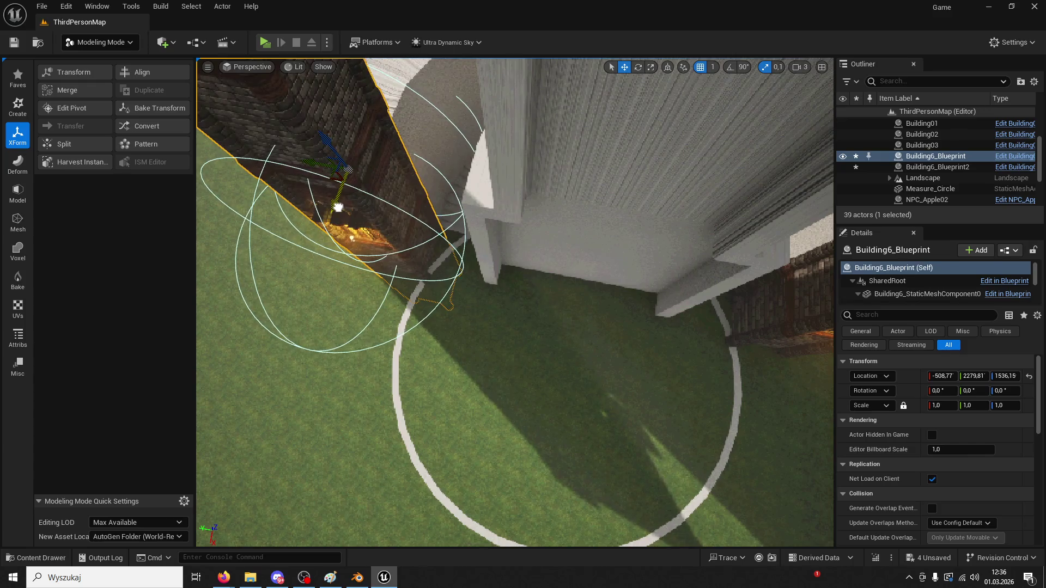
mouse_move(522, 224)
right_down()
mouse_move(515, 231)
mouse_move(515, 215)
right_up()
right_drag(471, 315, 471, 314)
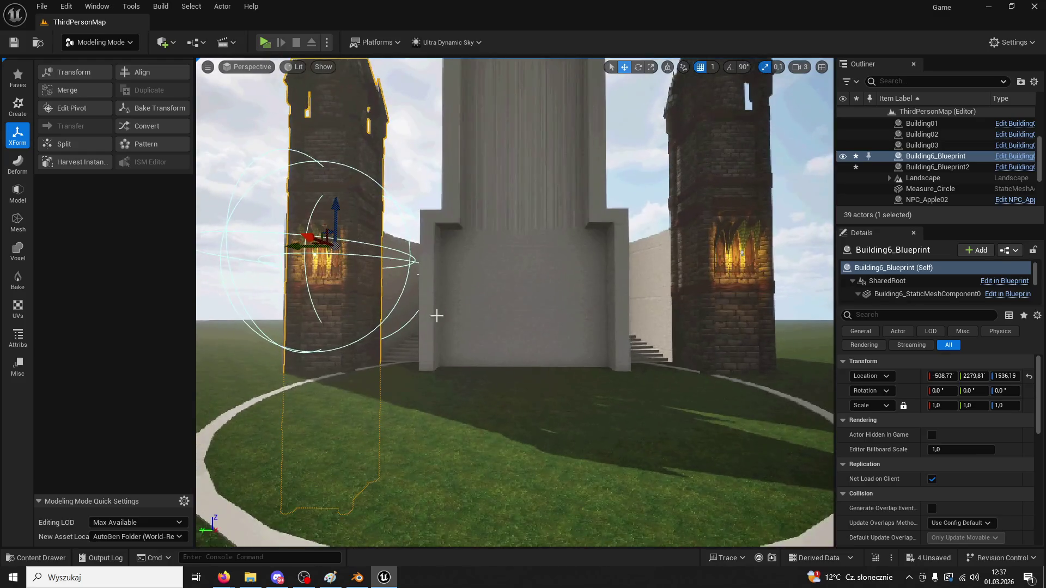
- Delete the left tower and Alt-drag a copy of the right tower into its place
key(Delete)
click(716, 324)
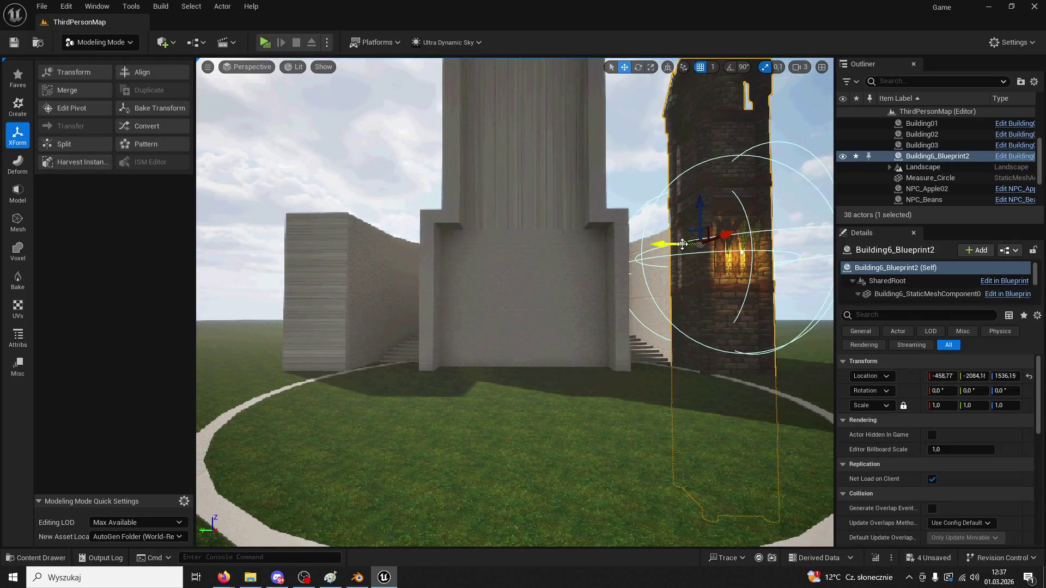
drag(669, 245, 290, 280)
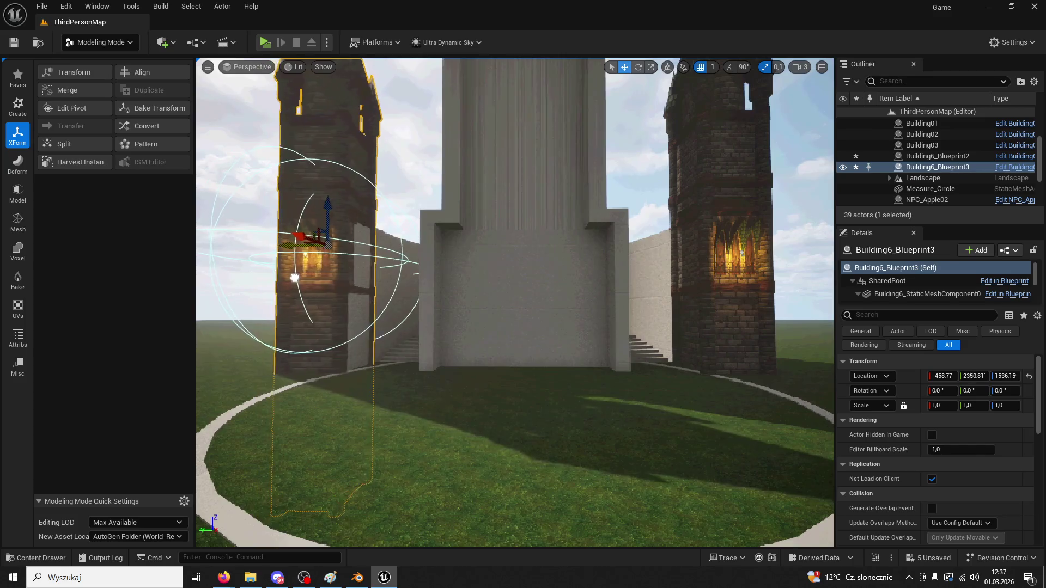
scroll(514, 303, down, 5)
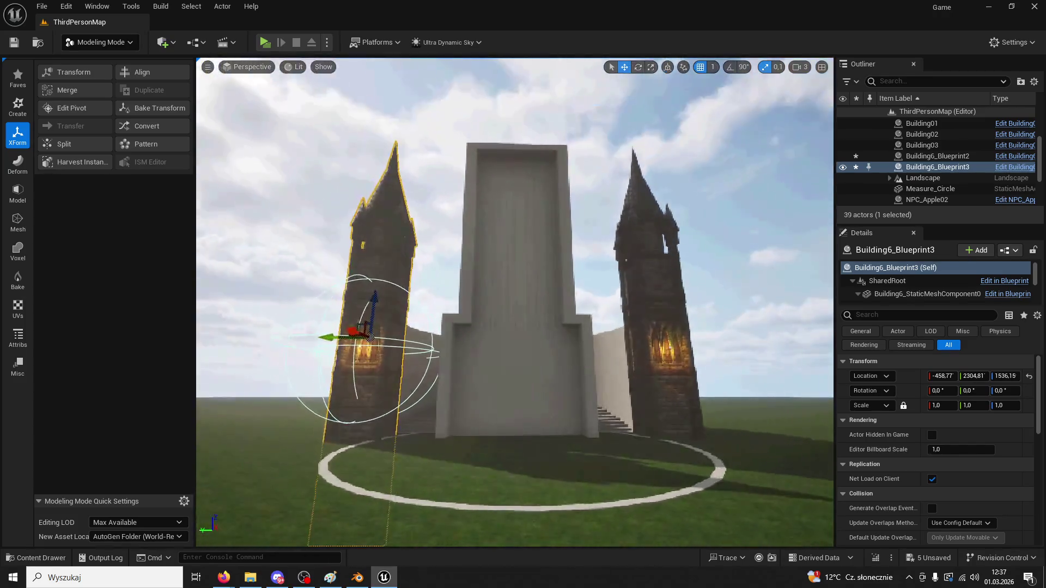
- Return to Selection Mode and begin play-testing the level
click(96, 42)
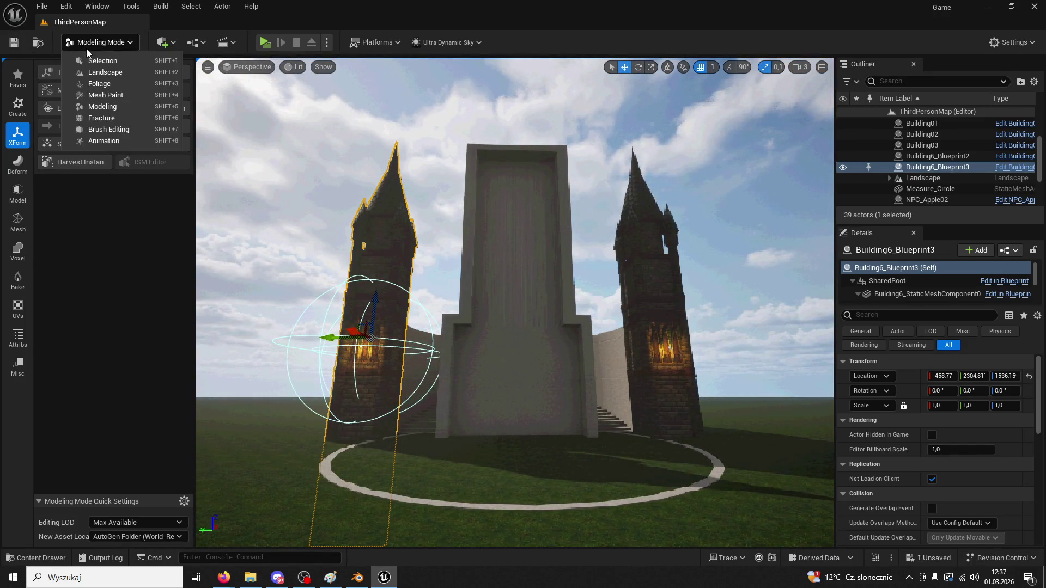
click(82, 61)
key(w)
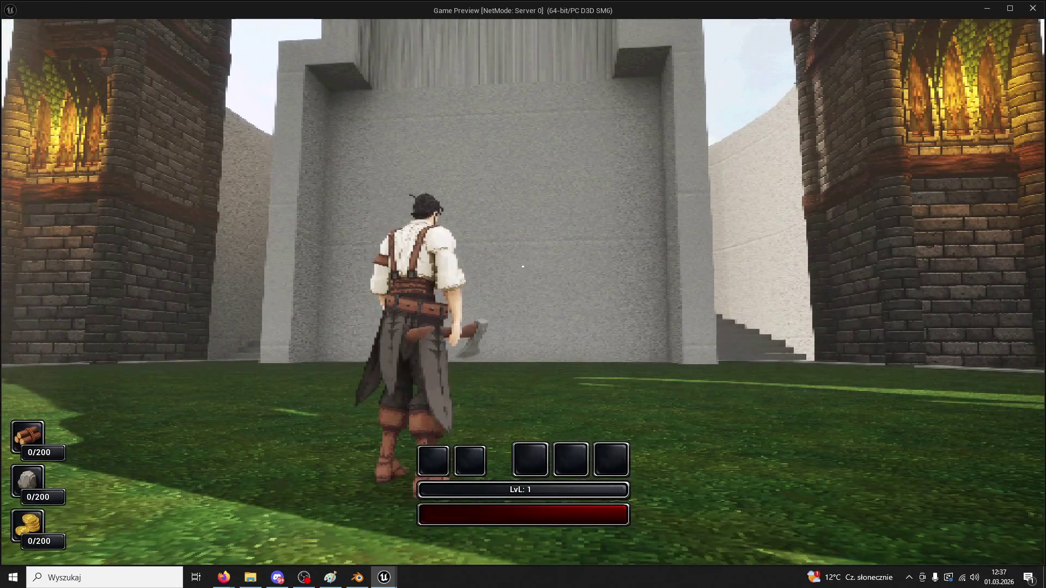
- Finish the play-test run and select the Building6_Blueprint asset in the Measure folder
key(s)
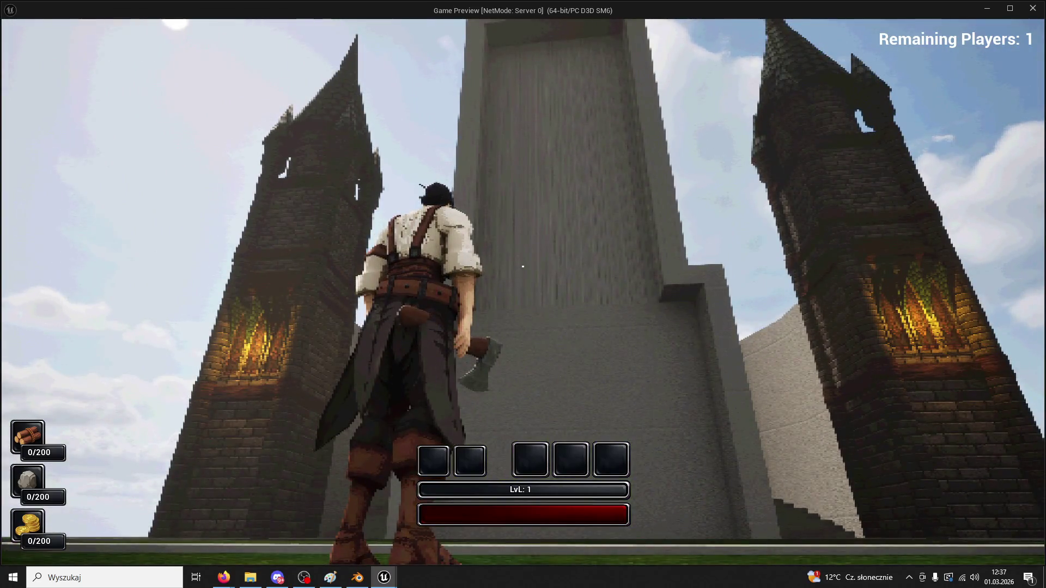
key(Escape)
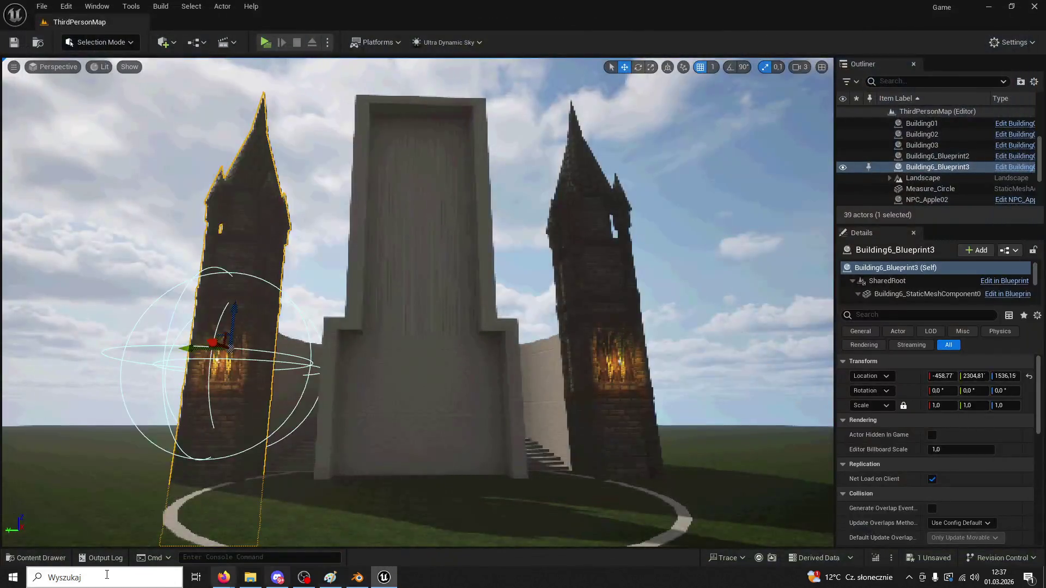
click(37, 557)
click(205, 305)
right_drag(217, 163, 250, 174)
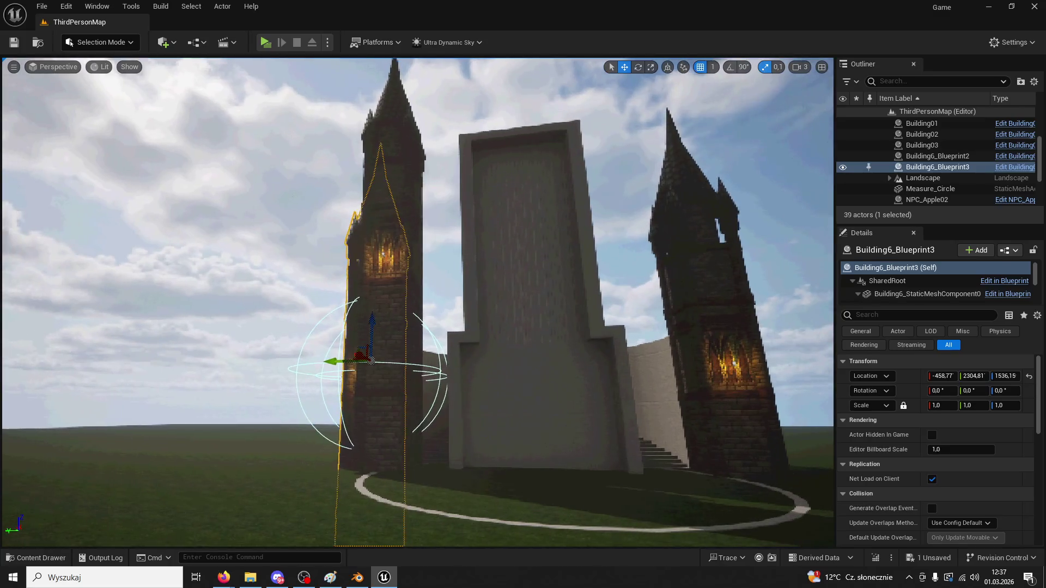
- Open the ModularV3 folder in the Content Drawer
click(164, 327)
click(46, 559)
click(287, 246)
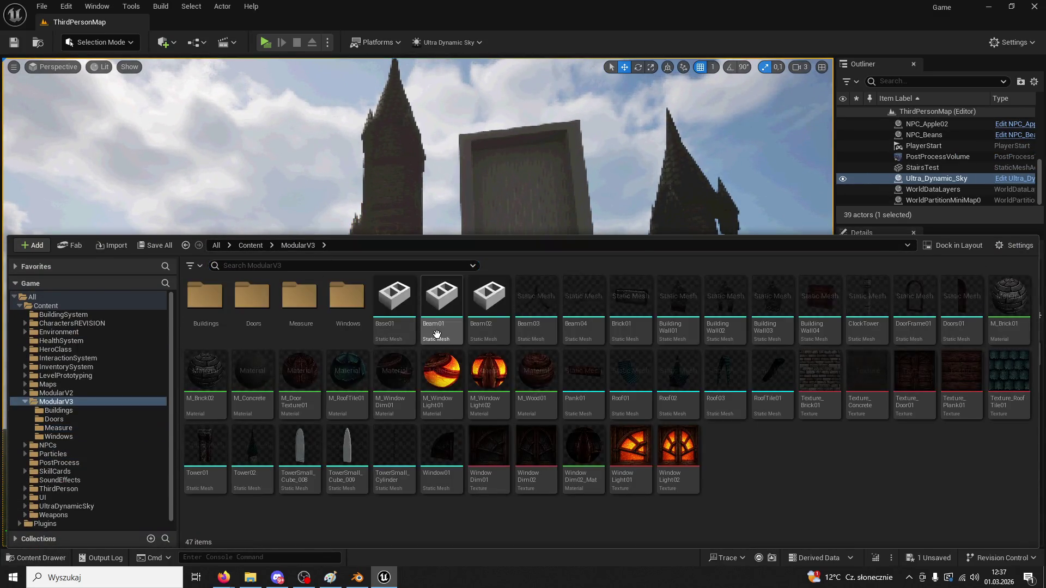
- Place a TowerSmall_Cylinder pillar against the left tower at X -505, Y 1415, Z 2406
mouse_move(435, 318)
mouse_down()
mouse_move(466, 311)
mouse_move(423, 273)
mouse_move(397, 310)
mouse_move(431, 314)
mouse_move(385, 294)
mouse_move(393, 297)
mouse_up()
scroll(370, 278, up, 5)
mouse_move(354, 252)
mouse_down()
mouse_move(468, 252)
mouse_move(456, 252)
mouse_up()
mouse_move(456, 284)
right_down()
mouse_move(414, 327)
mouse_move(476, 182)
right_up()
scroll(494, 116, up, 2)
drag(499, 103, 583, 123)
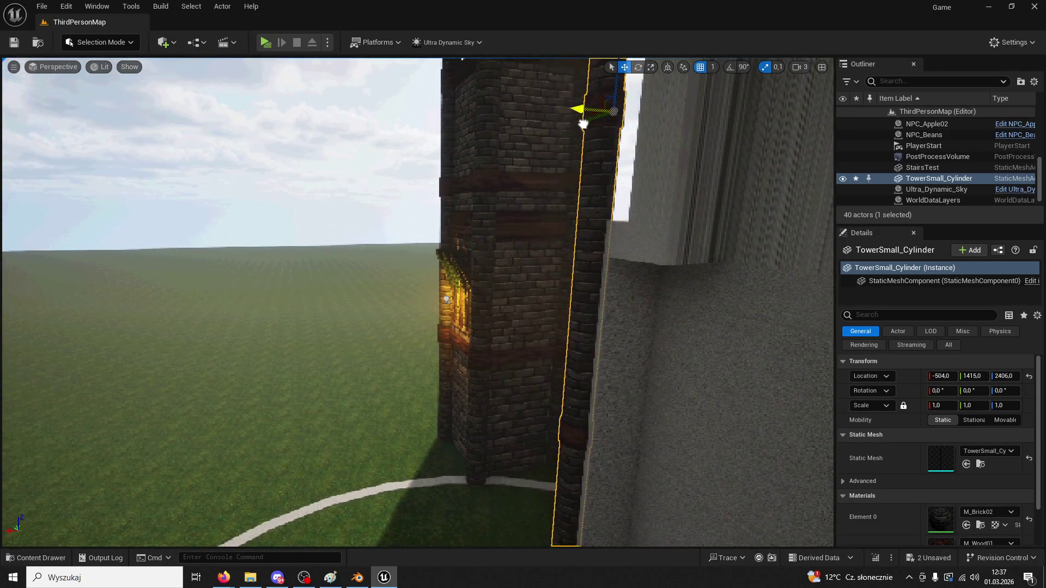
right_drag(583, 126, 611, 137)
click(88, 42)
- In Modeling Mode, re-set the pillar's pivot with XForm > Edit Pivot
click(111, 107)
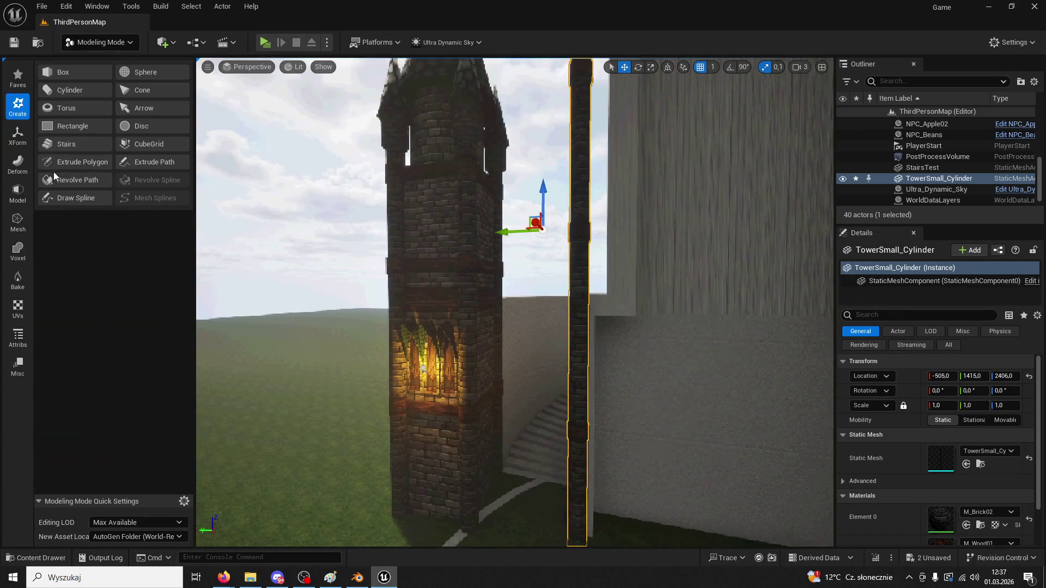
click(16, 225)
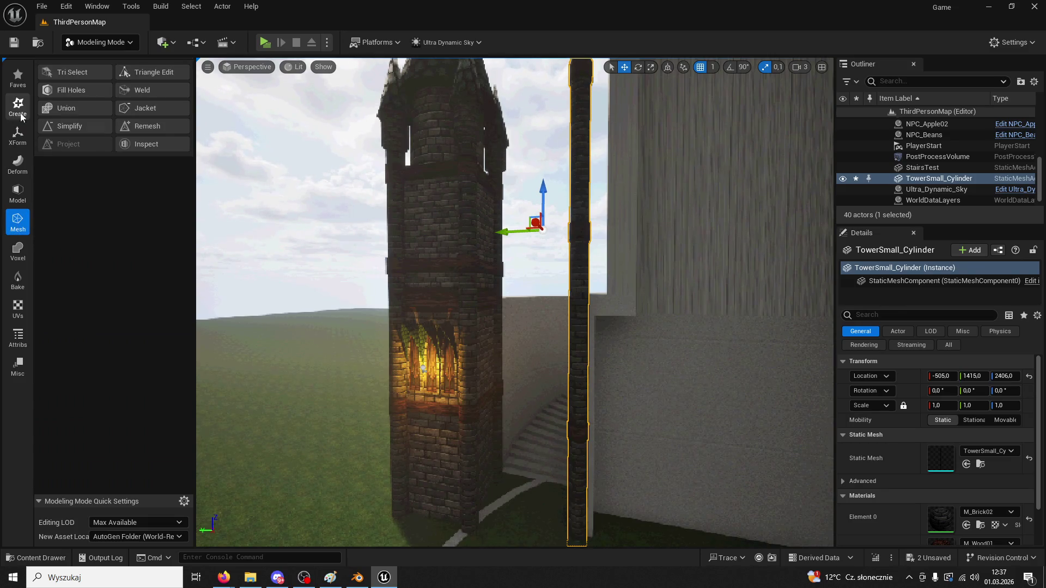
click(18, 134)
click(68, 110)
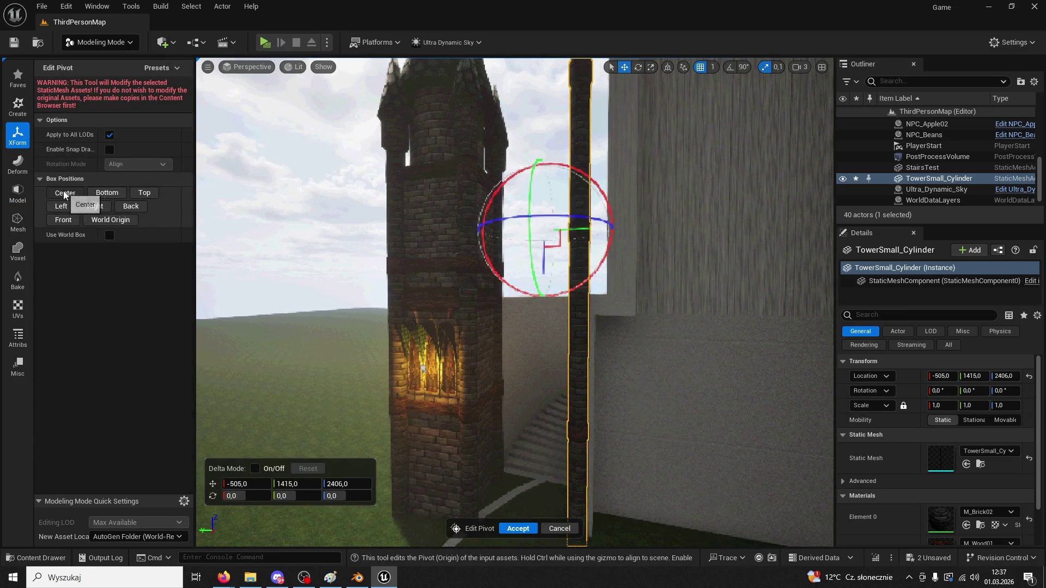
click(523, 528)
- Reposition the pillar along Y and X beside the gate wall
mouse_move(543, 209)
mouse_down()
mouse_move(585, 218)
mouse_move(539, 218)
mouse_up()
mouse_move(544, 229)
right_down()
mouse_move(582, 262)
mouse_move(606, 194)
right_up()
drag(607, 194, 590, 193)
right_drag(594, 207, 508, 228)
- Alt-drag a copy of the pillar to the opposite side of the gate wall
drag(472, 226, 661, 236)
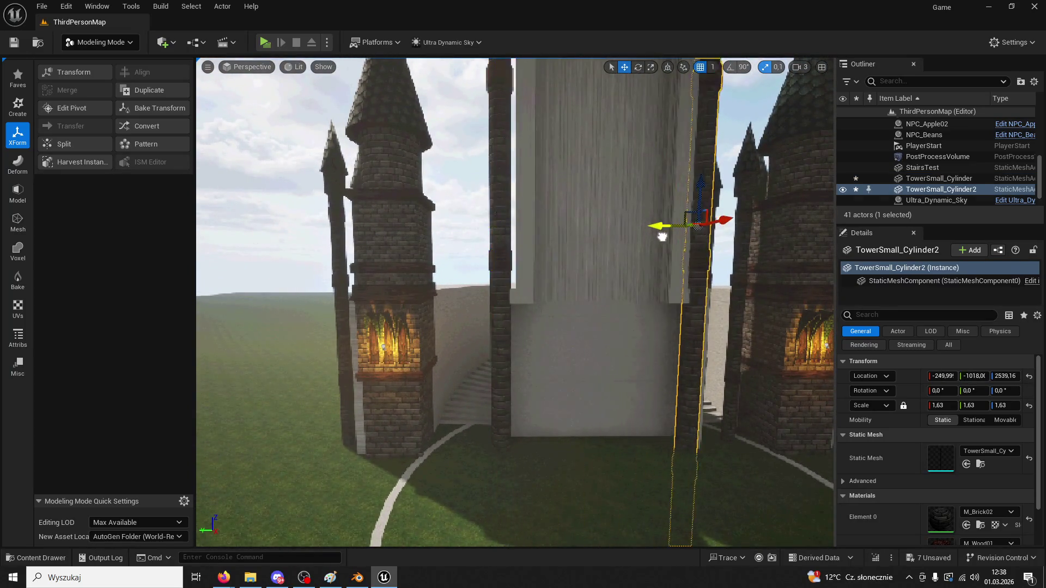
mouse_move(665, 238)
right_down()
mouse_move(529, 238)
mouse_move(672, 267)
right_up()
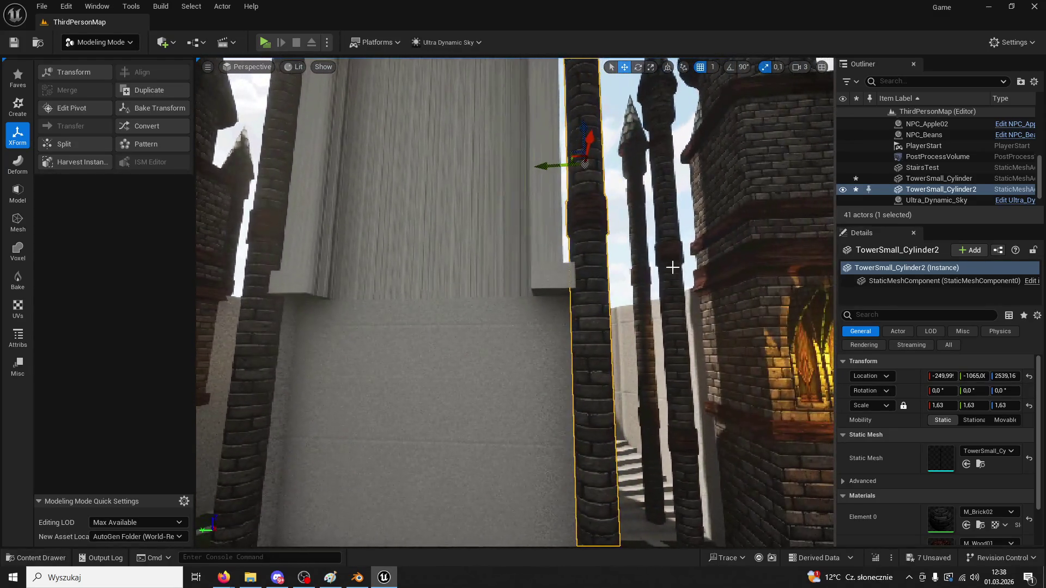
click(547, 182)
key(f)
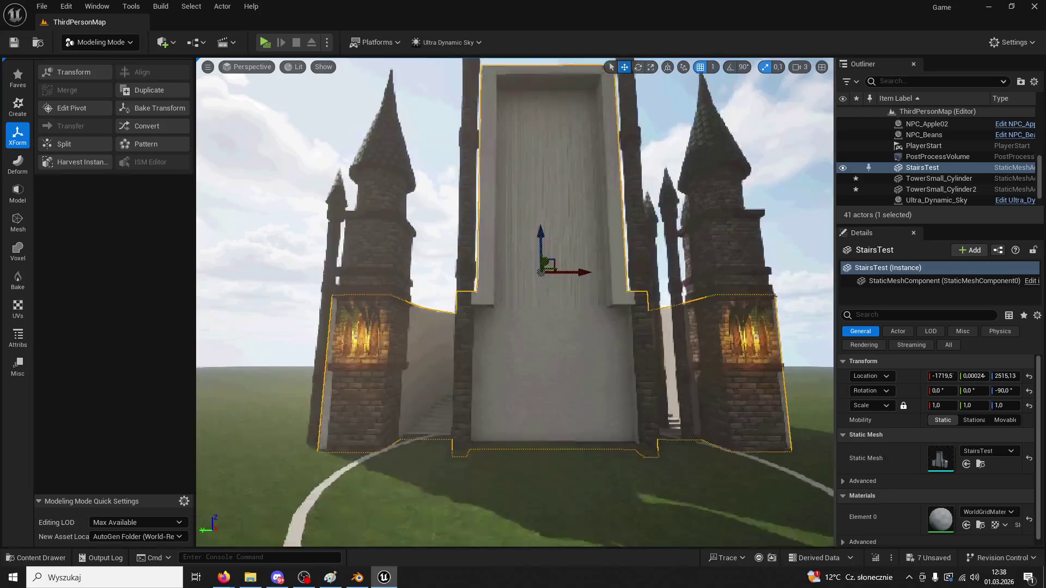
right_drag(507, 250, 506, 236)
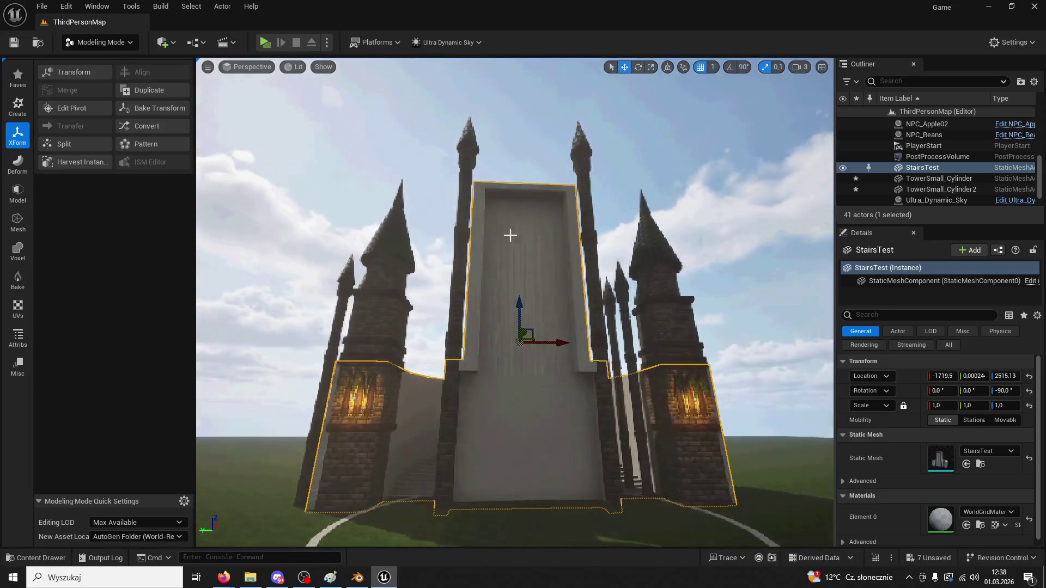
- Select both slim pillars and start a test play of the level
click(586, 234)
ctrl+click(476, 240)
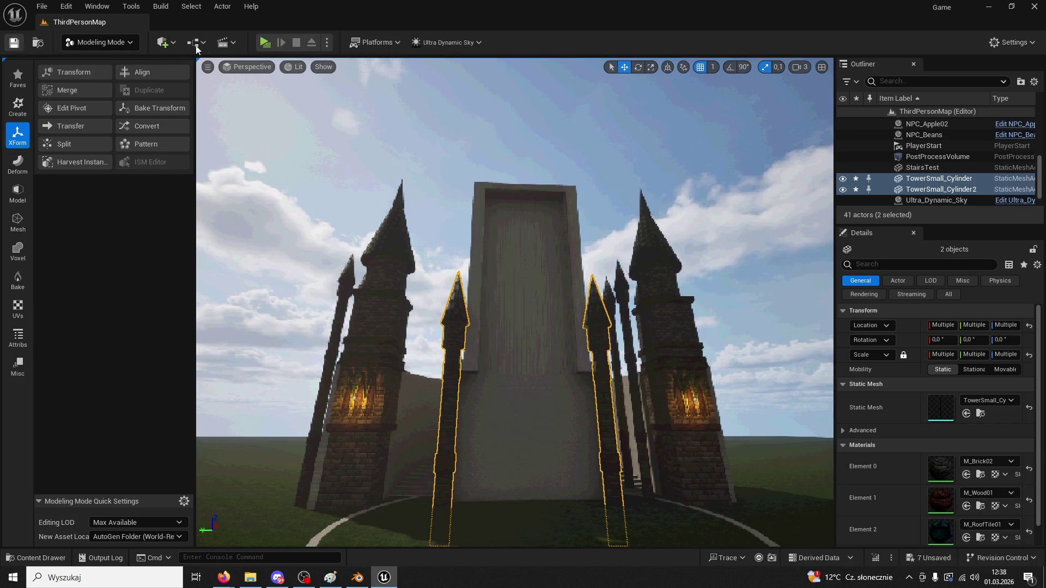
click(265, 42)
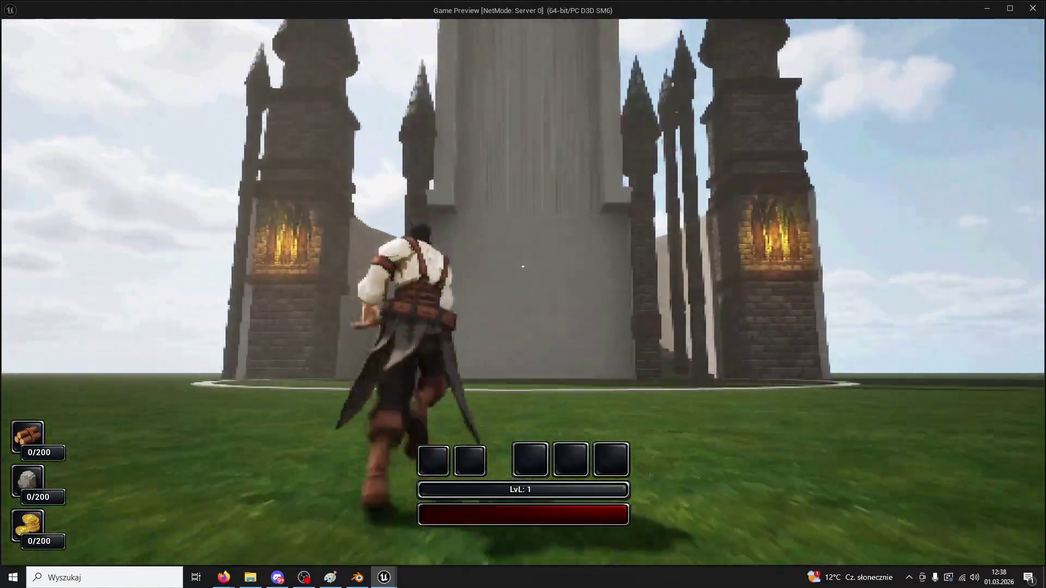
key(w)
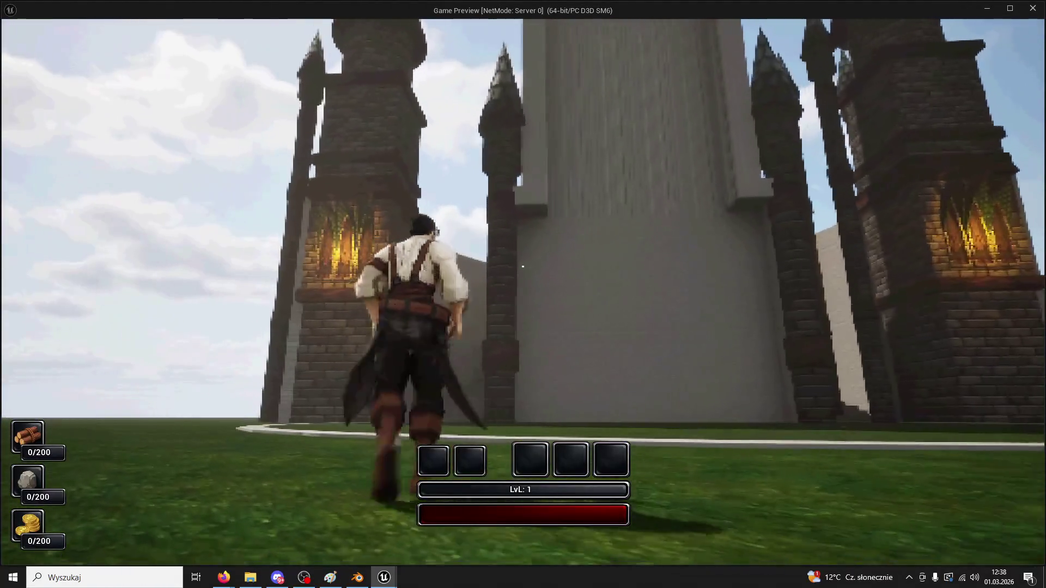
key(Escape)
right_drag(502, 368, 508, 414)
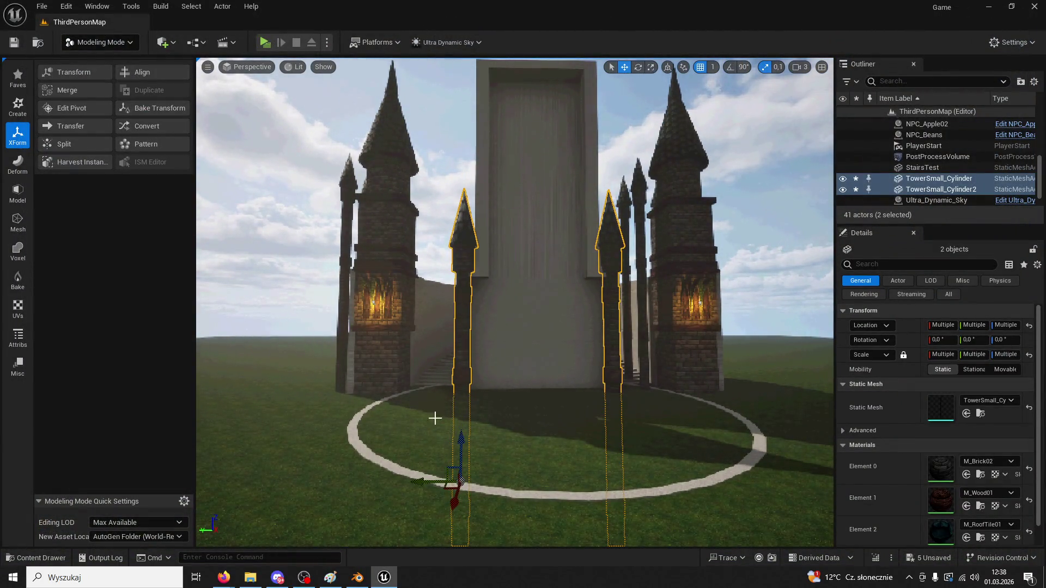
click(261, 45)
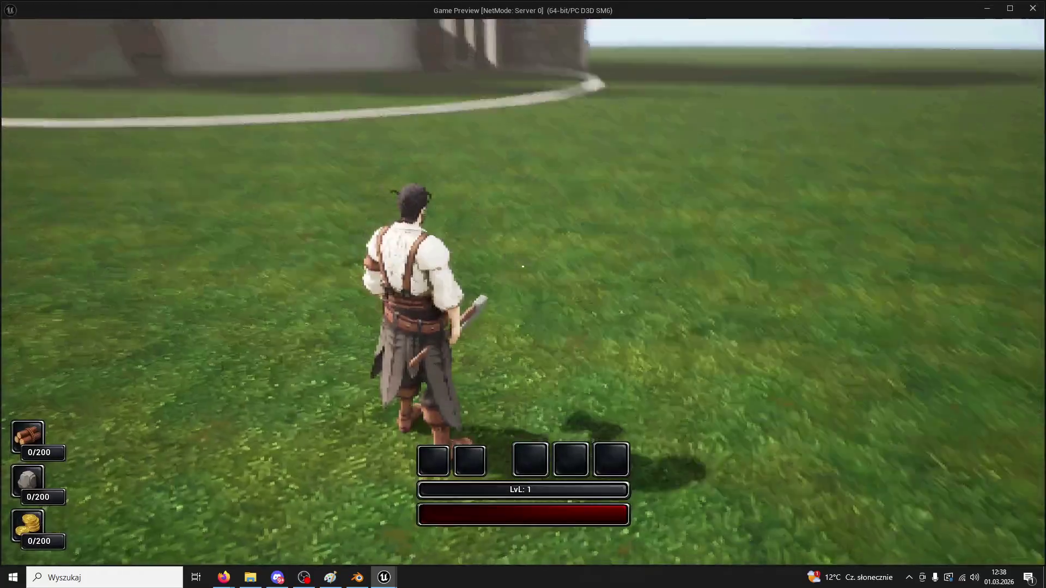
key(w)
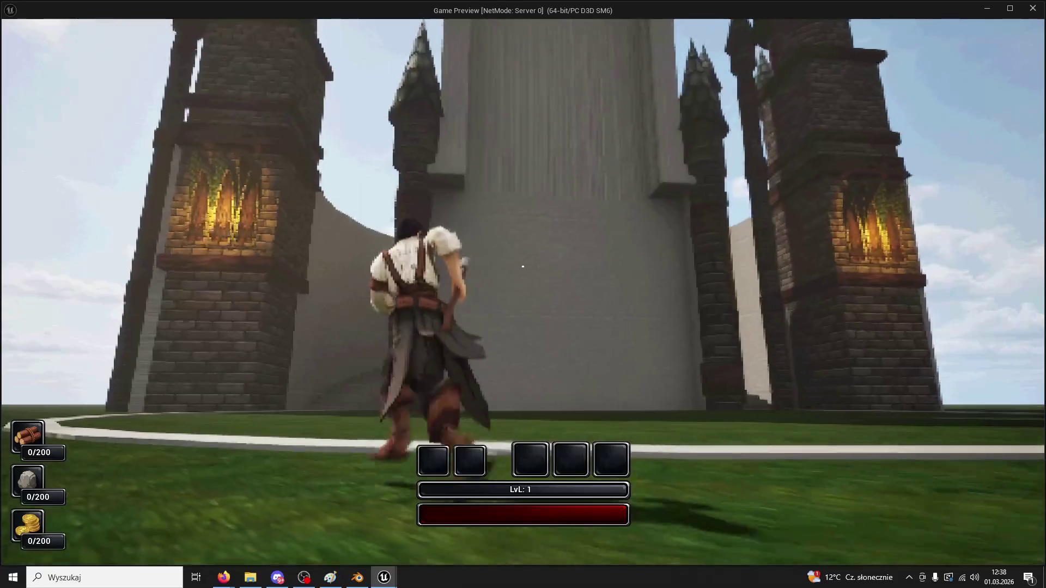
key(Escape)
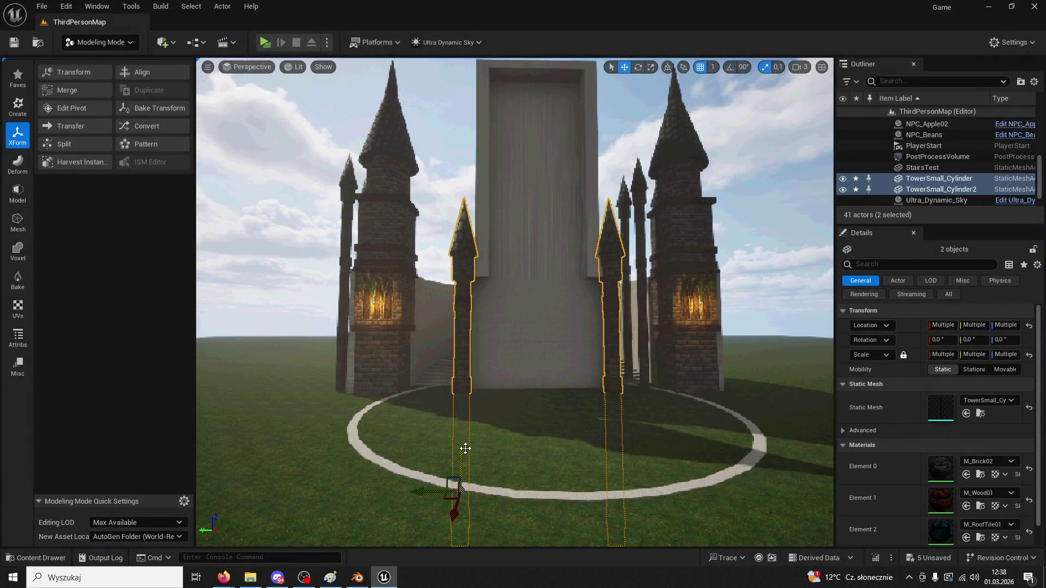
- Duplicate the left pillar and slide the raised copy along the wall's edge
click(477, 399)
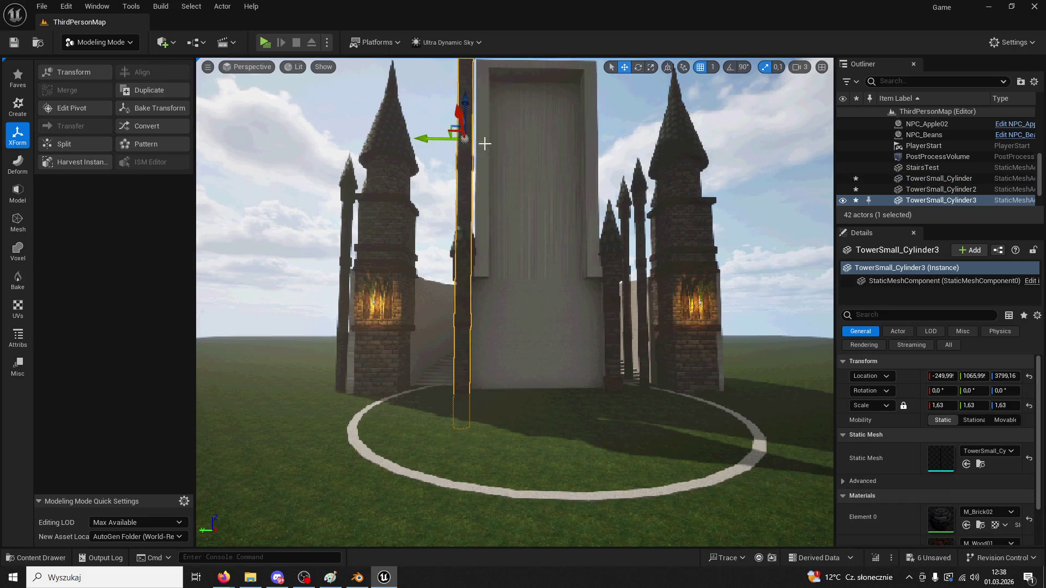
key(f)
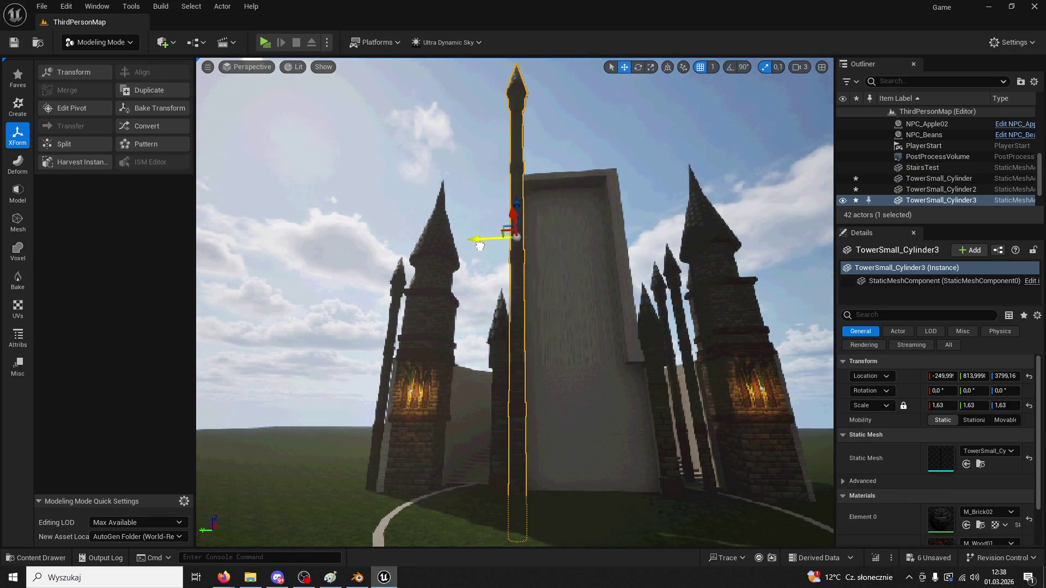
mouse_move(480, 246)
right_down()
mouse_move(590, 123)
mouse_move(592, 229)
mouse_move(508, 327)
right_up()
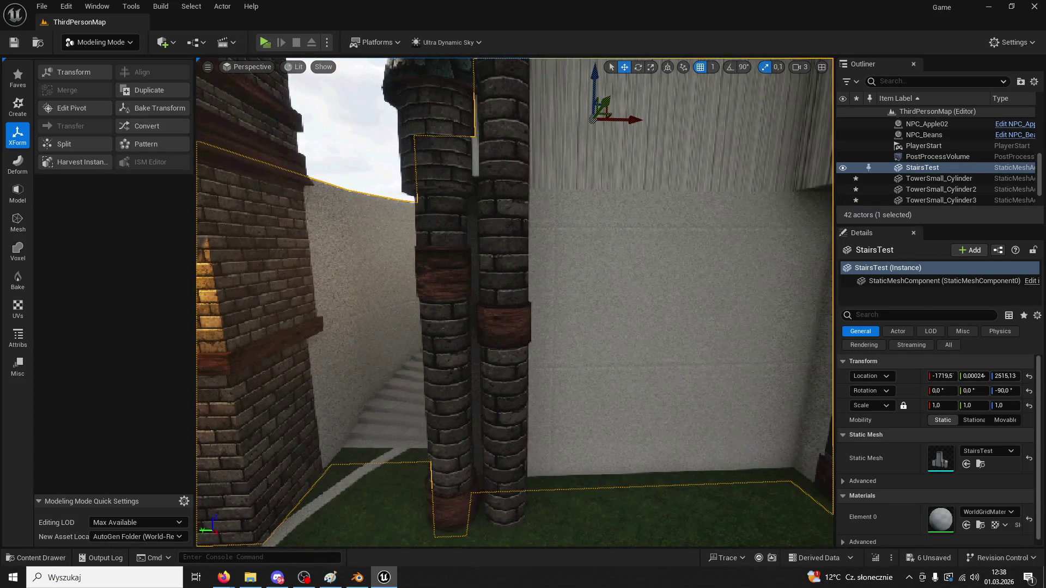
mouse_move(524, 263)
right_down()
mouse_move(523, 147)
mouse_move(504, 234)
right_up()
- Make a second raised pillar copy and position it along the opposite wall edge
alt+drag(504, 233, 504, 233)
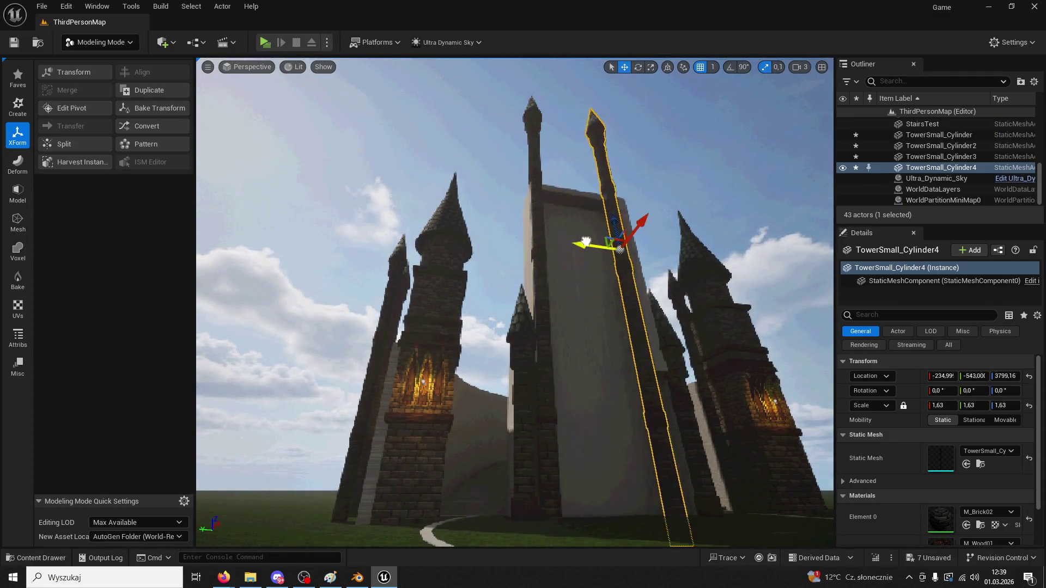
mouse_move(595, 243)
right_down()
mouse_move(612, 206)
mouse_move(589, 234)
mouse_move(640, 278)
right_up()
click(608, 265)
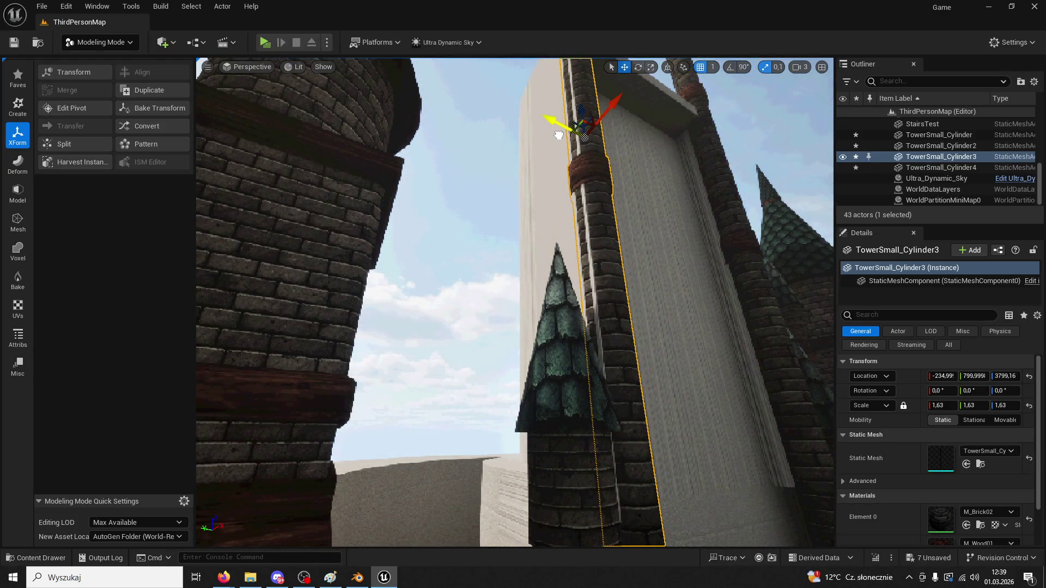
right_drag(558, 138, 637, 241)
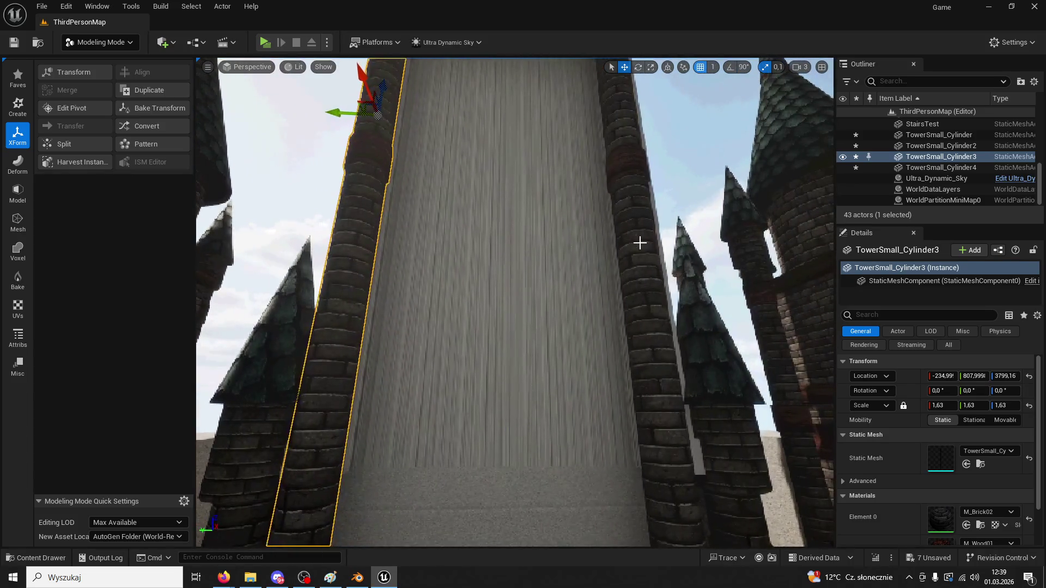
click(638, 240)
mouse_move(633, 151)
right_down()
mouse_move(627, 166)
mouse_move(639, 177)
right_up()
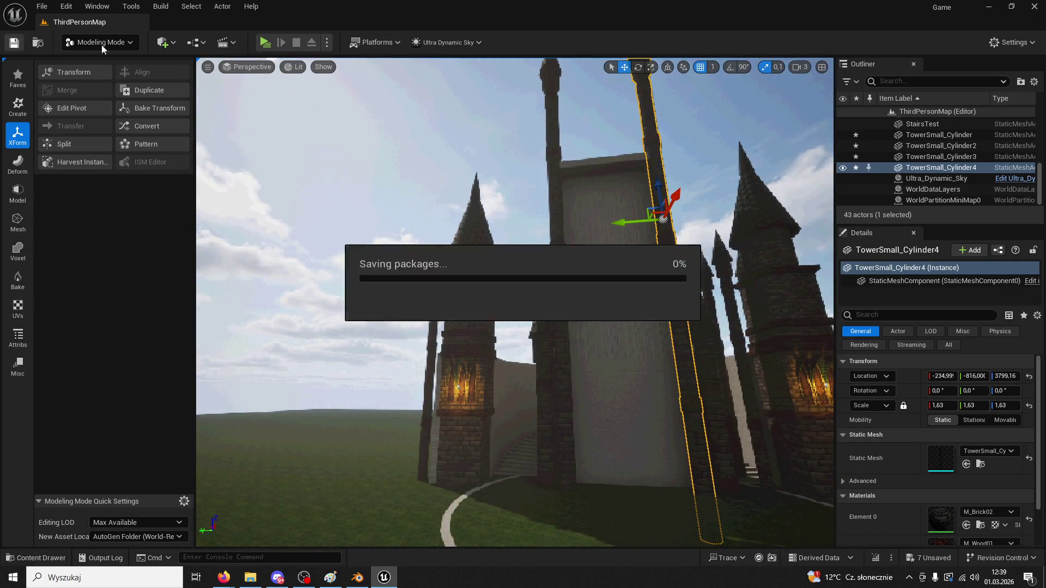
key(alt+p)
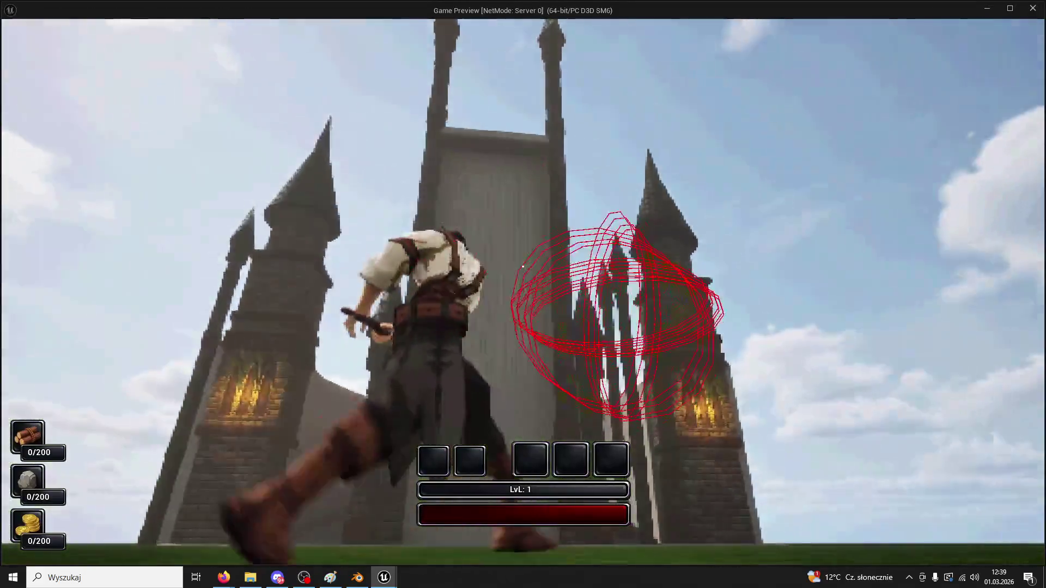
key(w)
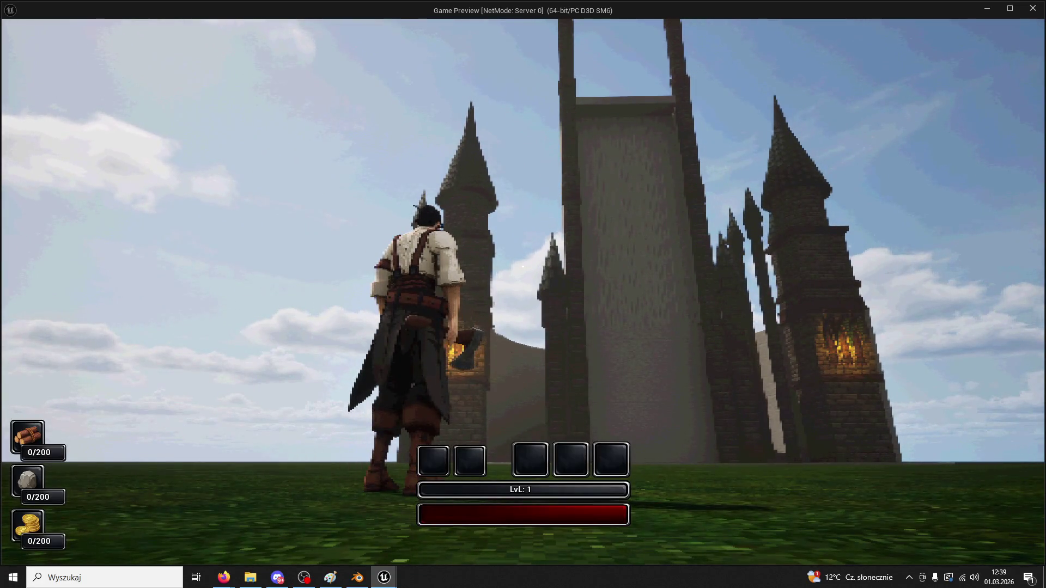
key(w)
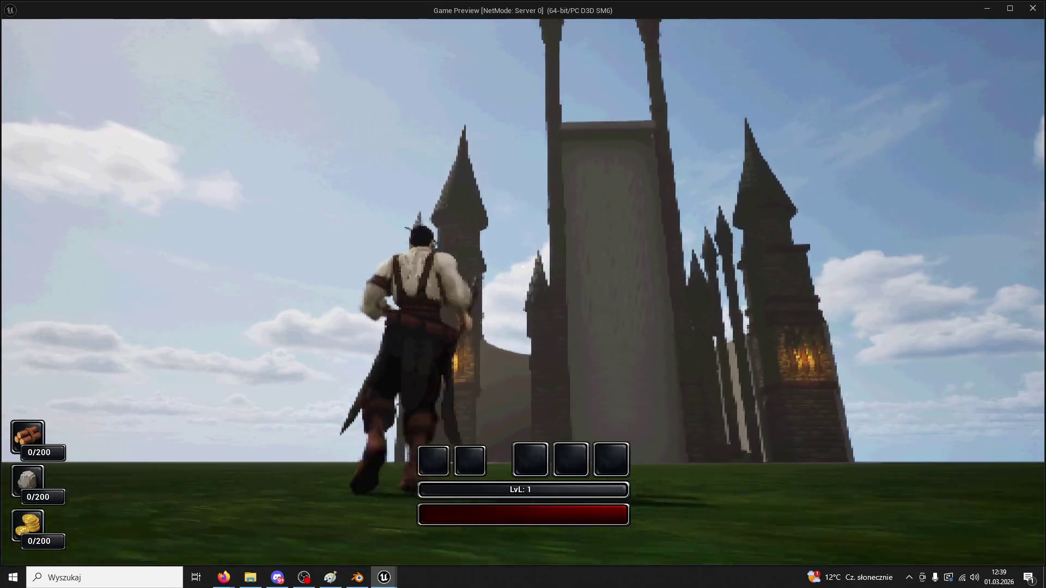
key(Escape)
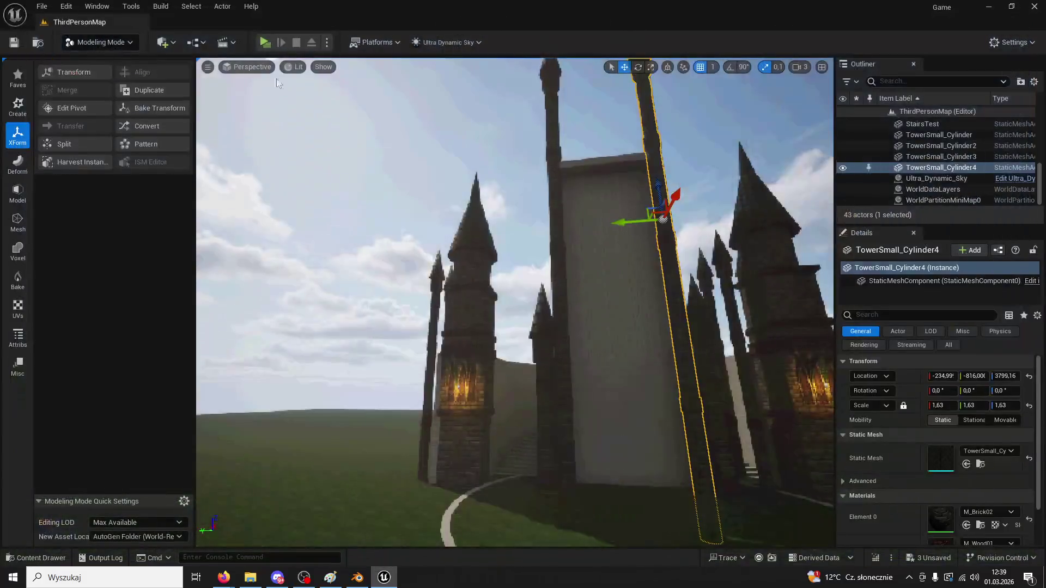
- Delete the two tower buildings from the level
click(706, 280)
right_drag(705, 280, 711, 239)
mouse_move(720, 285)
right_down()
mouse_move(702, 326)
mouse_move(712, 283)
right_up()
key(w)
key(Delete)
right_drag(626, 282, 556, 271)
click(525, 269)
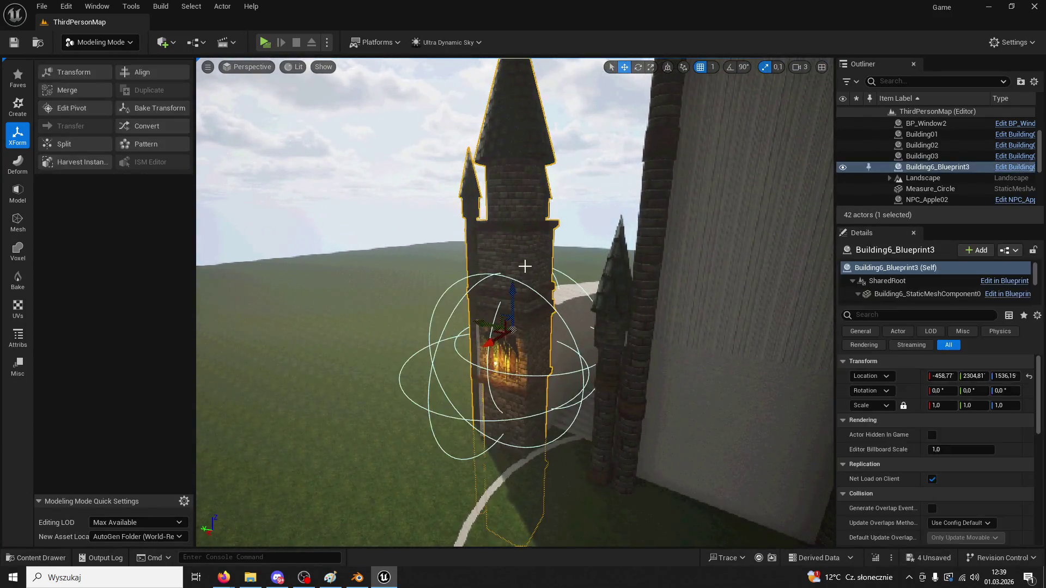
key(Delete)
- Return to Selection Mode, open ModularV3's Buildings folder and the Building03 blueprint, then pick Building04
click(82, 44)
click(90, 60)
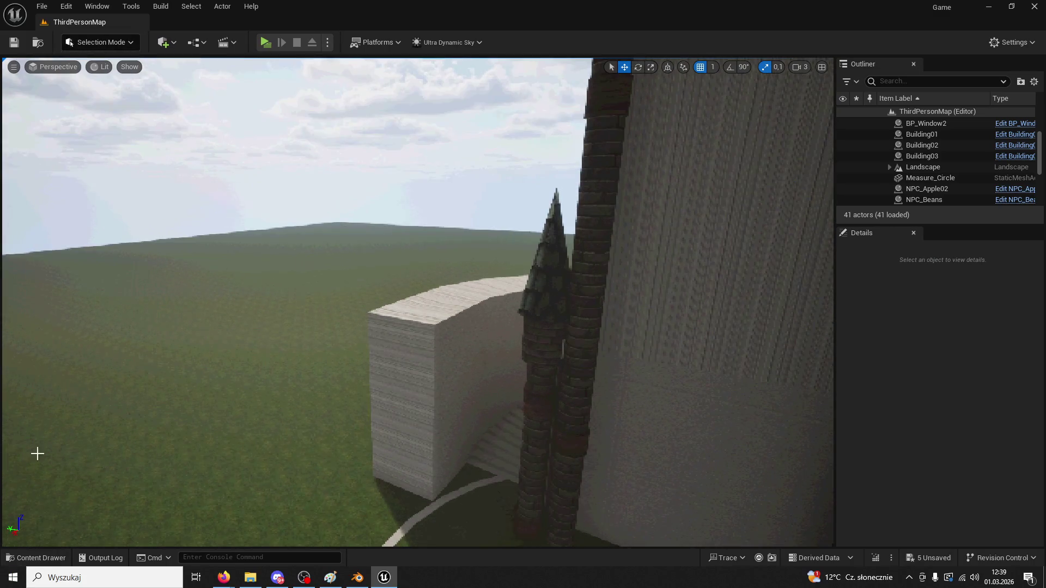
click(36, 561)
double_click(200, 302)
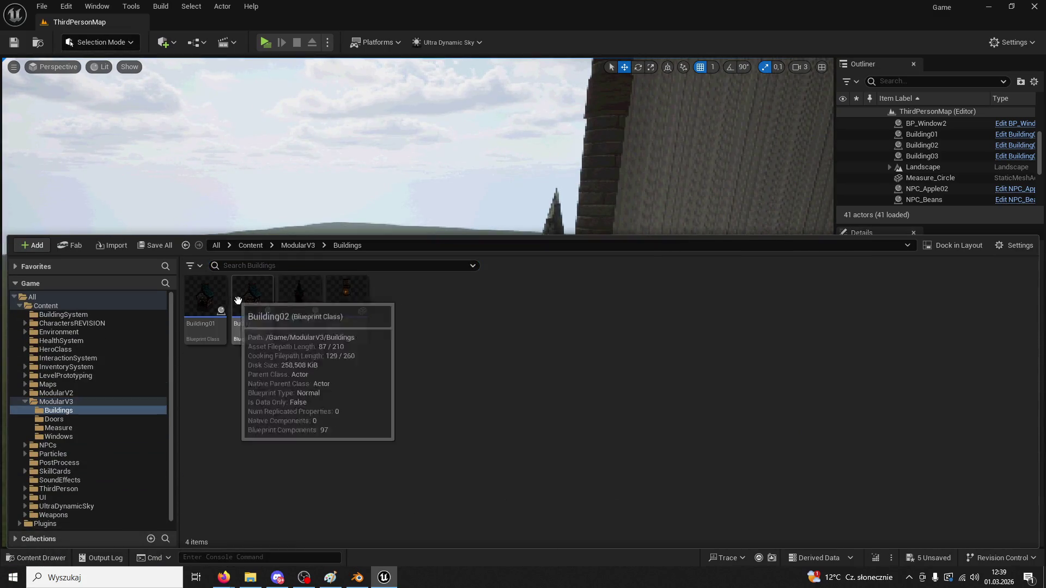
click(346, 297)
double_click(299, 297)
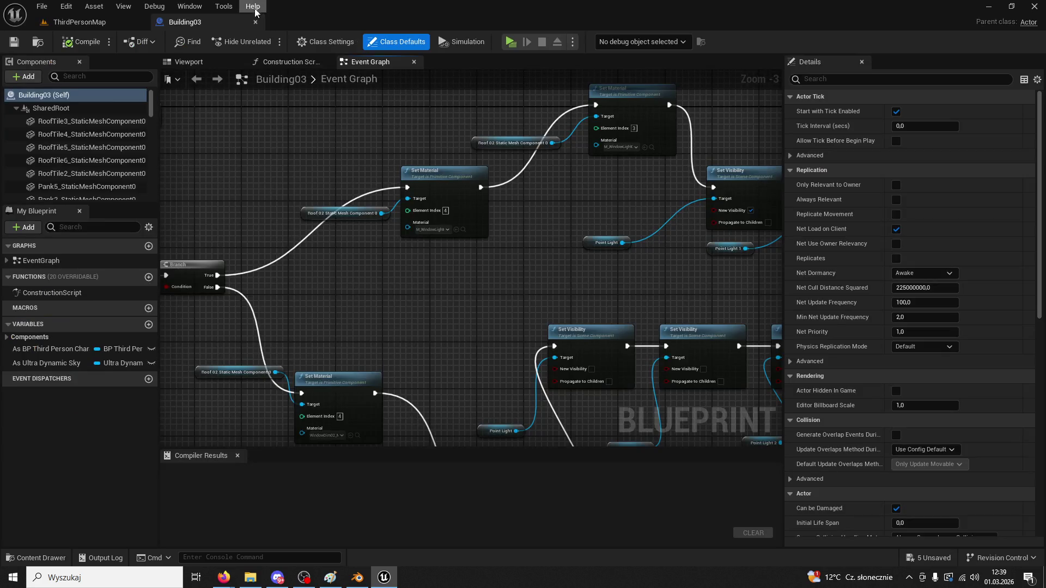
click(35, 557)
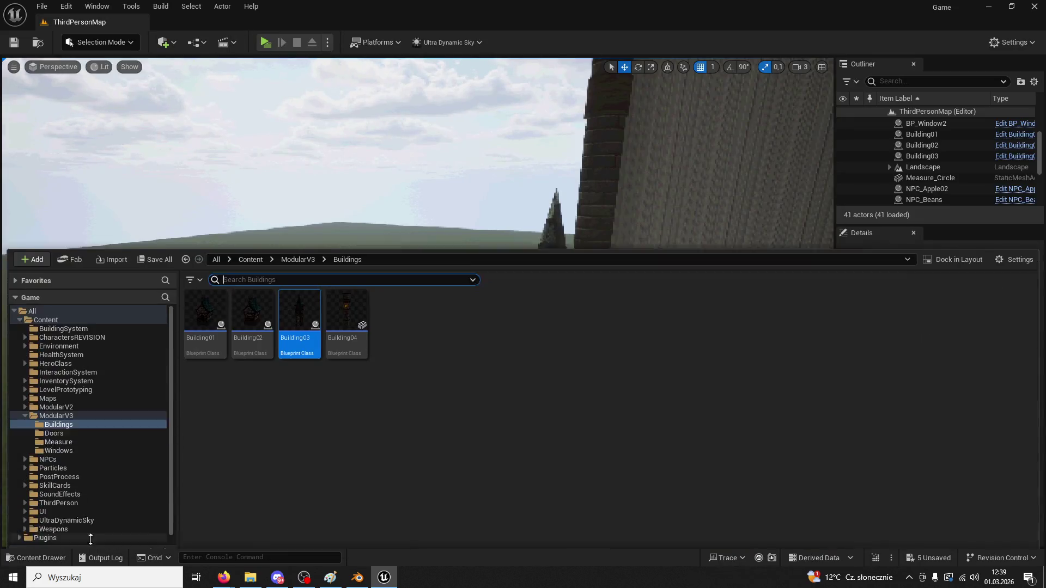
click(345, 305)
- Place a Building04 tower in the level, then undo the dropped brick tower
mouse_move(291, 303)
mouse_down()
mouse_move(327, 156)
mouse_move(381, 234)
mouse_move(408, 362)
mouse_move(403, 339)
mouse_move(381, 338)
mouse_move(417, 326)
mouse_move(360, 341)
mouse_up()
click(36, 558)
mouse_move(327, 240)
alt+mouse_down()
mouse_move(301, 391)
mouse_move(303, 486)
alt+mouse_up()
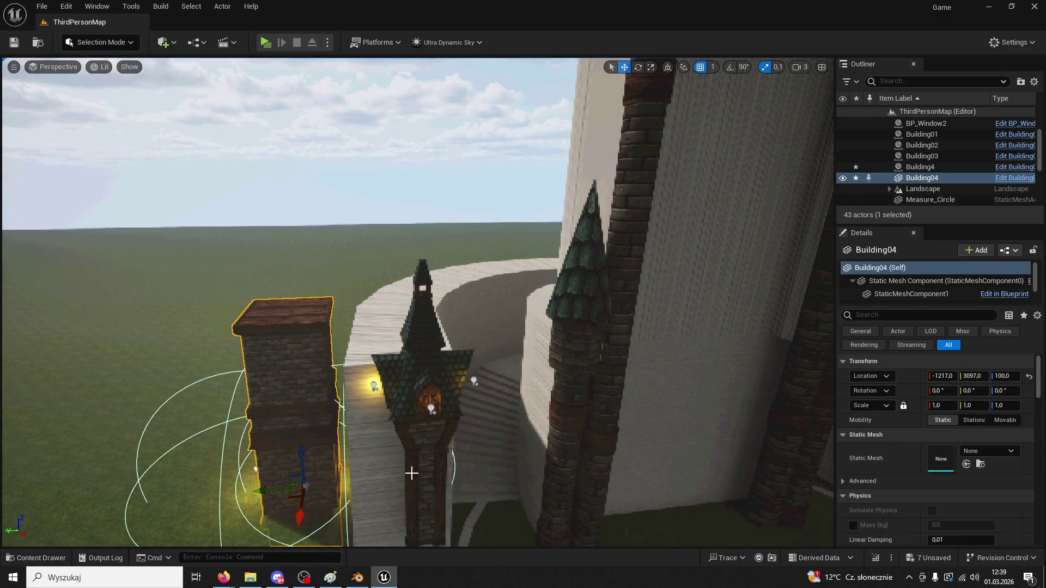
key(ctrl+z)
key(f)
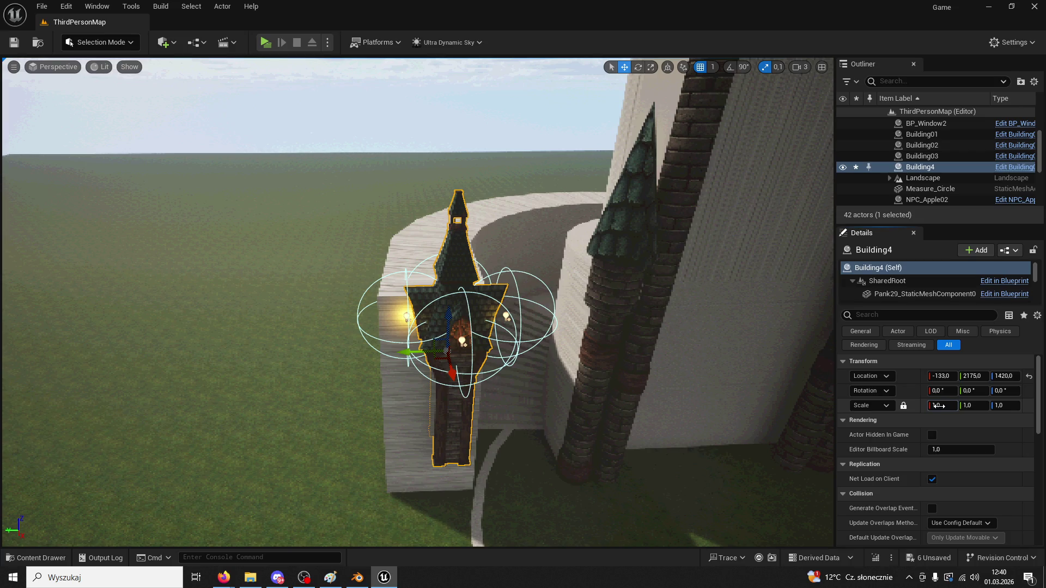
- Scale the spired tower uniformly to 2 and duplicate it onto the opposite side
drag(937, 405, 940, 407)
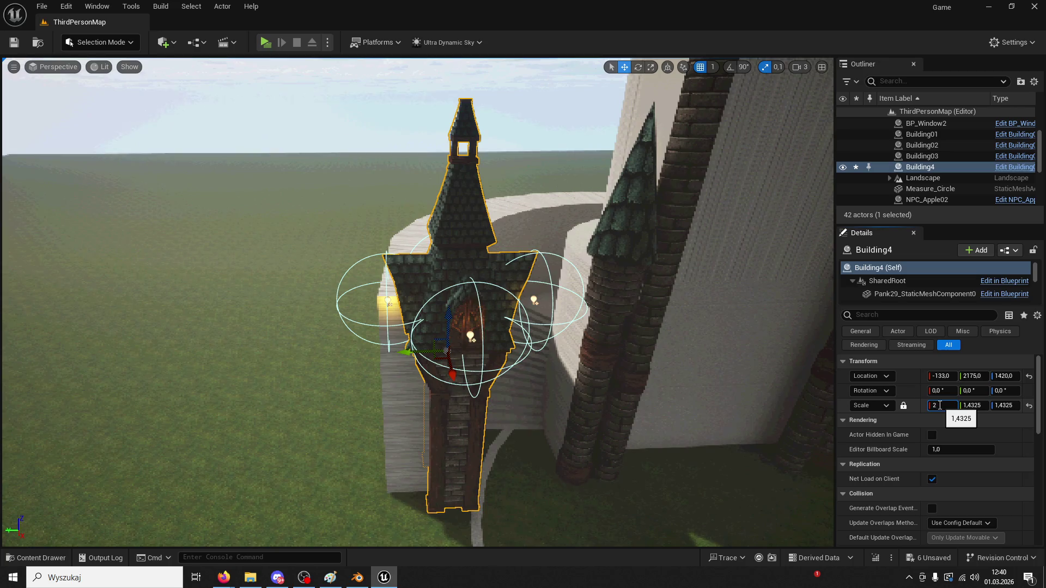
key(Return)
mouse_move(425, 354)
mouse_down()
mouse_move(409, 355)
mouse_move(430, 362)
mouse_move(420, 305)
mouse_move(406, 333)
mouse_move(414, 327)
mouse_up()
scroll(340, 329, down, 10)
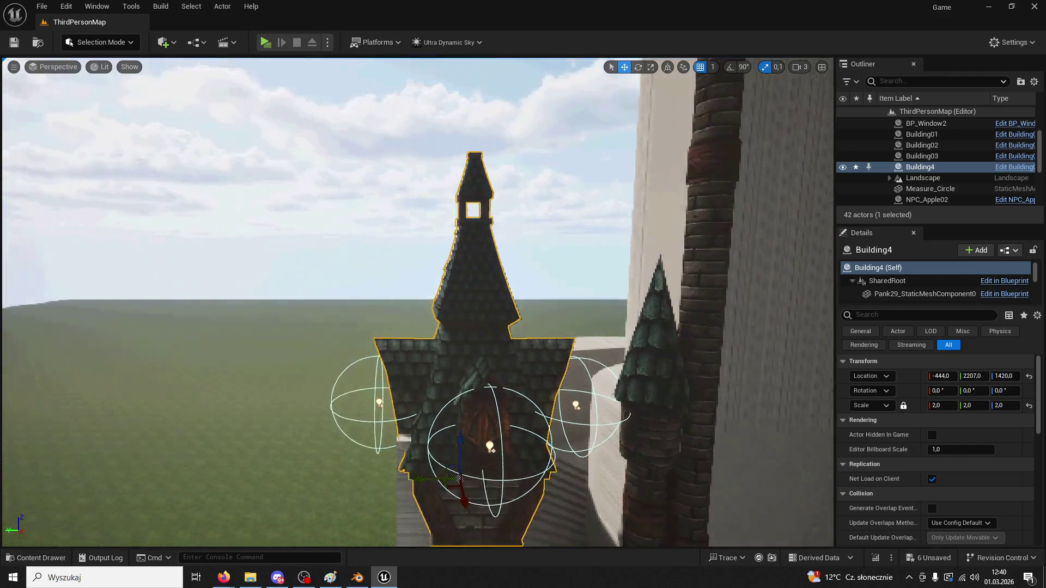
mouse_move(341, 329)
alt+mouse_down()
mouse_move(591, 354)
mouse_move(577, 354)
alt+mouse_up()
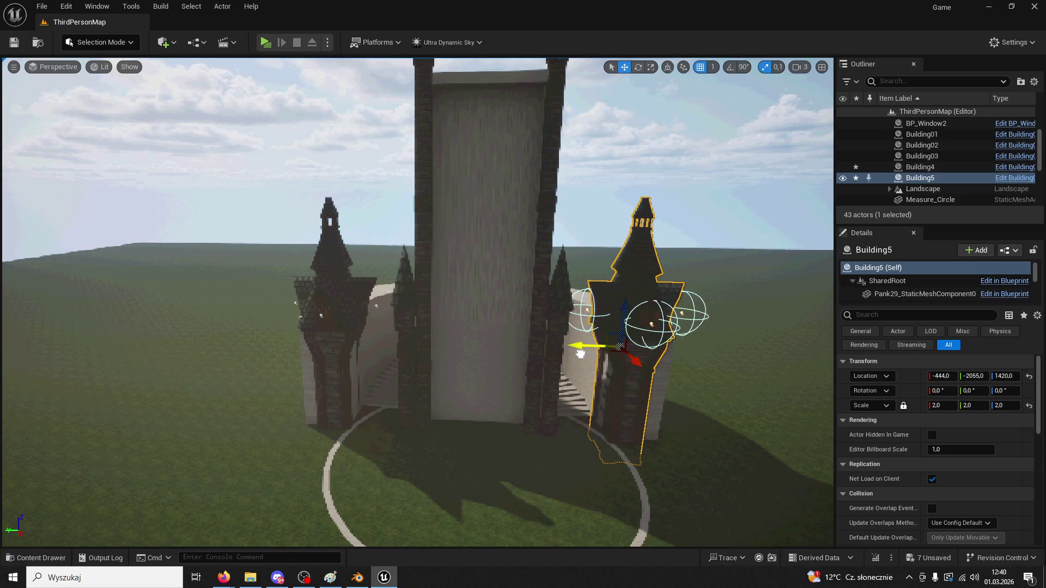
- Place another Building04 tower from ModularV3/Buildings, then delete it
click(565, 379)
click(58, 561)
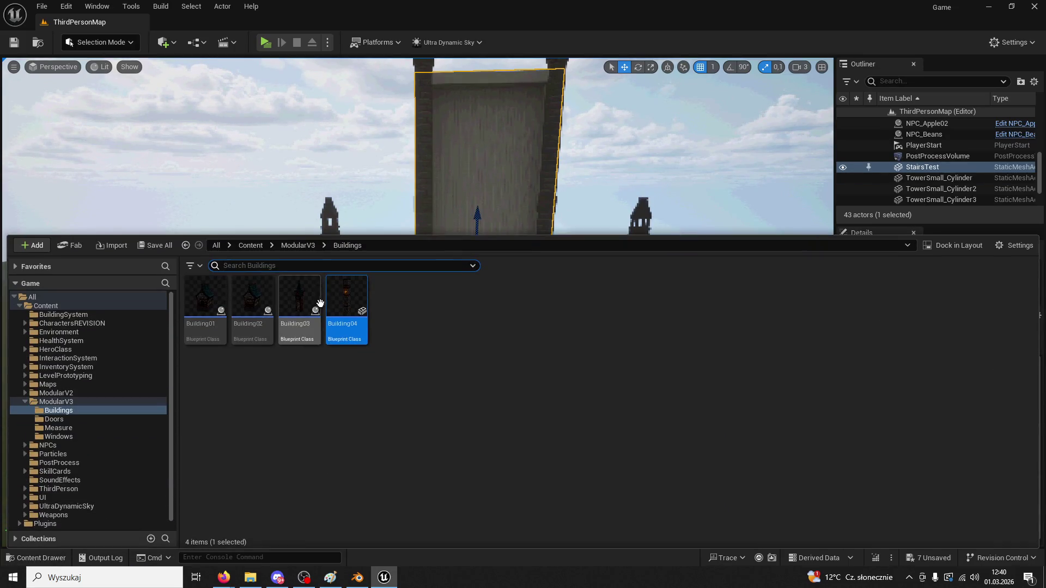
click(298, 245)
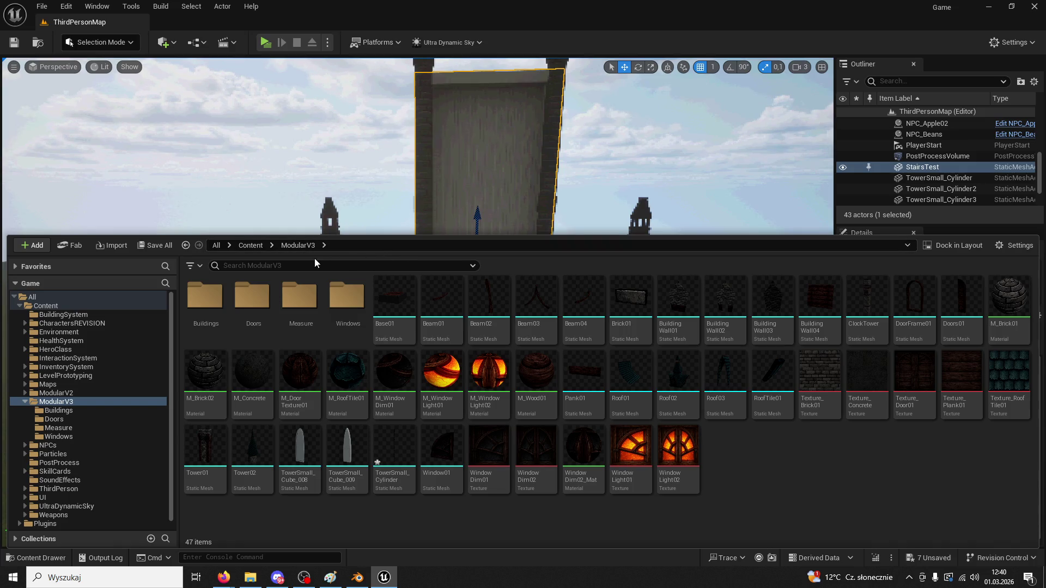
double_click(205, 297)
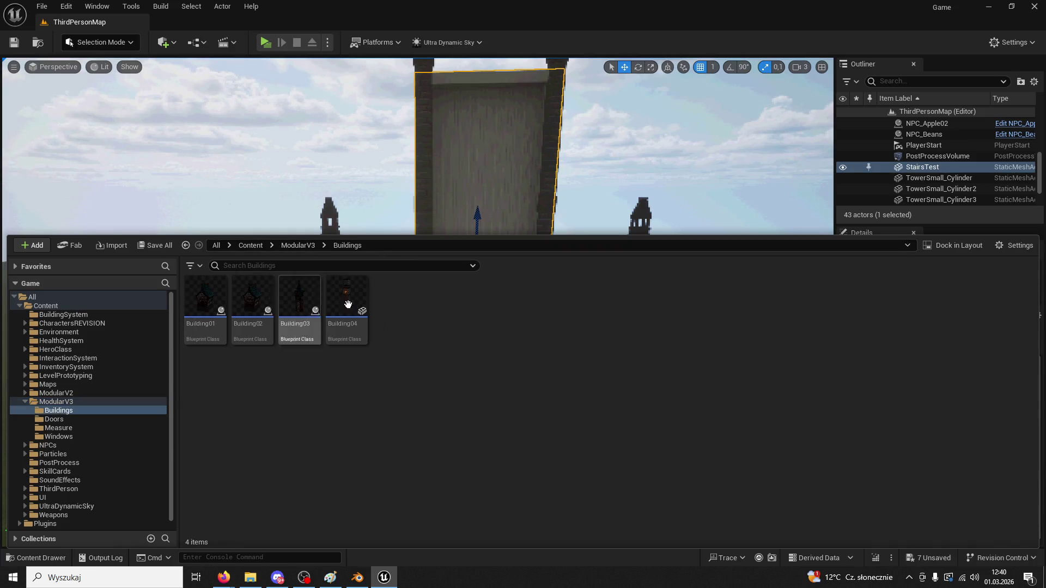
click(339, 336)
mouse_move(339, 336)
mouse_down()
mouse_move(276, 238)
mouse_move(194, 329)
mouse_move(240, 419)
mouse_up()
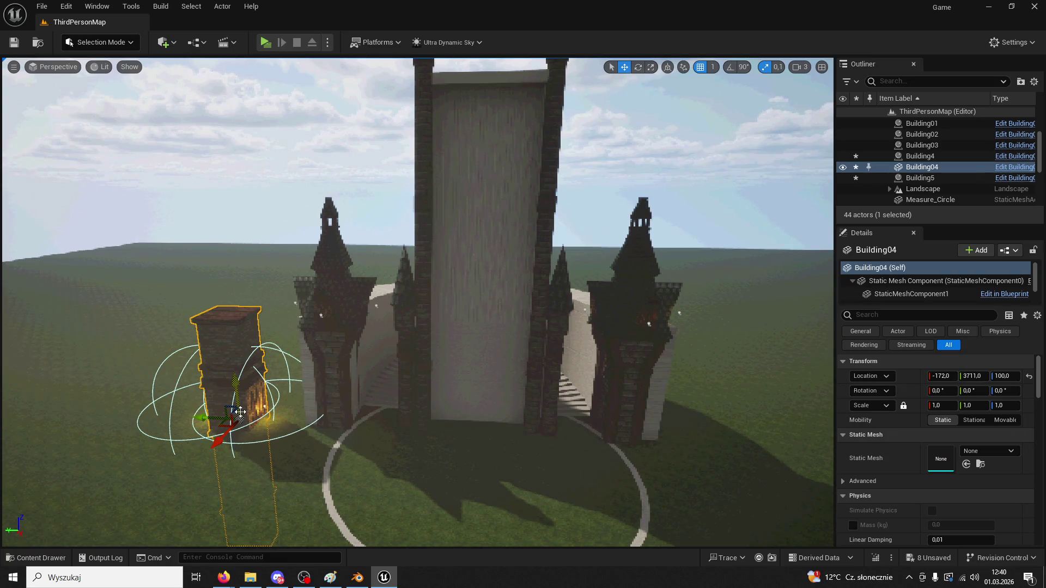
key(Delete)
- Scale Building5 uniformly to 4, reposition it, and remove Building4
click(620, 387)
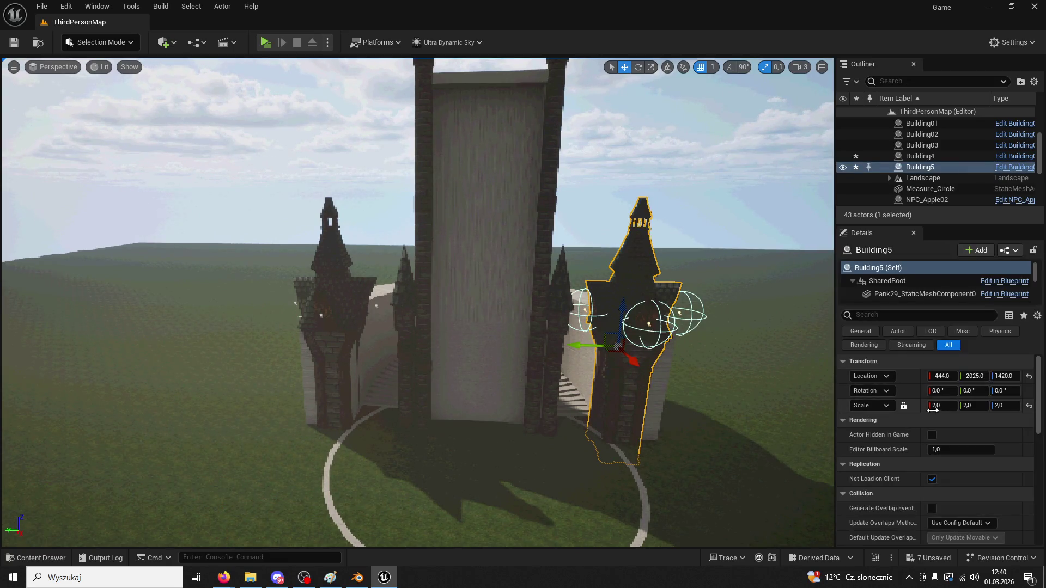
text(4)
key(Return)
mouse_move(579, 348)
mouse_down()
mouse_move(629, 348)
mouse_move(615, 347)
mouse_up()
key(ctrl+z)
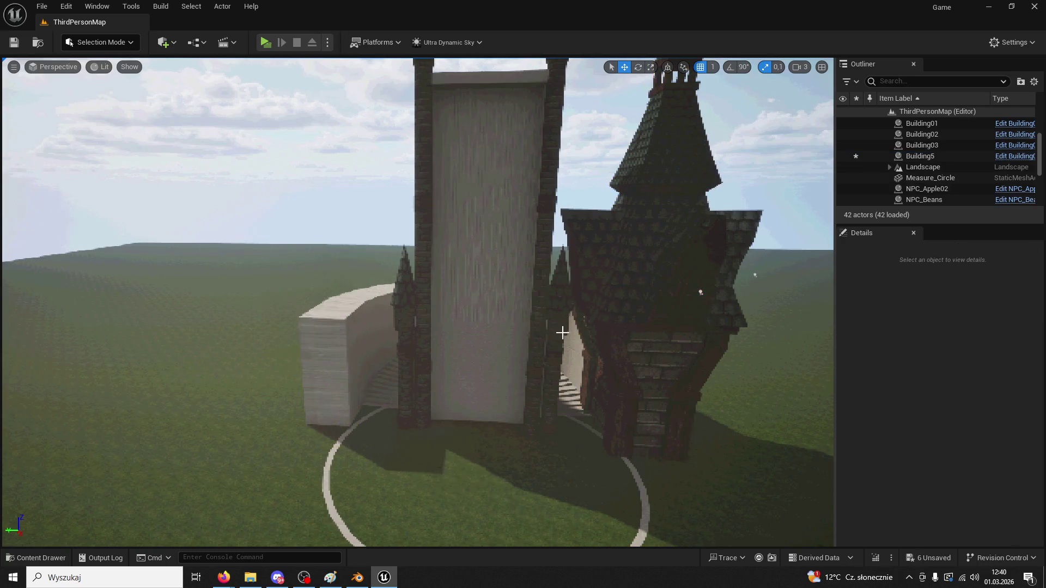
- Raise Building5 on Z and play-test the level by running toward the towers
key(f)
mouse_move(474, 347)
mouse_down()
mouse_move(446, 212)
mouse_move(414, 262)
mouse_move(62, 274)
mouse_move(76, 266)
mouse_up()
click(265, 42)
key(w)
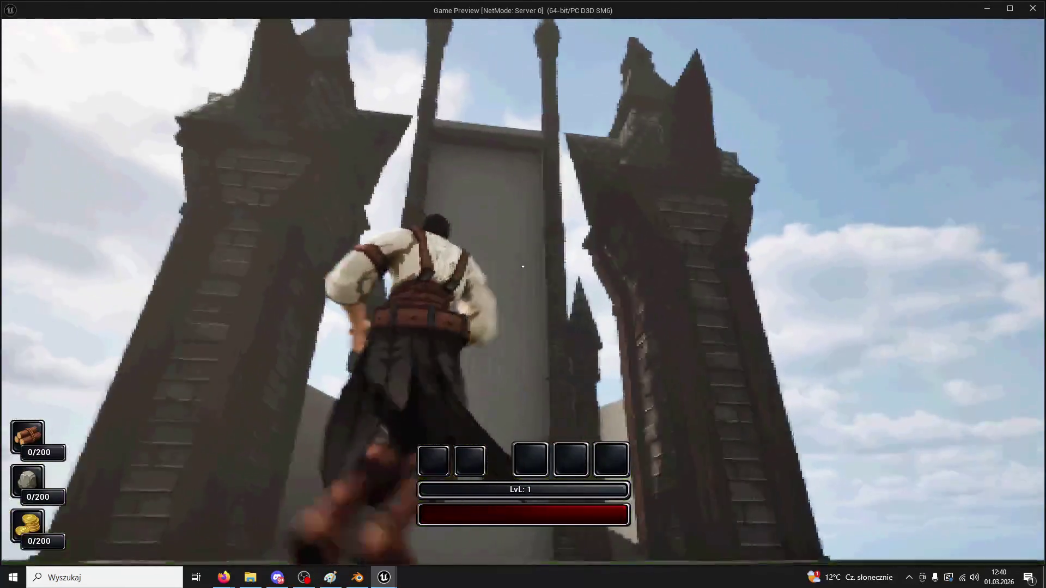
key(w)
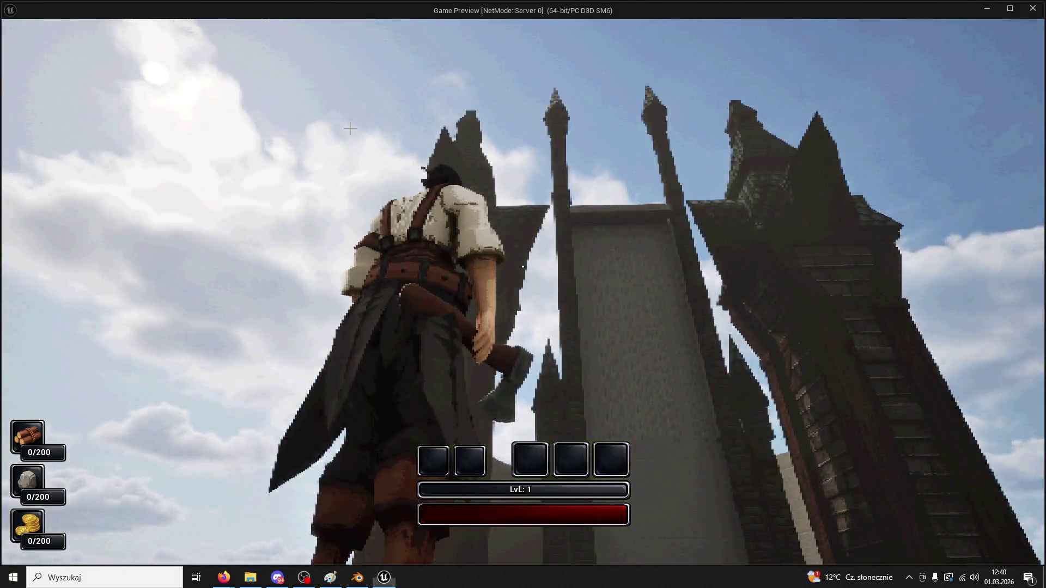
key(Escape)
key(Escape)
- Delete the three added towers from the level
click(263, 198)
key(Delete)
click(460, 226)
key(Delete)
click(154, 316)
key(Delete)
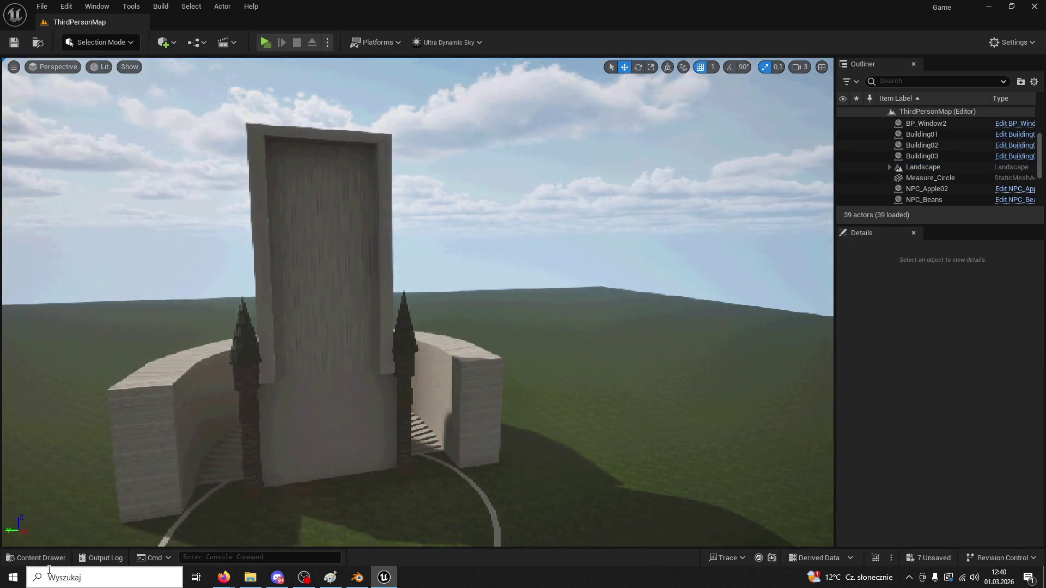
- Place a Building04 brick tower in the level at uniform scale 0,5
click(33, 558)
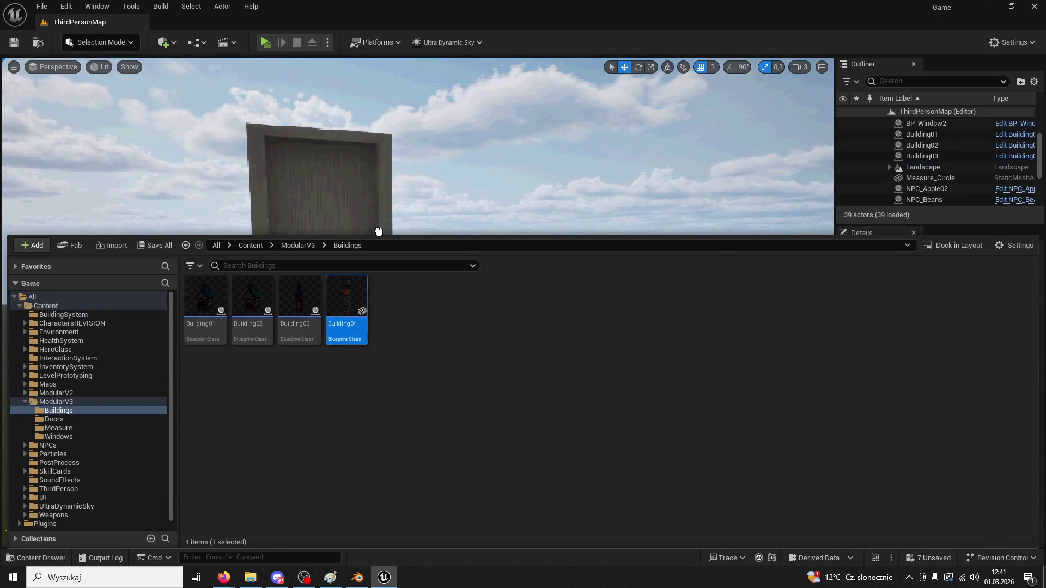
click(458, 238)
scroll(458, 238, up, 5)
scroll(491, 285, down, 5)
scroll(503, 276, up, 5)
drag(503, 276, 503, 276)
key(f)
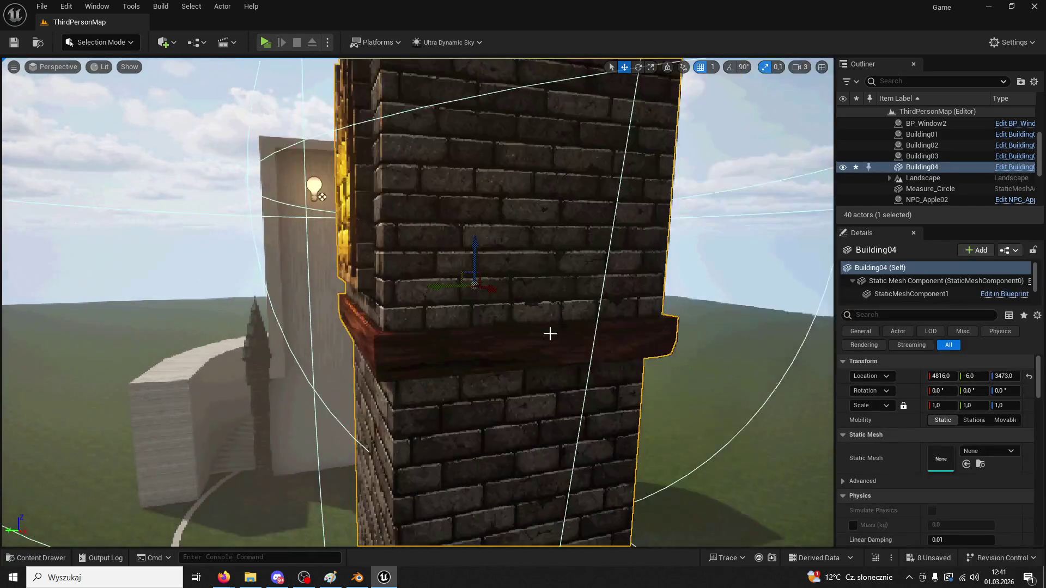
text(0,5)
key(Return)
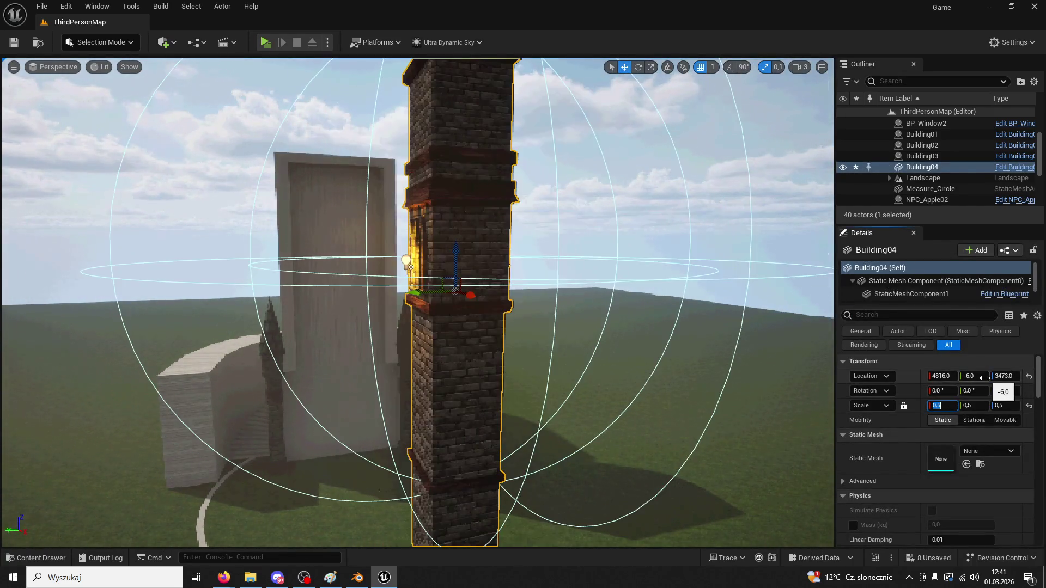
- Move the brick tower along X toward the cathedral and rotate it 90°
mouse_move(468, 294)
mouse_down()
mouse_move(405, 280)
mouse_move(441, 277)
mouse_up()
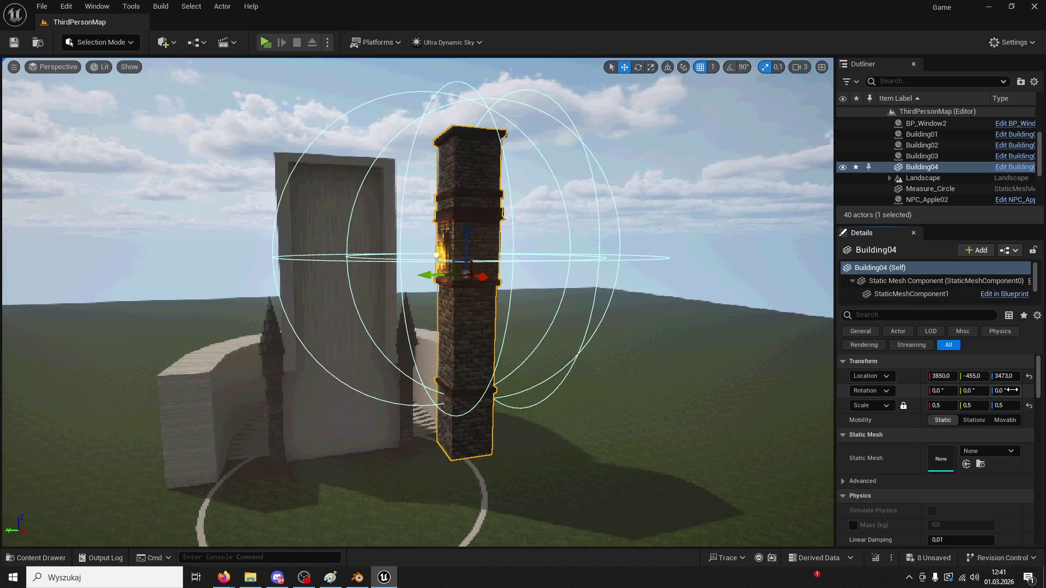
text(90)
key(Return)
right_drag(414, 294, 349, 256)
right_drag(609, 61, 647, 62)
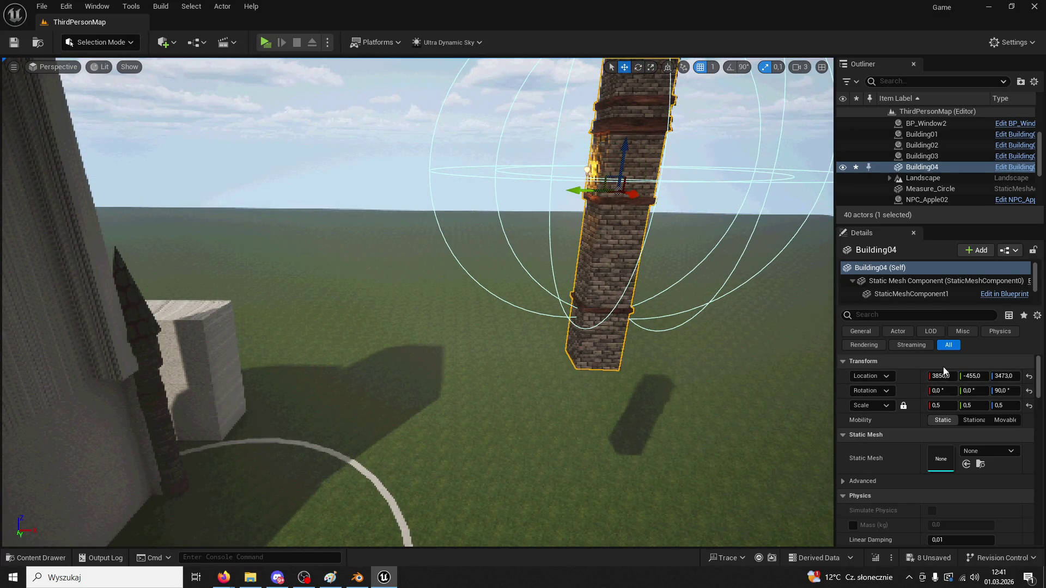
- Zero the tower's location, then slide it along Y beside the white block and drop it to the ground
key(Tab)
text(0)
key(Tab)
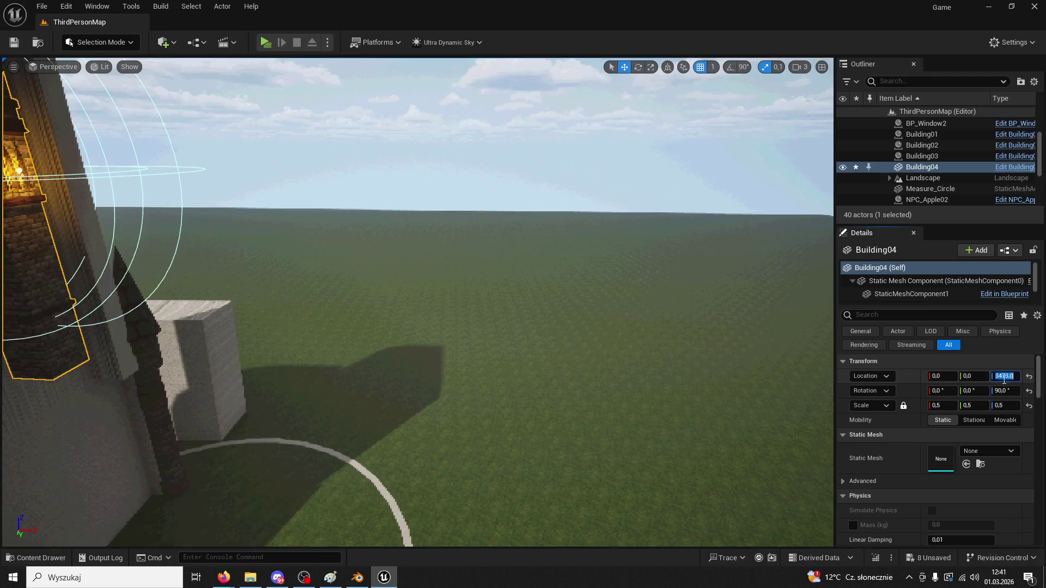
text(0)
key(Return)
key(f)
drag(477, 364, 467, 256)
mouse_move(454, 336)
mouse_down()
mouse_move(549, 299)
mouse_move(616, 327)
mouse_move(646, 296)
mouse_up()
key(End)
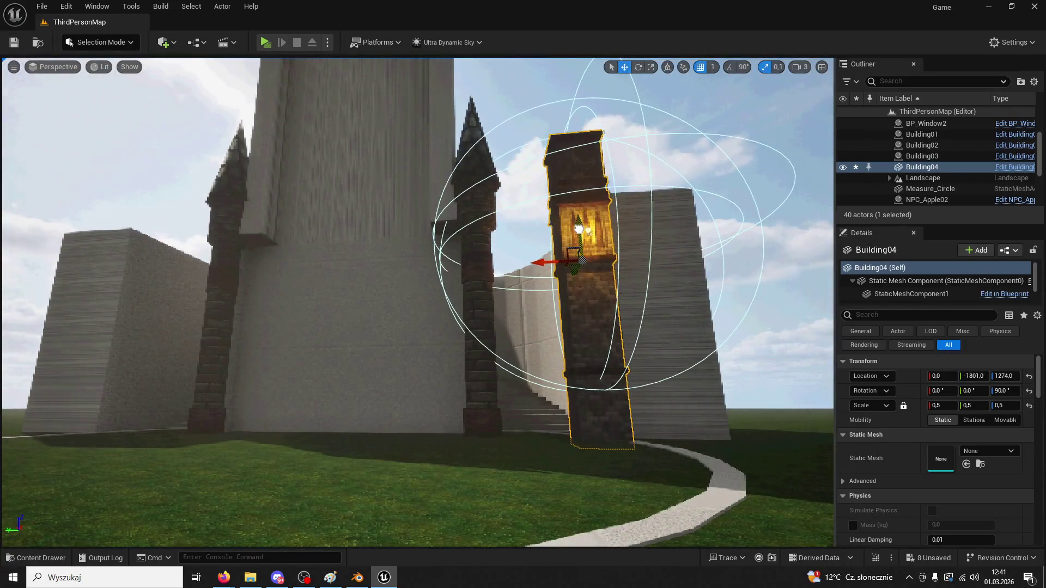
mouse_move(553, 263)
mouse_down()
mouse_move(605, 270)
mouse_move(212, 294)
mouse_move(86, 284)
mouse_up()
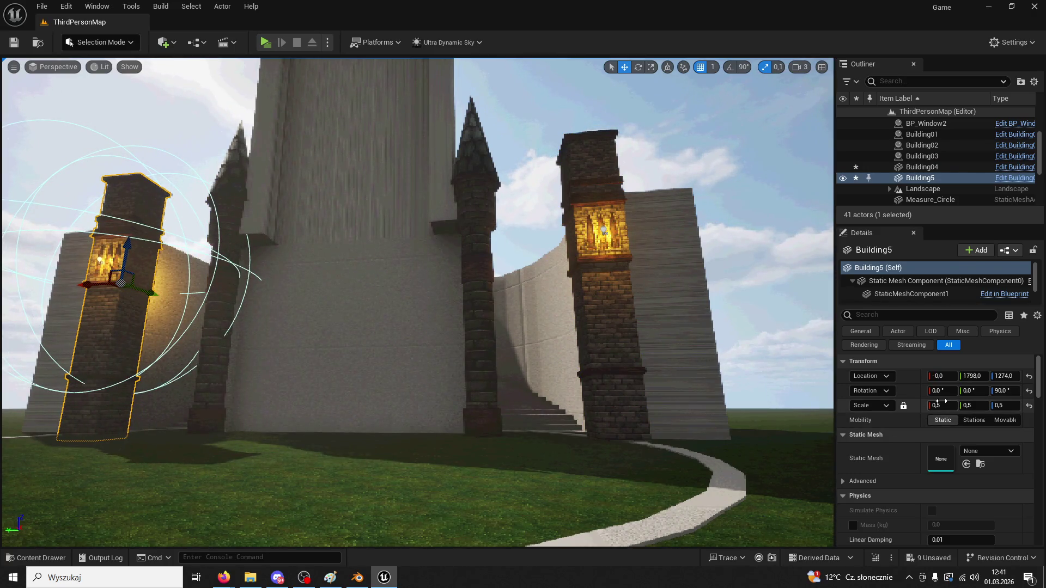
- Enlarge Building5, set Building04 to uniform scale 1,0, and fine-tune its Y position
drag(939, 402, 980, 402)
click(633, 378)
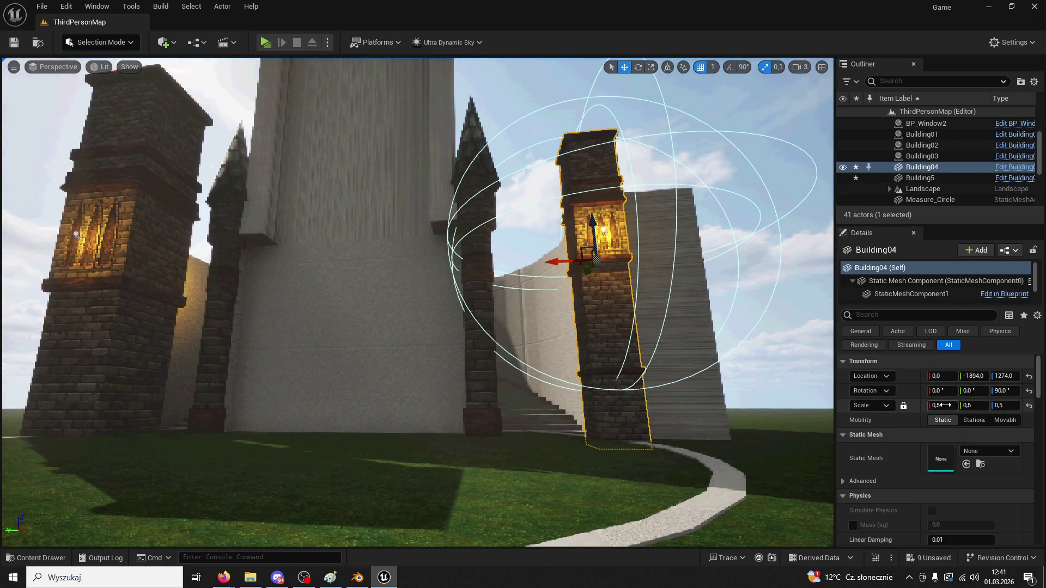
text(1)
key(Return)
mouse_move(586, 282)
mouse_down()
mouse_move(545, 272)
mouse_move(640, 255)
mouse_move(607, 261)
mouse_up()
mouse_move(607, 261)
right_down()
mouse_move(648, 261)
mouse_move(604, 267)
right_up()
- Frame both towers in view and launch the level in a game preview
click(163, 338)
key(f)
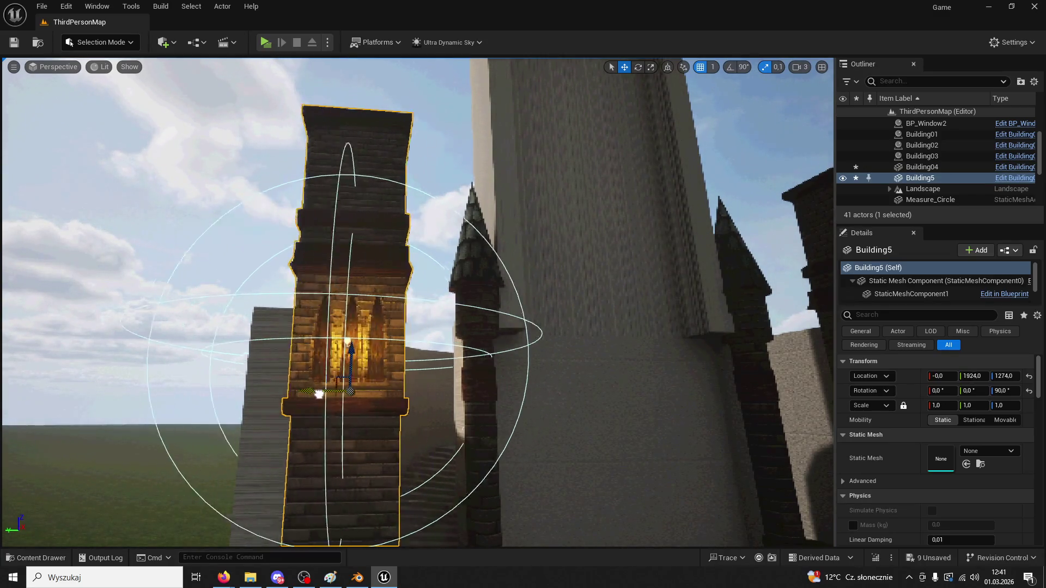
right_drag(279, 399, 330, 359)
ctrl+click(626, 286)
key(f)
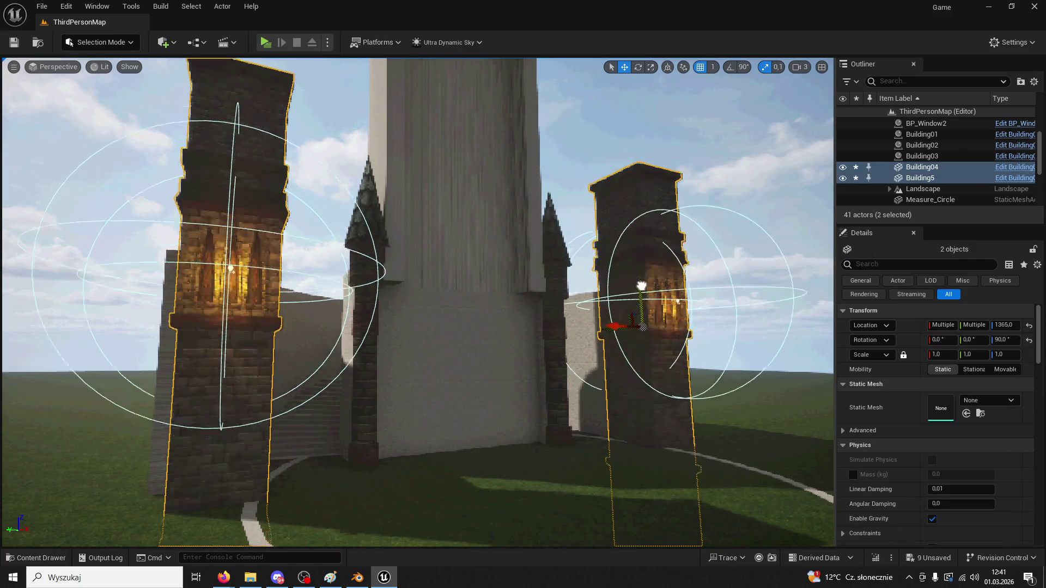
key(w)
right_drag(549, 306, 531, 303)
key(s)
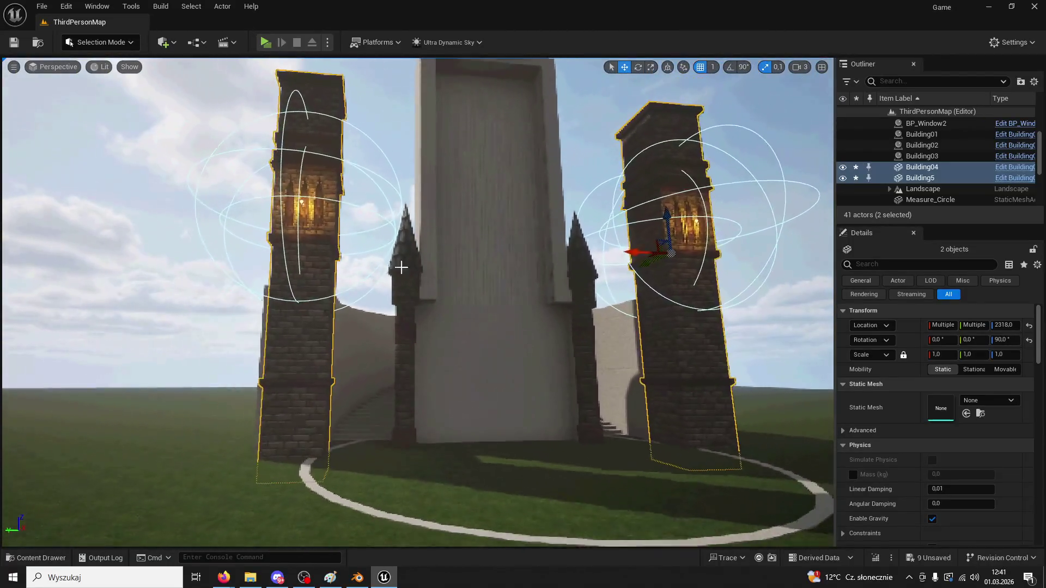
click(265, 41)
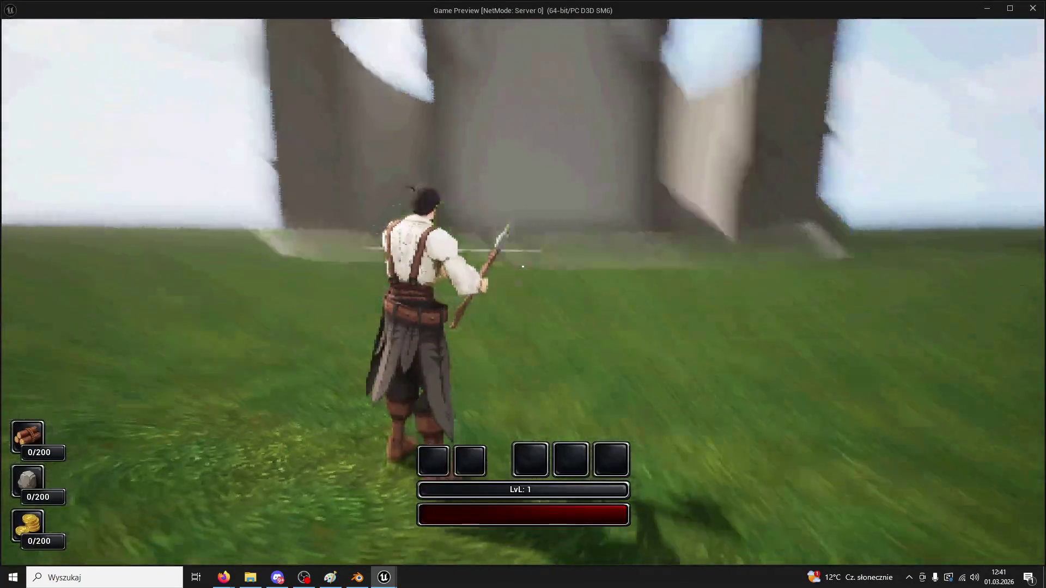
- Walk the character up to the central tower, then end the game preview with Esc
key(w)
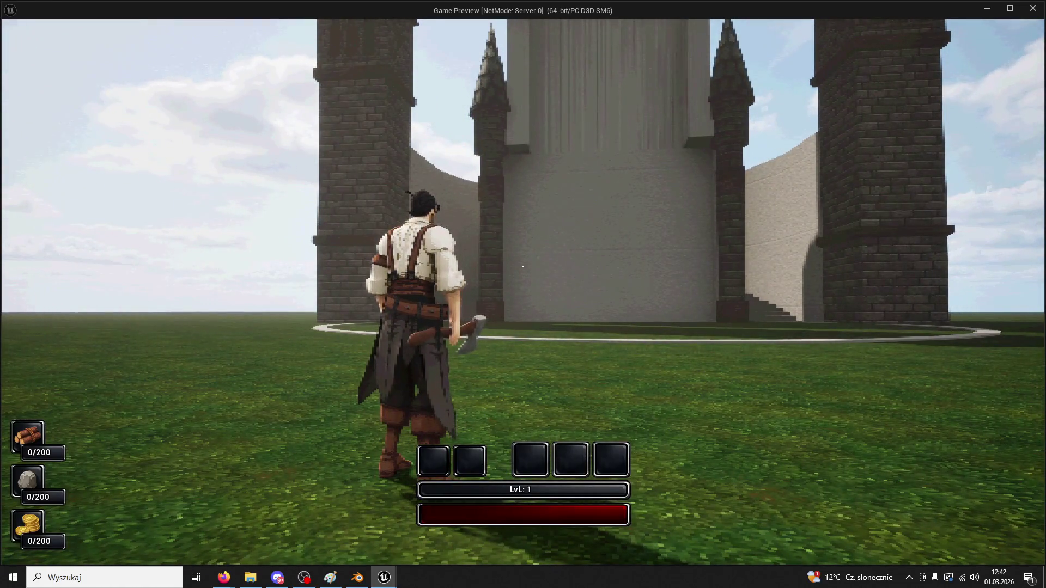
key(w)
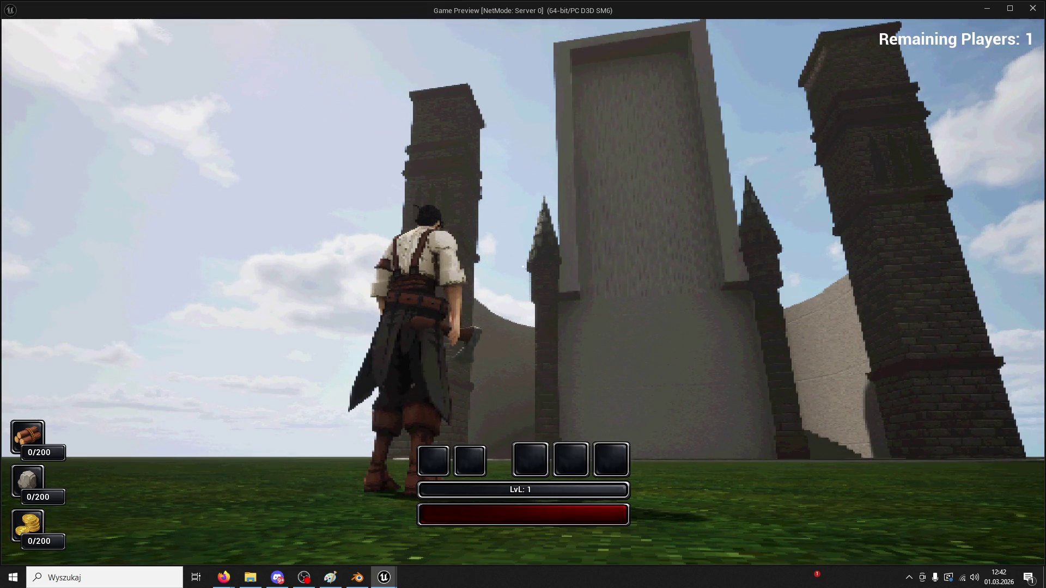
key(Escape)
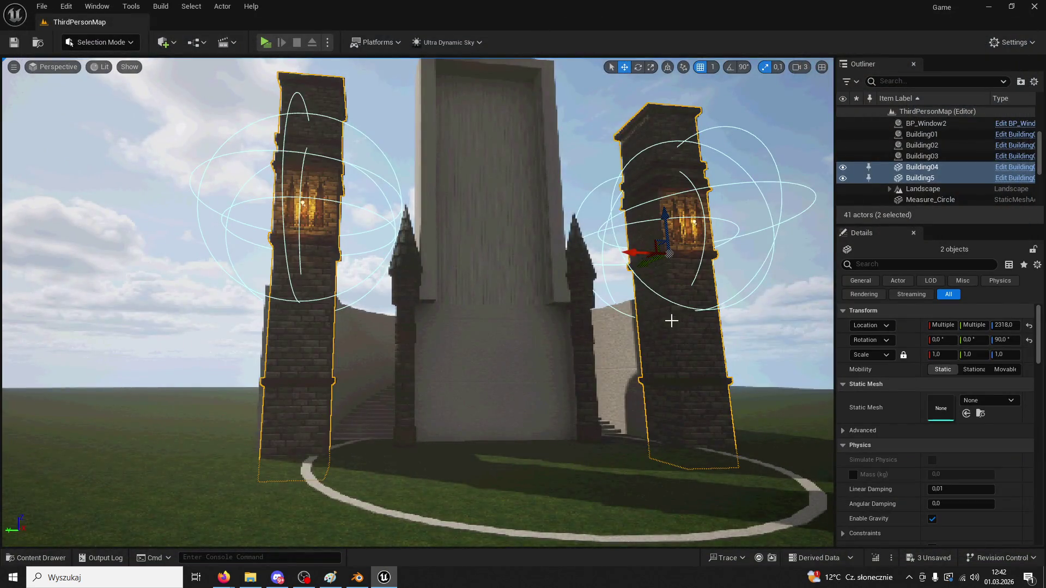
- Delete both brick towers from the level, briefly checking the Blender cathedral model
key(ctrl+z)
click(333, 380)
key(Delete)
click(358, 578)
mouse_move(461, 384)
middle_down()
mouse_move(449, 390)
mouse_move(371, 359)
mouse_move(392, 376)
middle_up()
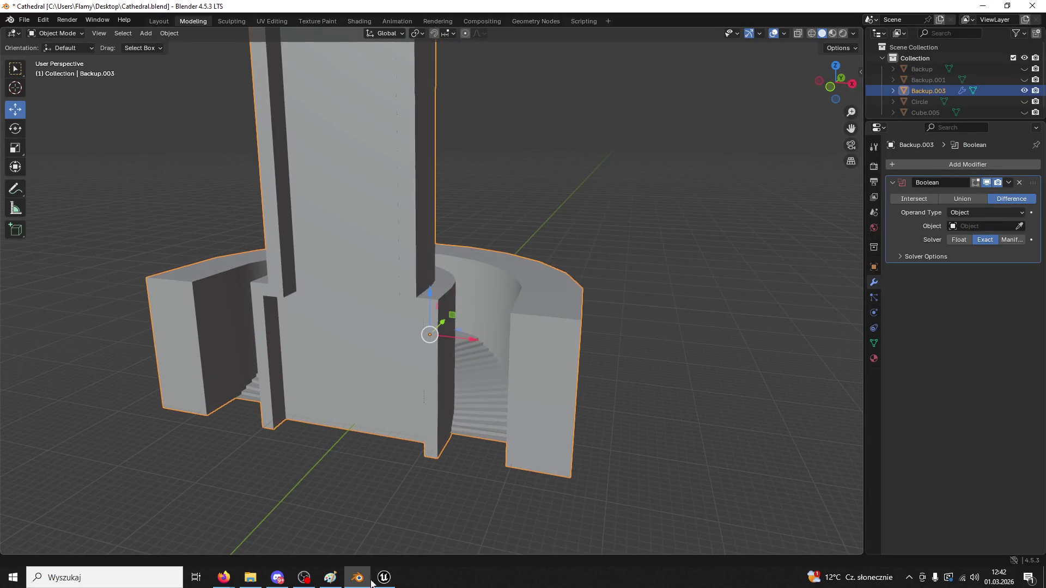
- Close the Unreal editor, saving the selected unsaved assets
click(392, 575)
click(502, 378)
click(1034, 7)
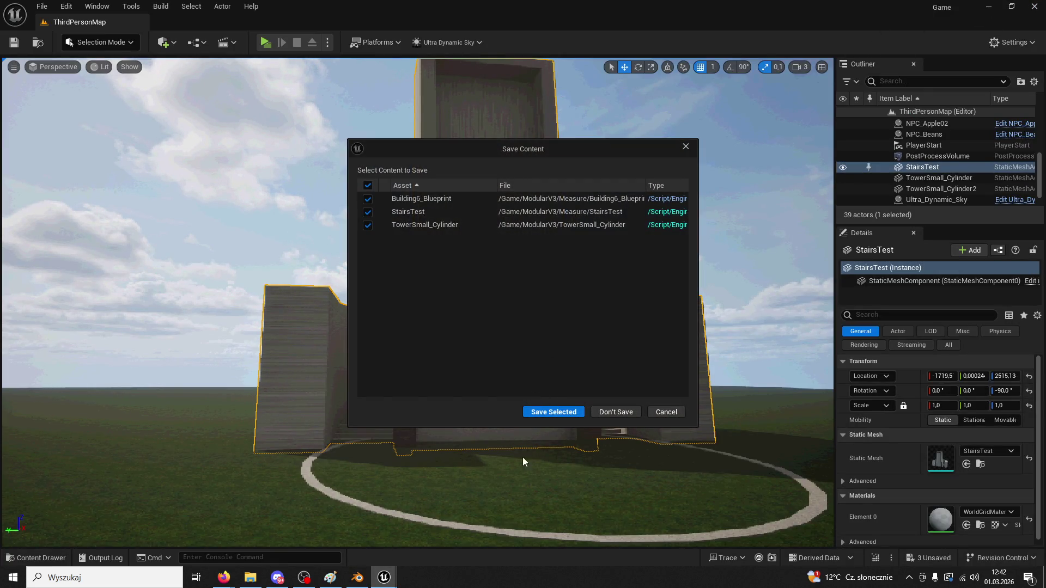
click(557, 413)
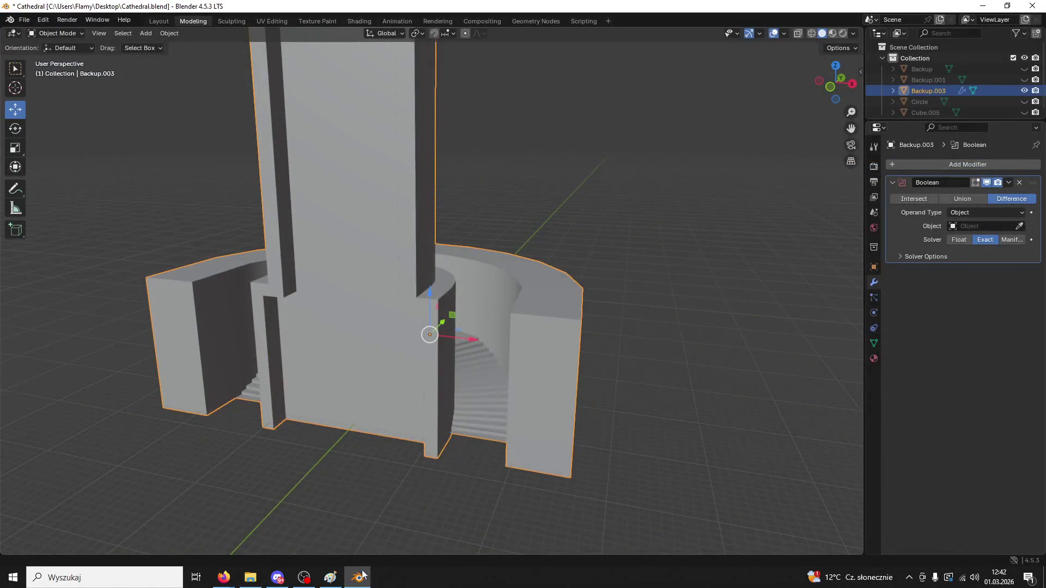
- Add a cube and shift the Backup.003 cathedral mesh toward the viewer along Y
scroll(323, 382, up, 2)
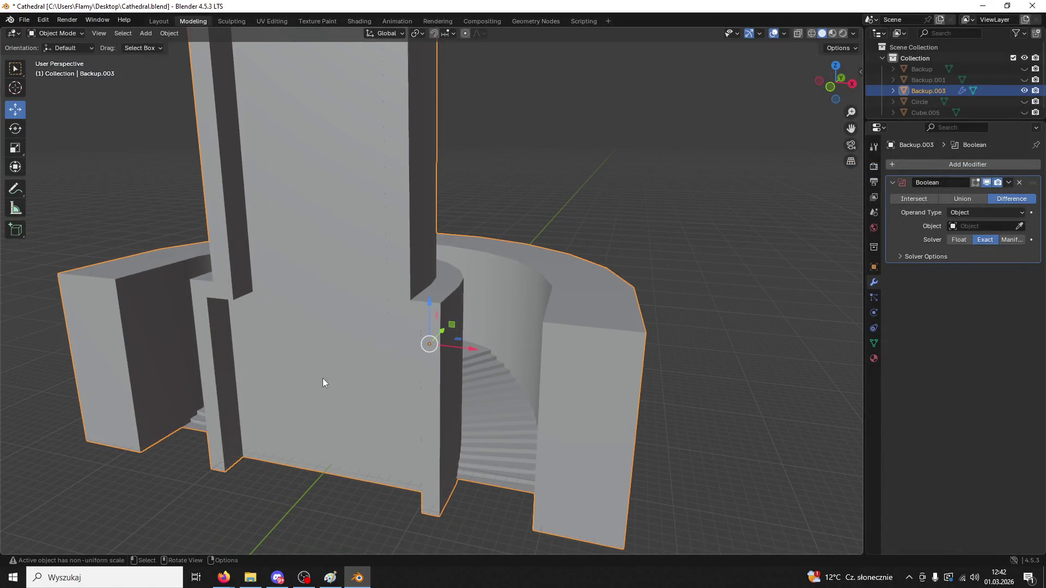
click(145, 34)
mouse_move(164, 50)
click(286, 57)
scroll(329, 383, down, 3)
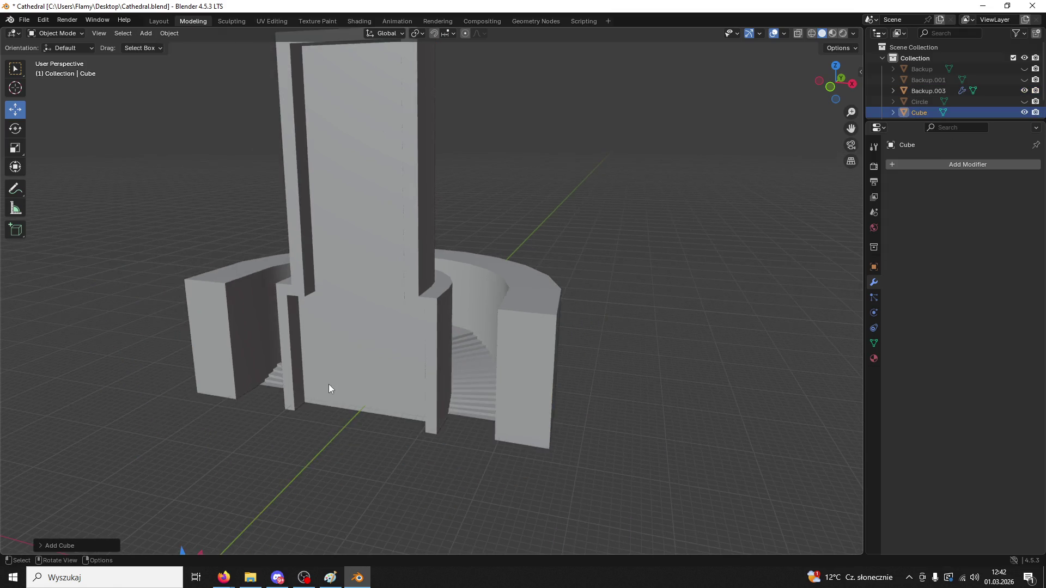
scroll(329, 386, down, 3)
click(413, 348)
drag(446, 307, 353, 392)
click(311, 448)
middle_drag(311, 447, 432, 361)
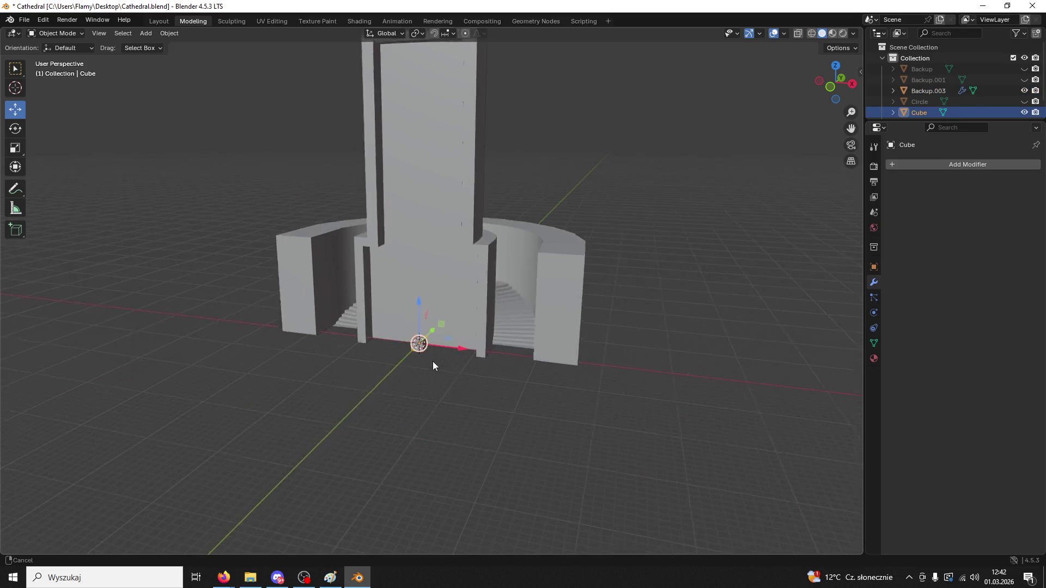
scroll(450, 352, up, 6)
- Enlarge the trial cube, raise it along Z, then enlarge it further
key(s)
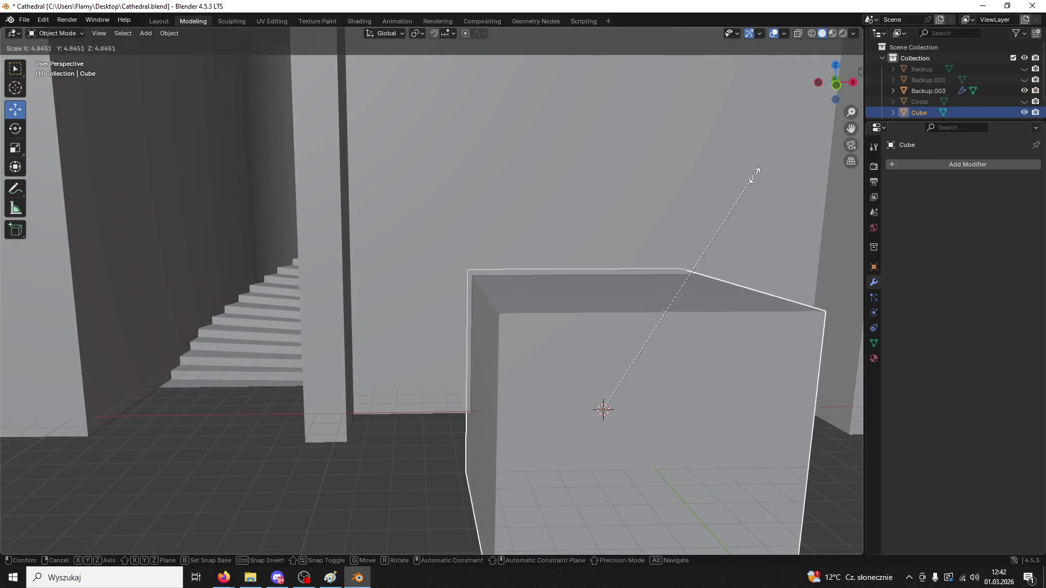
click(692, 191)
scroll(691, 192, down, 2)
scroll(692, 192, down, 5)
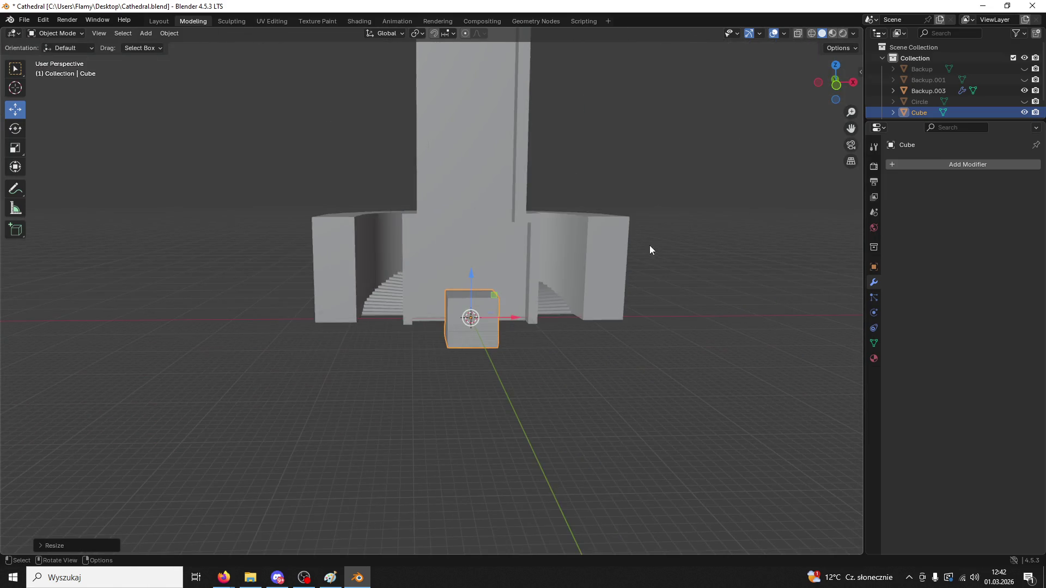
scroll(651, 244, up, 3)
mouse_move(459, 302)
mouse_down()
mouse_move(474, 229)
mouse_move(488, 257)
mouse_up()
key(s)
click(531, 215)
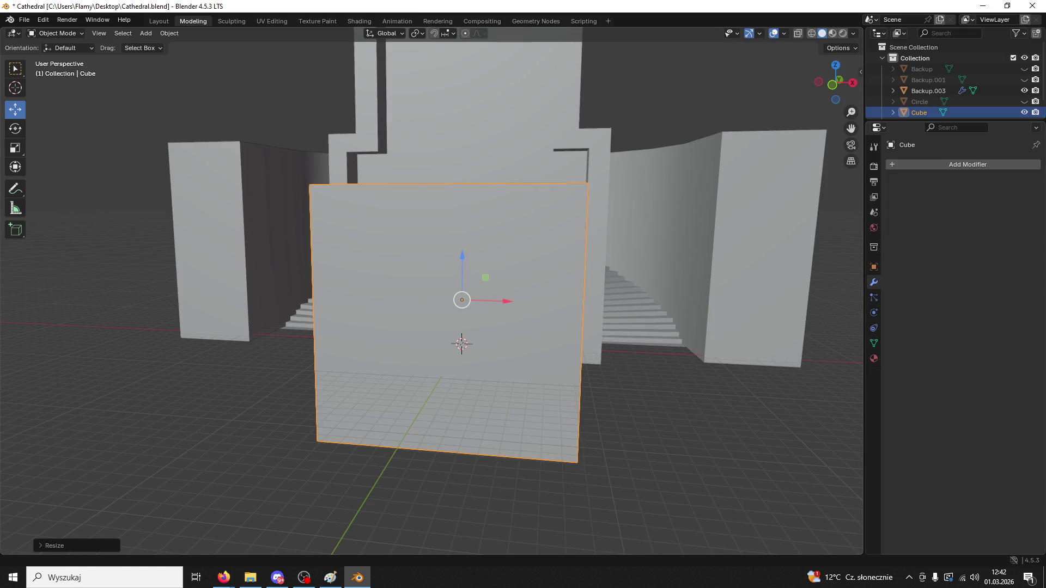
- Delete the trial cube and bring up the Add > Mesh primitive list
key(alt+Tab)
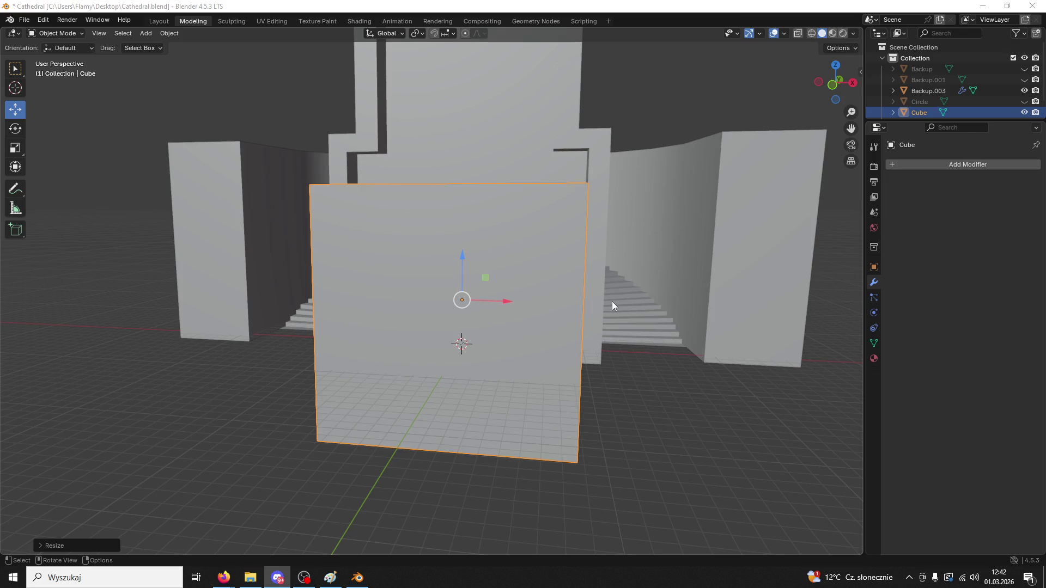
mouse_move(500, 289)
middle_down()
mouse_move(524, 308)
mouse_move(501, 328)
middle_up()
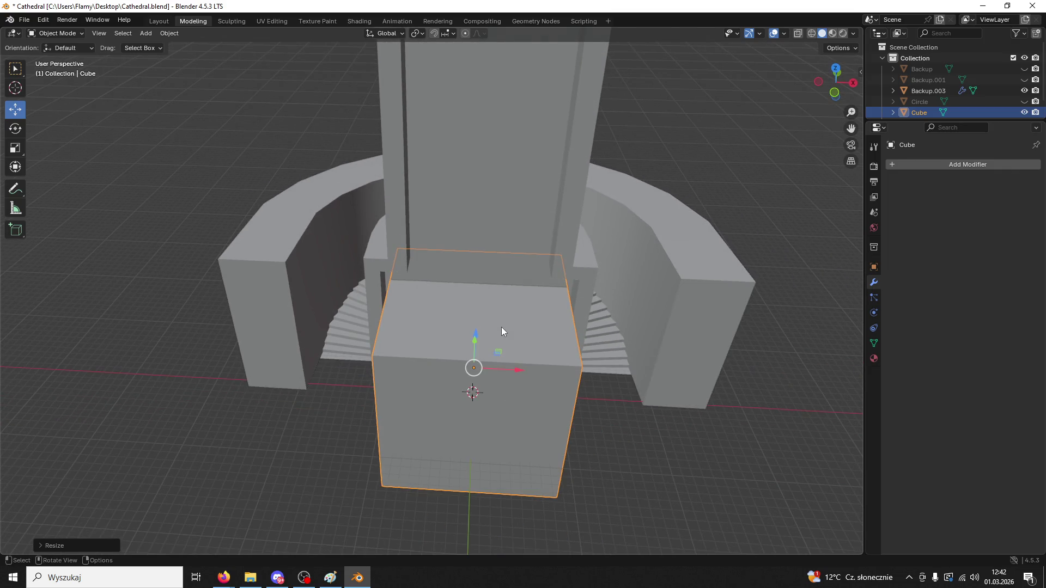
key(Delete)
click(145, 36)
mouse_move(153, 44)
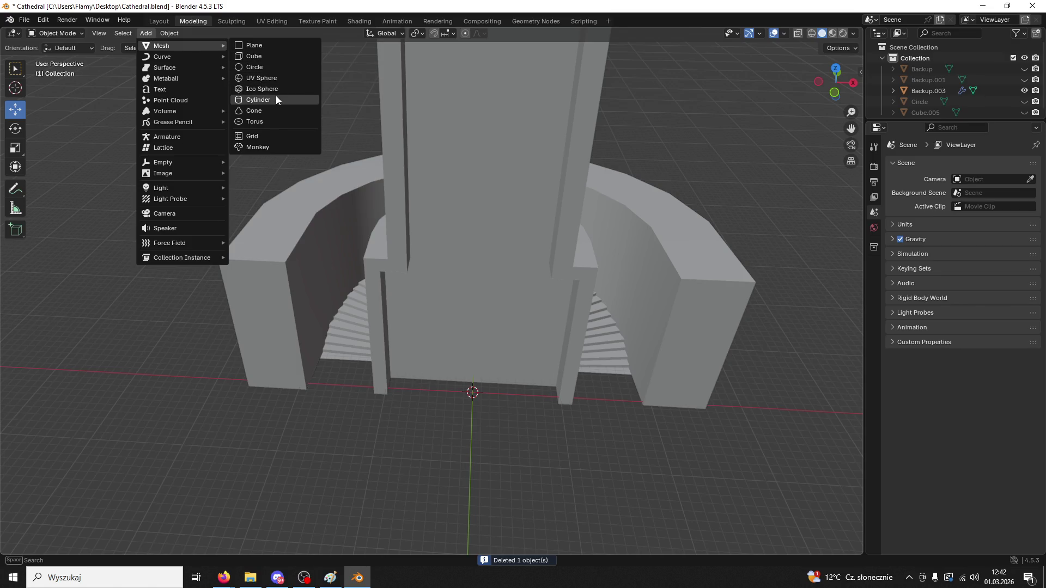
- Add a cylinder and scale it up, then delete it to start over
click(258, 99)
scroll(468, 420, up, 5)
key(s)
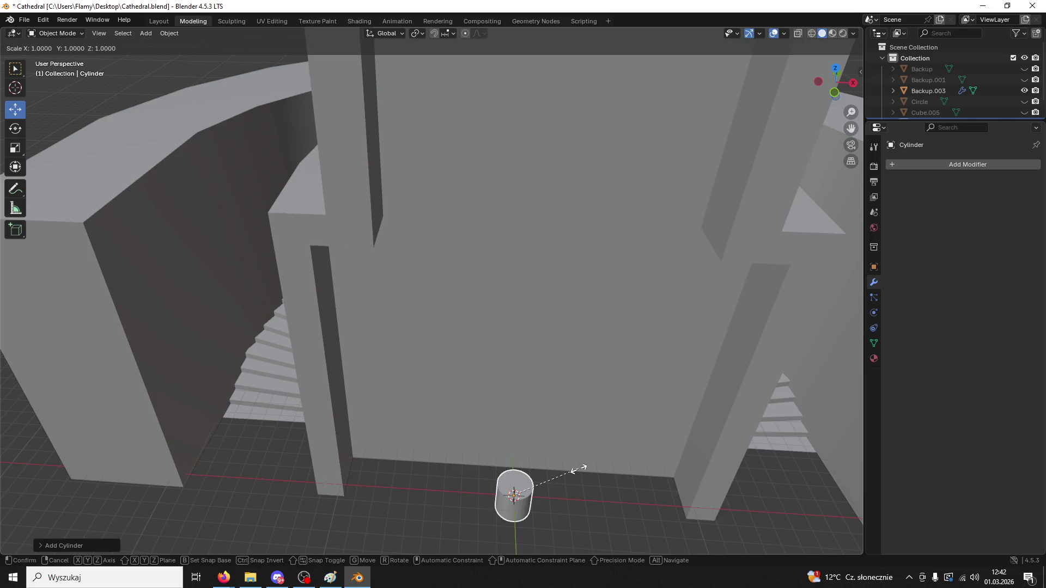
click(711, 385)
key(Delete)
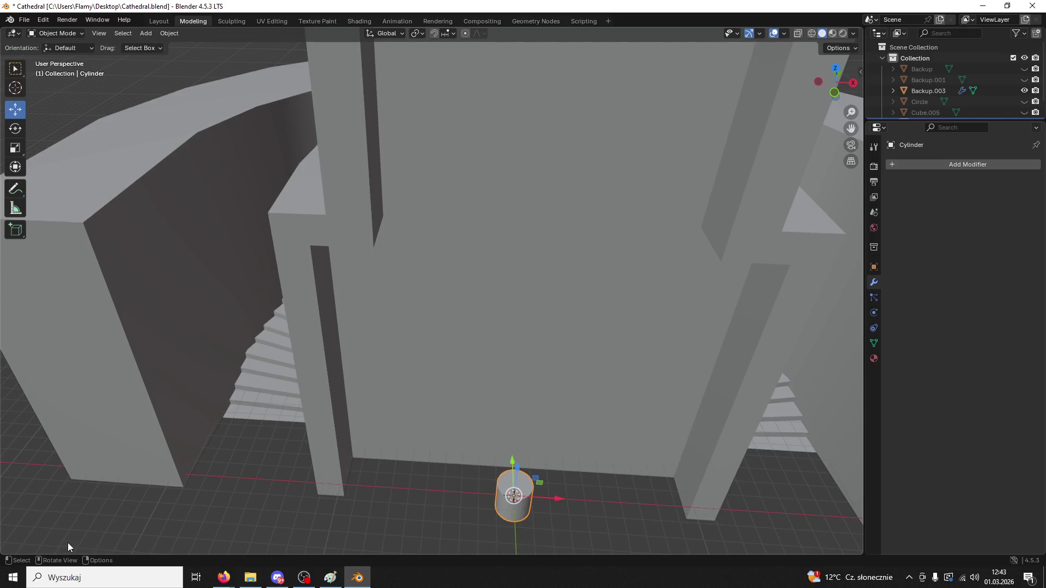
- Add a new cylinder at the origin with 16 vertices
click(148, 38)
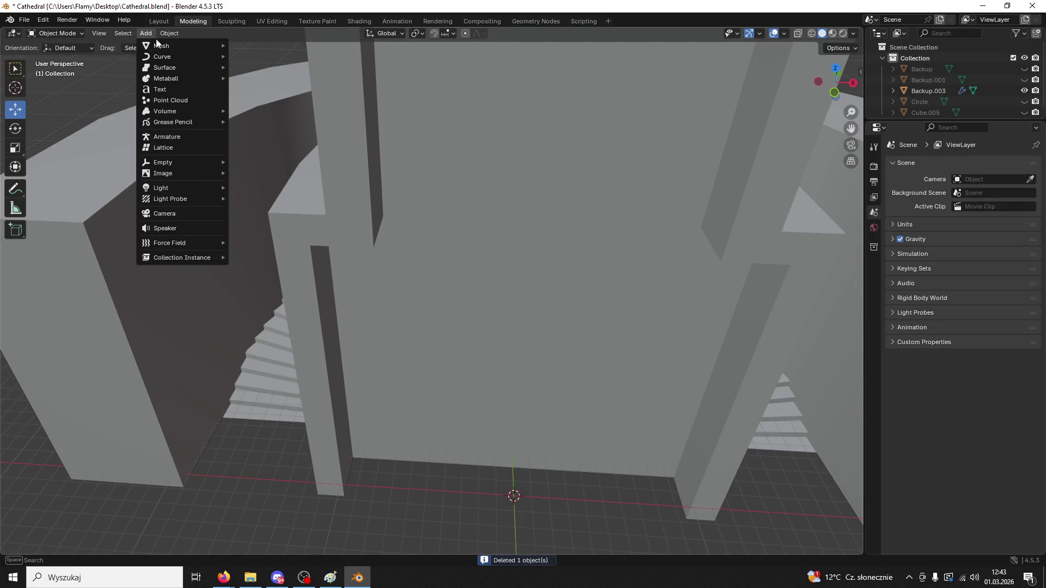
mouse_move(172, 43)
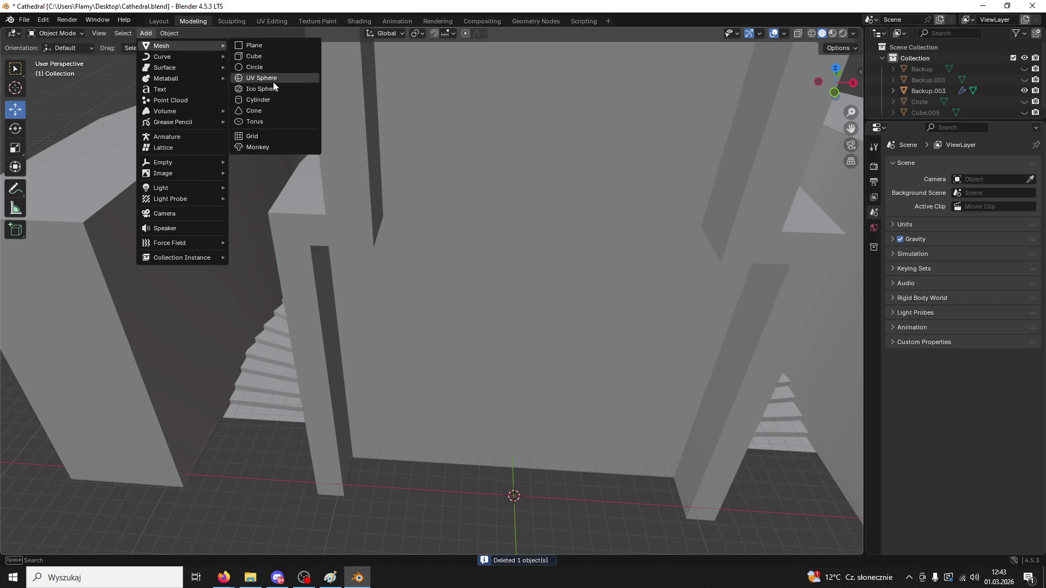
click(273, 102)
click(44, 546)
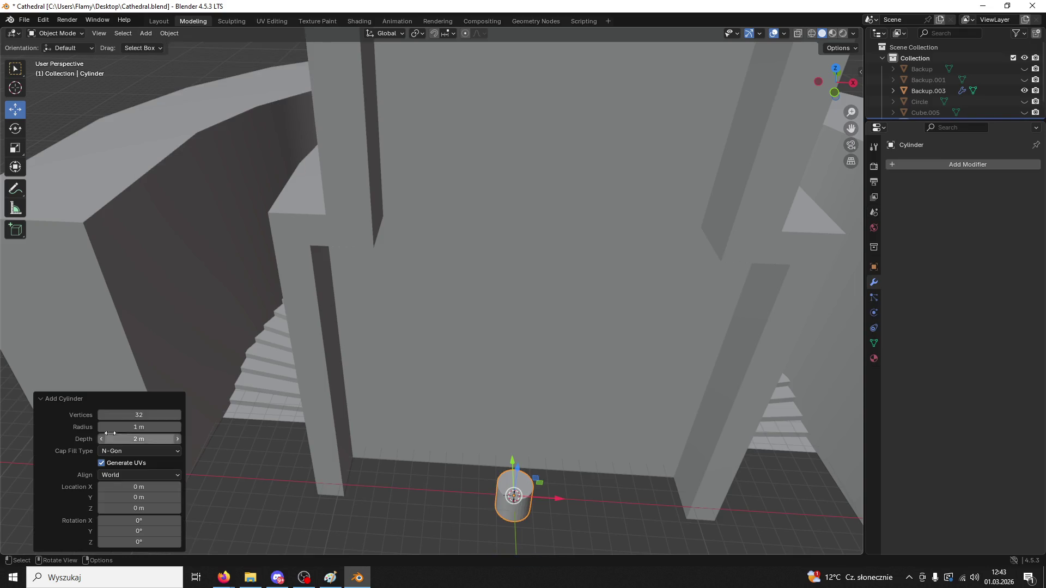
click(137, 416)
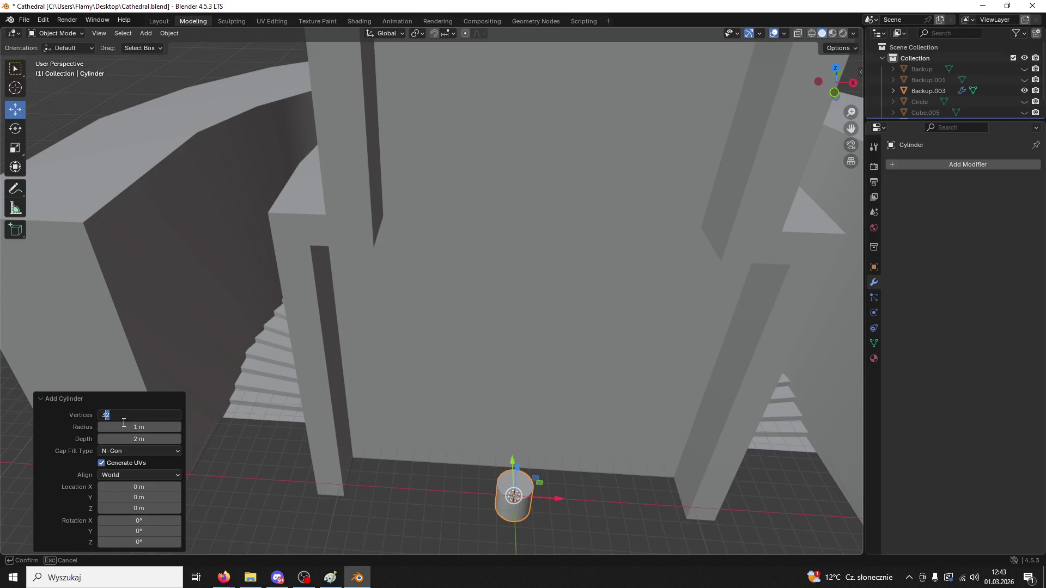
text(16)
key(Return)
- Scale the cylinder to 2.558 and set its X location to 10 m
scroll(521, 376, up, 3)
scroll(529, 416, up, 2)
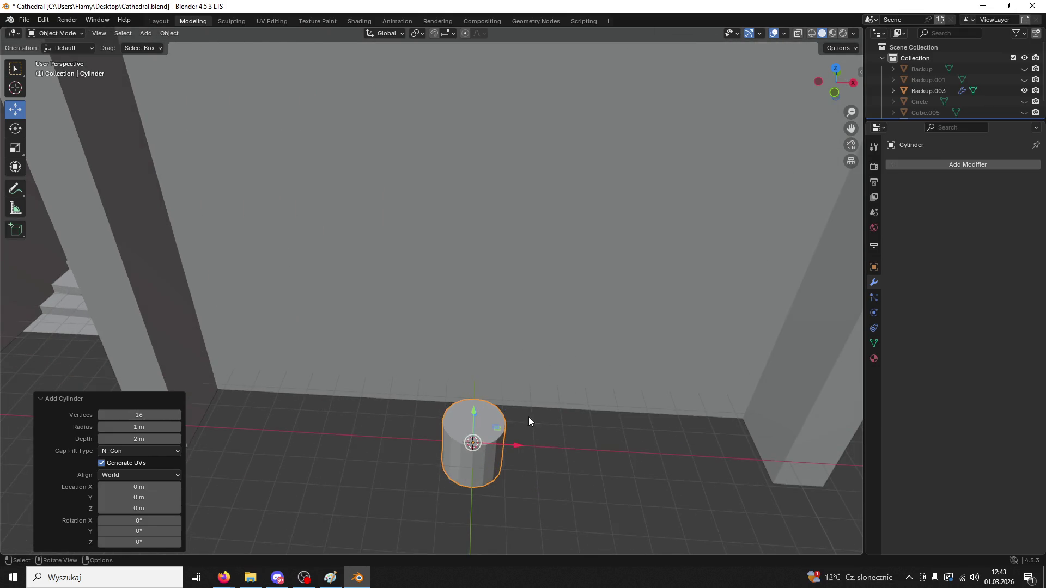
key(s)
click(616, 371)
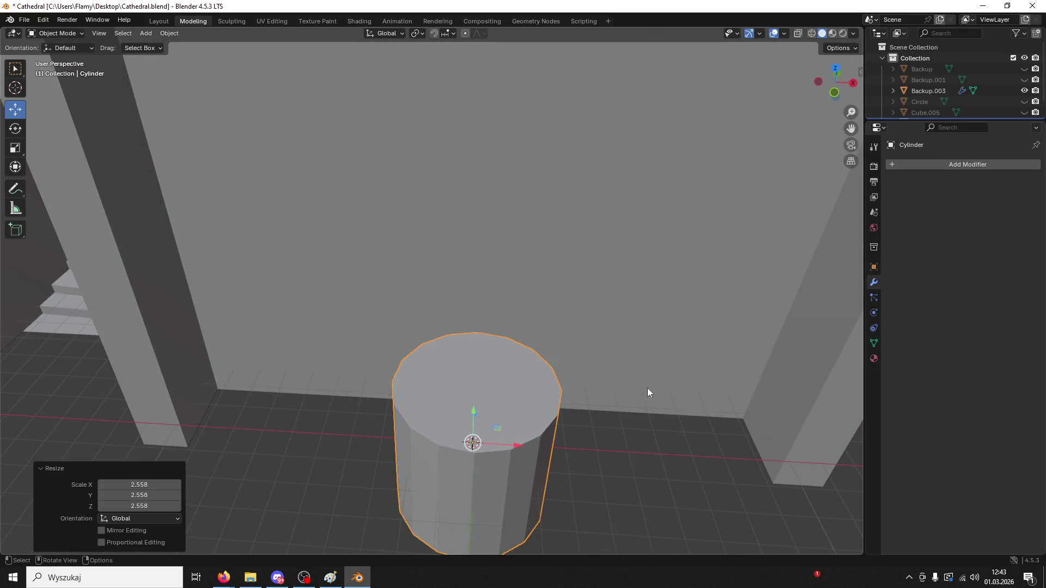
middle_drag(645, 389, 613, 333)
scroll(620, 333, down, 2)
drag(441, 318, 626, 342)
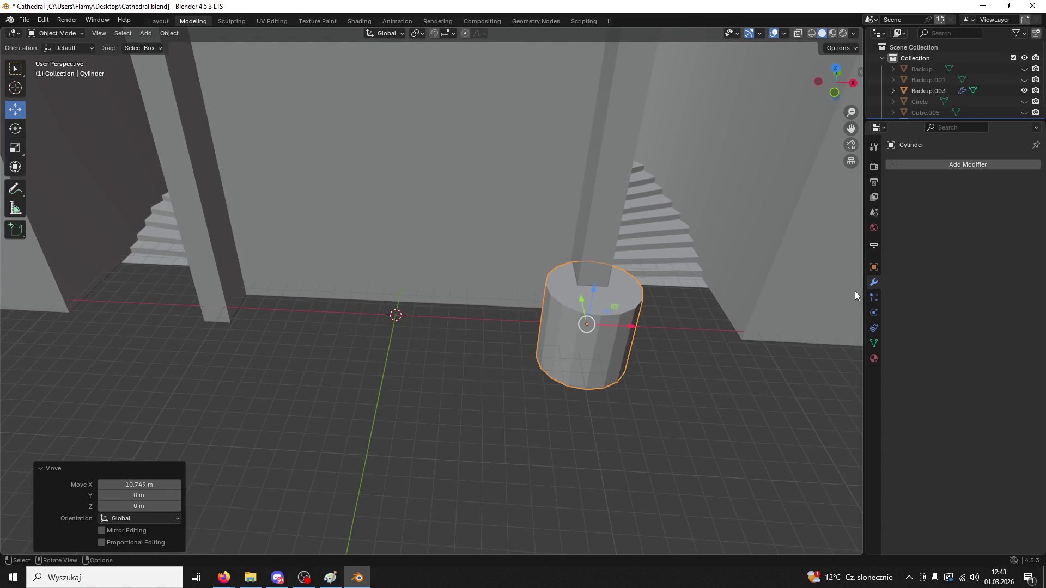
click(873, 268)
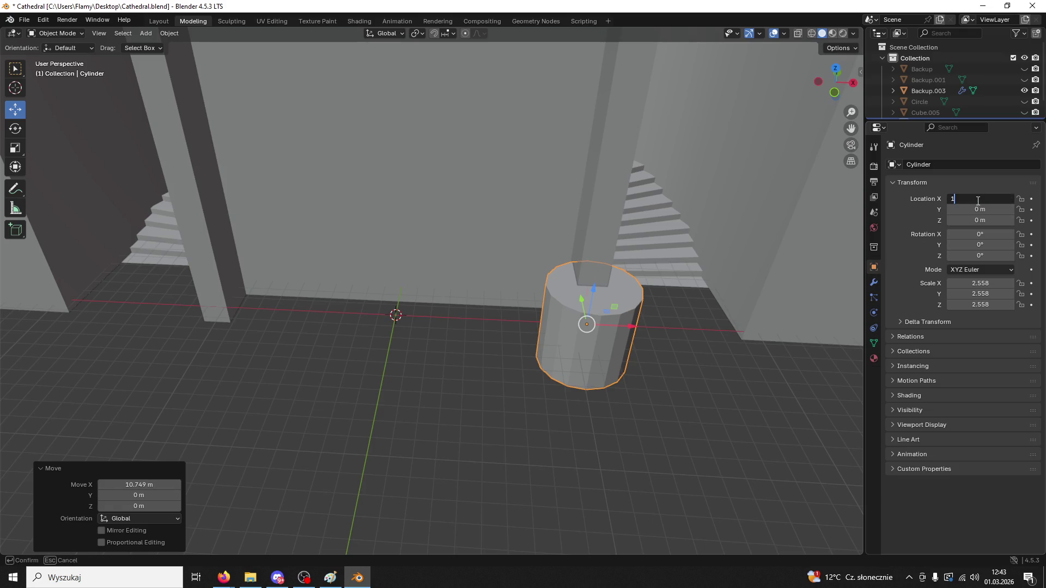
text(0)
key(Return)
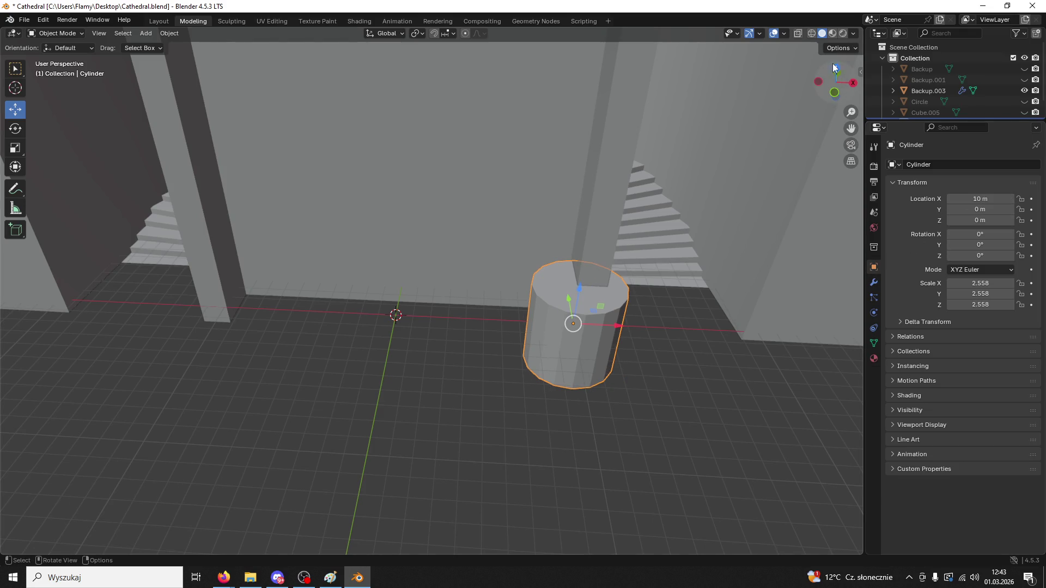
- In top view, slide the cylinder further along X and shrink it to 1.564 scale
click(832, 65)
shift+middle_drag(662, 365, 609, 250)
scroll(593, 280, up, 2)
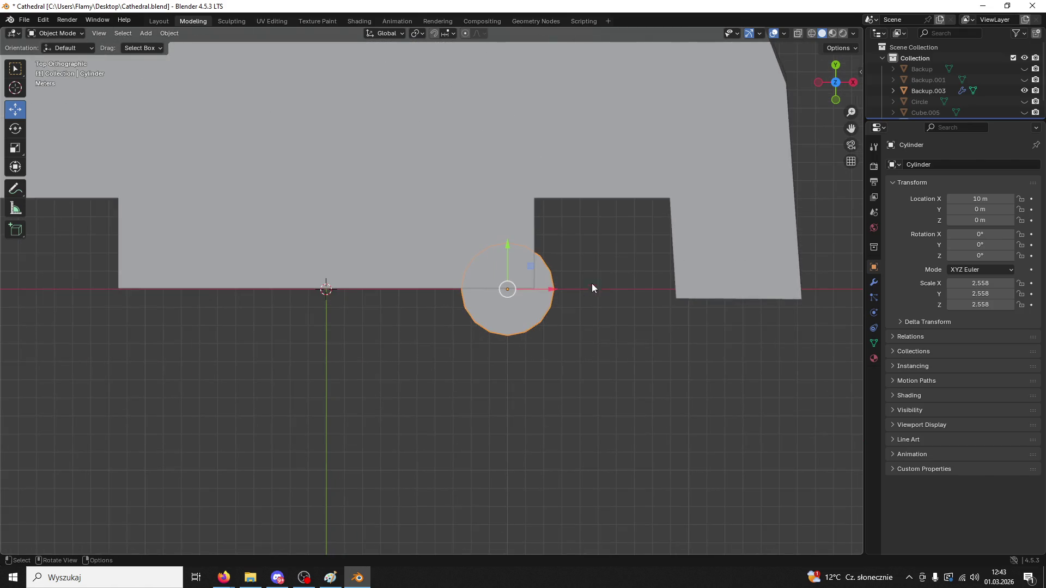
drag(552, 290, 579, 290)
scroll(579, 290, up, 2)
key(s)
click(622, 294)
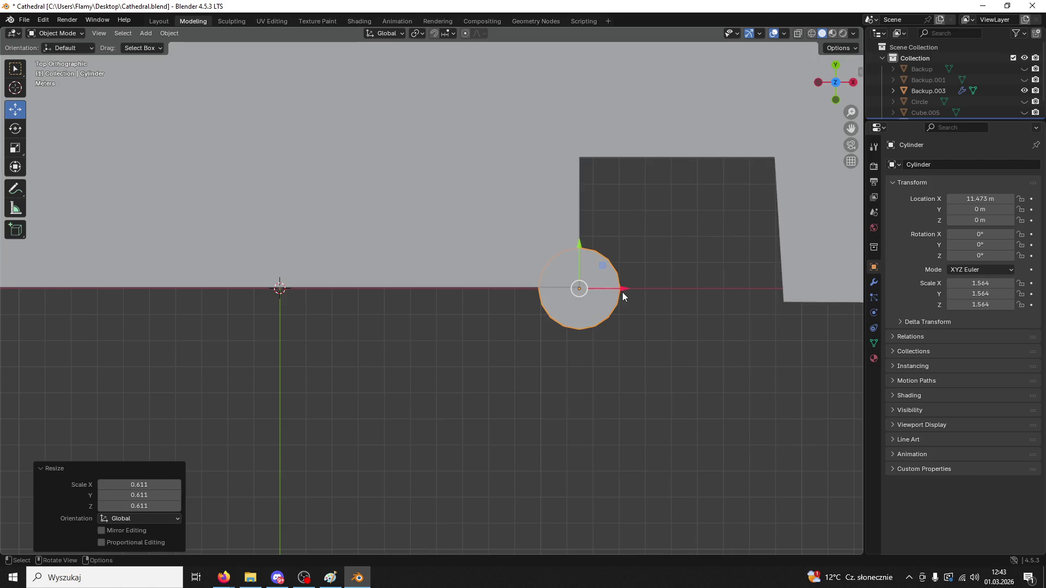
click(621, 293)
- Paste a duplicate cylinder, move it 7.726 m along X, then delete the copy
key(ctrl+c)
key(ctrl+v)
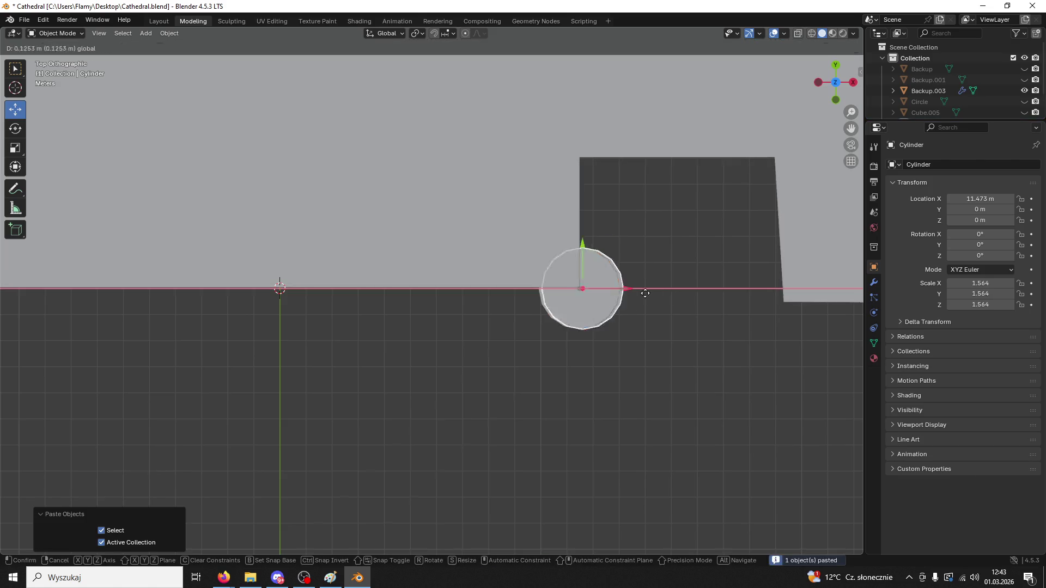
drag(621, 289, 825, 302)
key(Delete)
mouse_move(596, 302)
middle_down()
mouse_move(602, 188)
mouse_move(596, 238)
mouse_move(543, 217)
mouse_move(588, 203)
mouse_move(609, 173)
mouse_move(663, 207)
mouse_move(636, 192)
mouse_move(560, 192)
middle_up()
scroll(621, 181, up, 2)
scroll(622, 174, down, 2)
scroll(563, 253, up, 5)
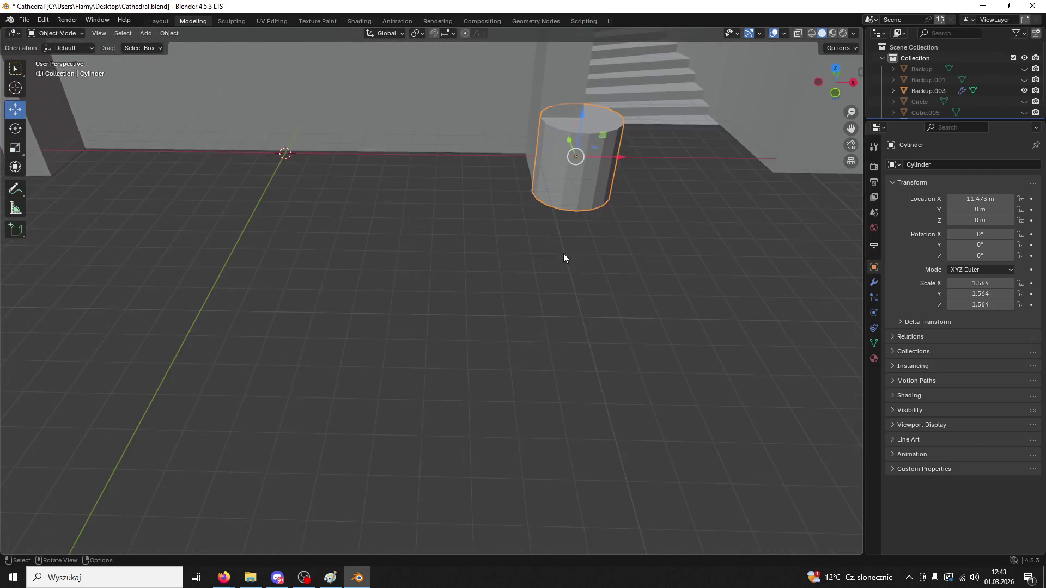
- Scale the cylinder to 1.291 and move it to X 10.724 m, Y 0.299 m
key(s)
click(625, 213)
drag(616, 154, 588, 168)
mouse_move(593, 172)
middle_down()
mouse_move(603, 231)
mouse_move(576, 219)
mouse_move(577, 241)
middle_up()
drag(574, 238, 607, 240)
- Fine-tune the cylinder's position to X 10.688 m and Y 0.053 m
click(838, 79)
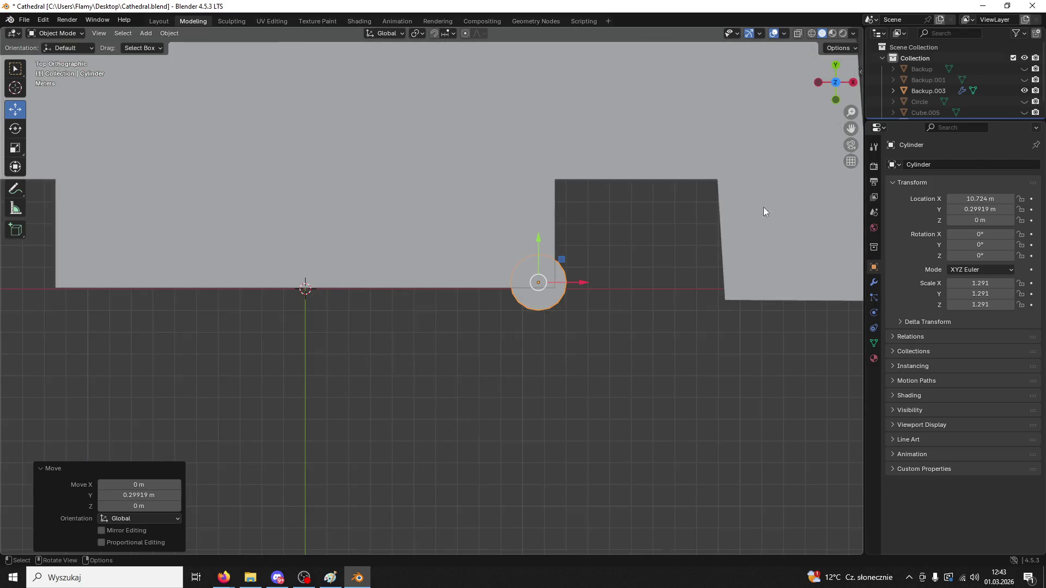
scroll(646, 321, up, 8)
scroll(632, 253, down, 5)
mouse_move(625, 175)
middle_down()
mouse_move(612, 390)
mouse_move(605, 368)
middle_up()
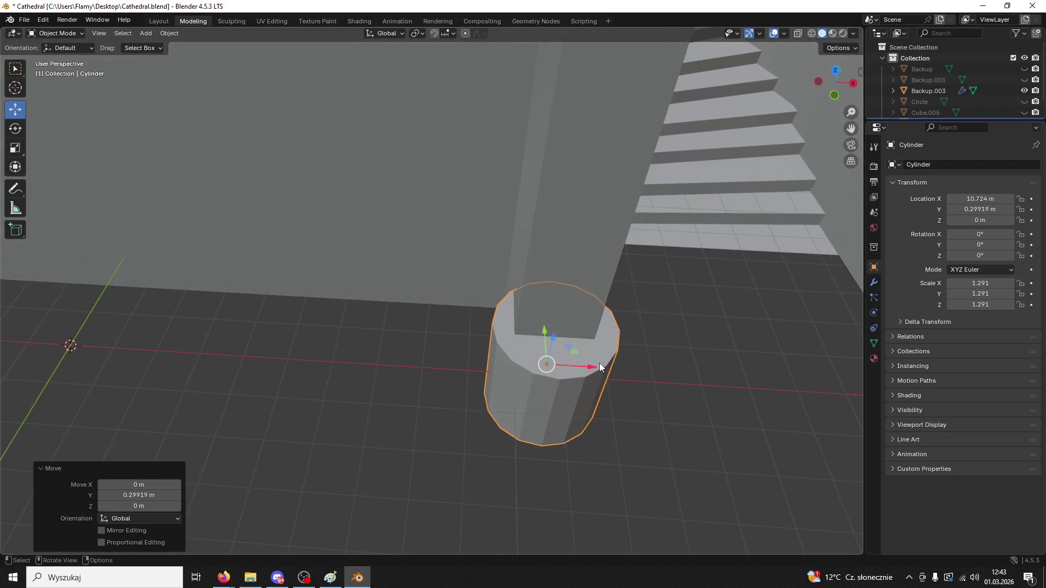
drag(597, 364, 593, 368)
mouse_move(593, 367)
middle_down()
mouse_move(596, 390)
mouse_move(514, 388)
mouse_move(444, 411)
middle_up()
drag(444, 414, 447, 417)
mouse_move(447, 418)
middle_down()
mouse_move(550, 353)
mouse_move(586, 347)
mouse_move(580, 293)
mouse_move(551, 417)
middle_up()
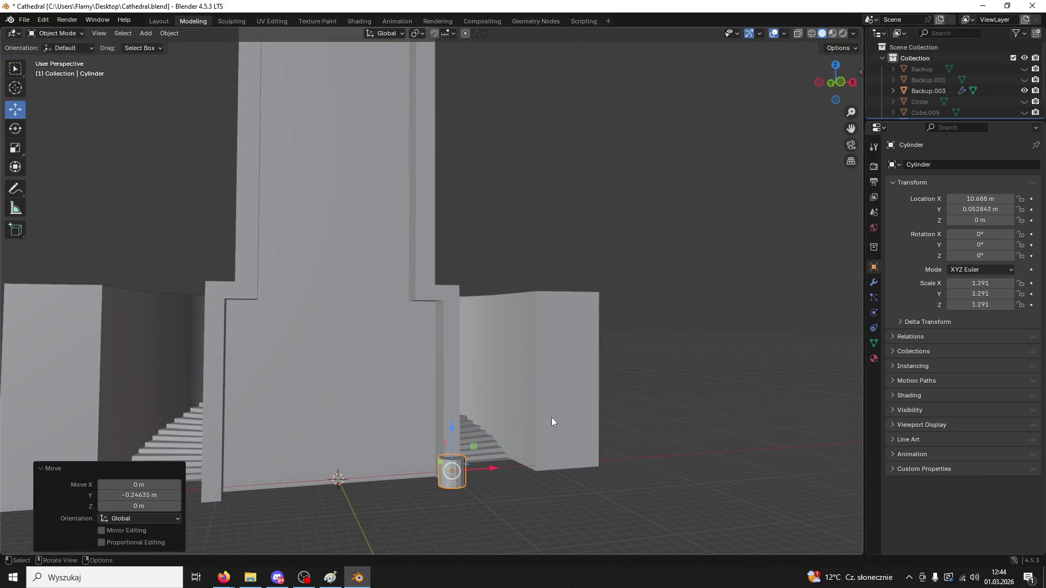
- Stretch the cylinder vertically to 10.250, lift it to Z 8.219 m, and shade it smooth
key(s)
key(z)
click(444, 267)
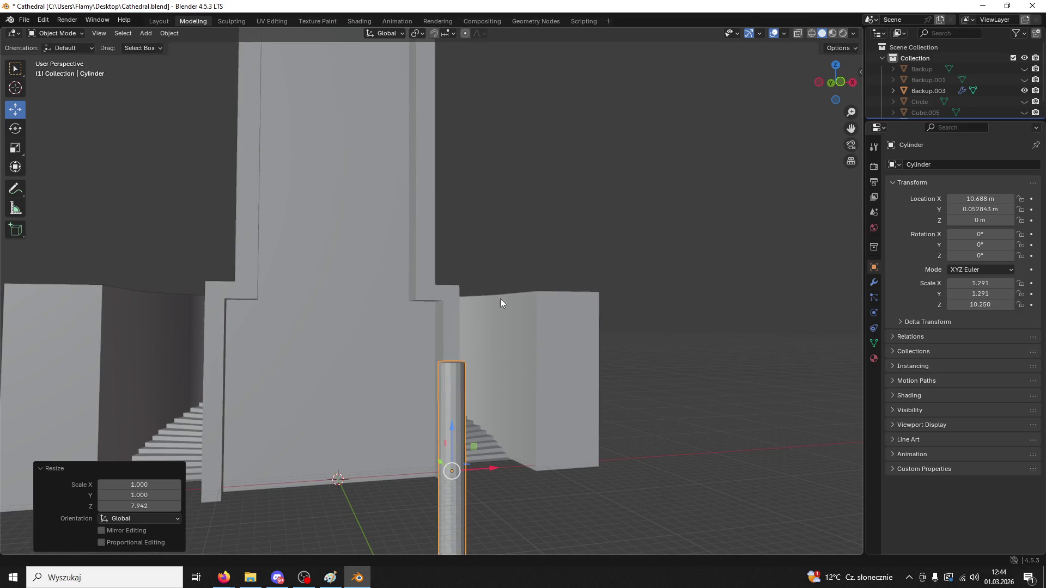
mouse_move(453, 426)
mouse_down()
mouse_move(444, 304)
mouse_move(440, 339)
mouse_up()
mouse_move(440, 339)
middle_down()
mouse_move(377, 353)
mouse_move(552, 355)
middle_up()
right_click(452, 328)
click(452, 328)
- Duplicate the pillar and move the copy −21.547 m along X to the block's left side
key(ctrl+c)
key(ctrl+v)
key(g)
key(x)
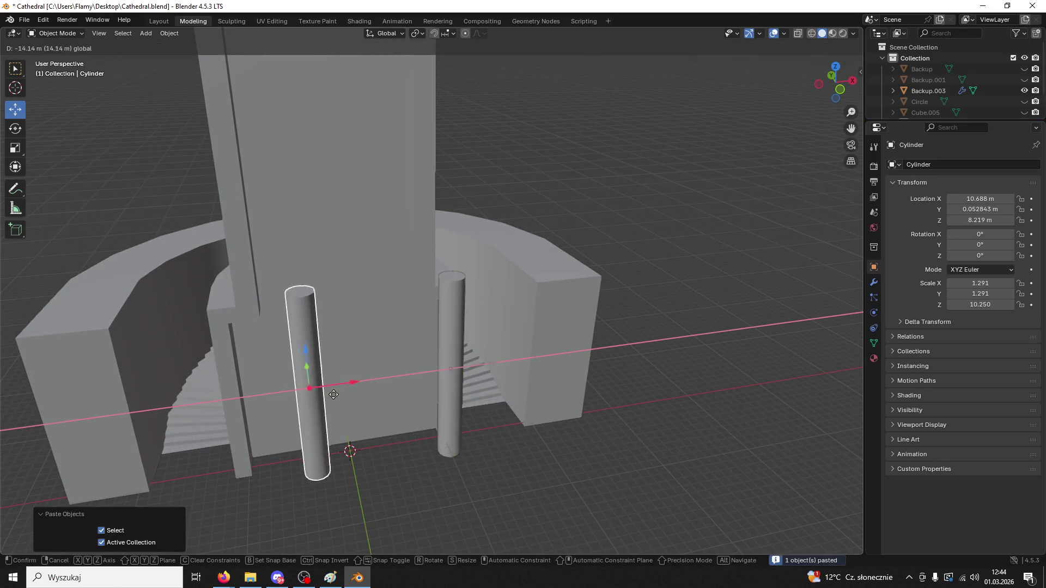
click(254, 407)
mouse_move(305, 389)
middle_down()
mouse_move(440, 362)
mouse_move(539, 407)
mouse_move(404, 397)
mouse_move(341, 406)
mouse_move(397, 346)
mouse_move(408, 294)
middle_up()
scroll(491, 380, up, 5)
scroll(404, 397, down, 4)
scroll(408, 295, down, 3)
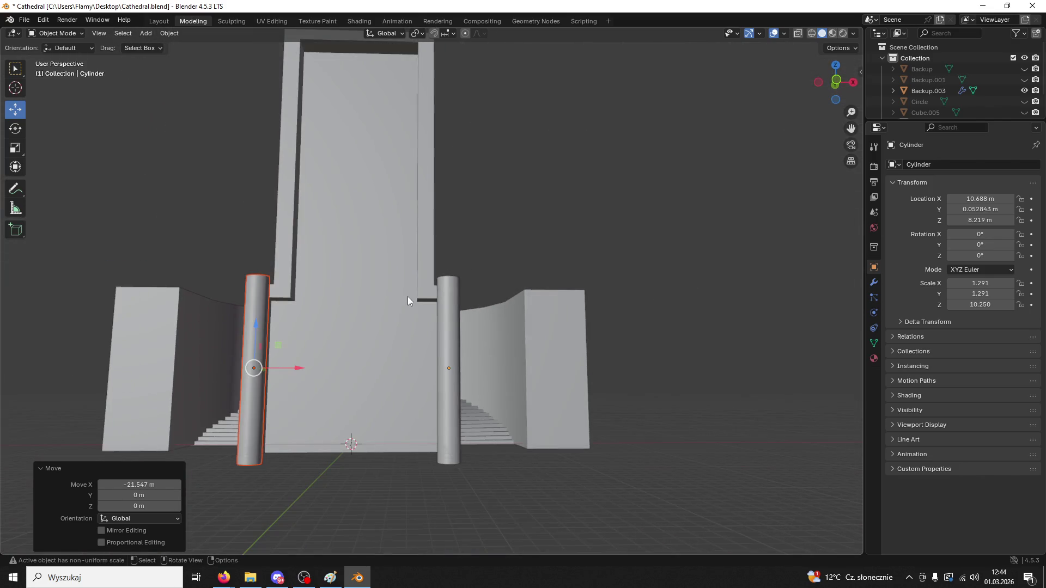
- Deselect everything, orbit to an angled overview, and briefly check the Paint reference sketches
click(394, 489)
mouse_move(394, 488)
middle_down()
mouse_move(322, 490)
mouse_move(390, 432)
mouse_move(499, 396)
mouse_move(475, 409)
middle_up()
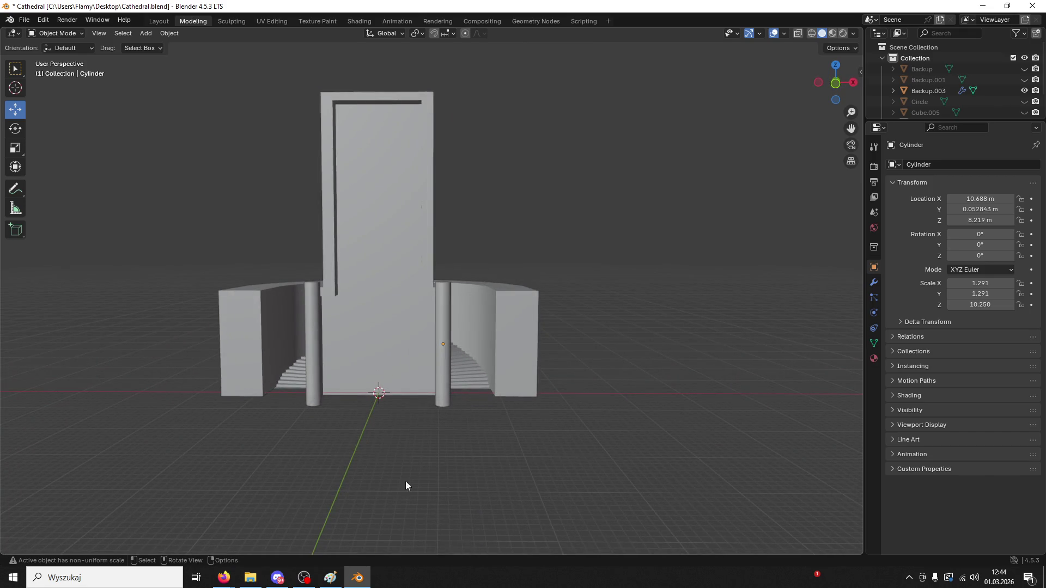
click(323, 581)
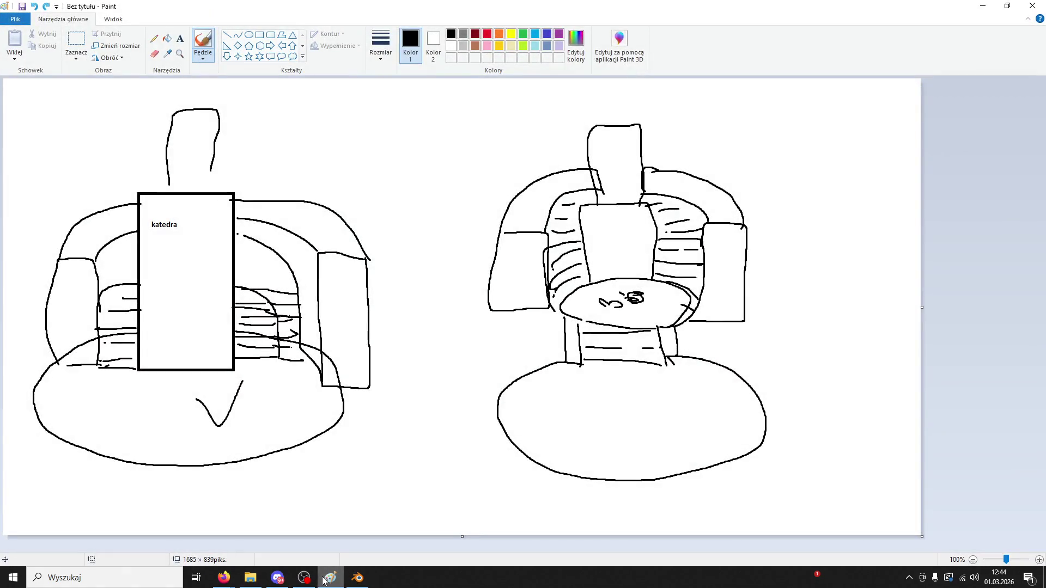
click(324, 581)
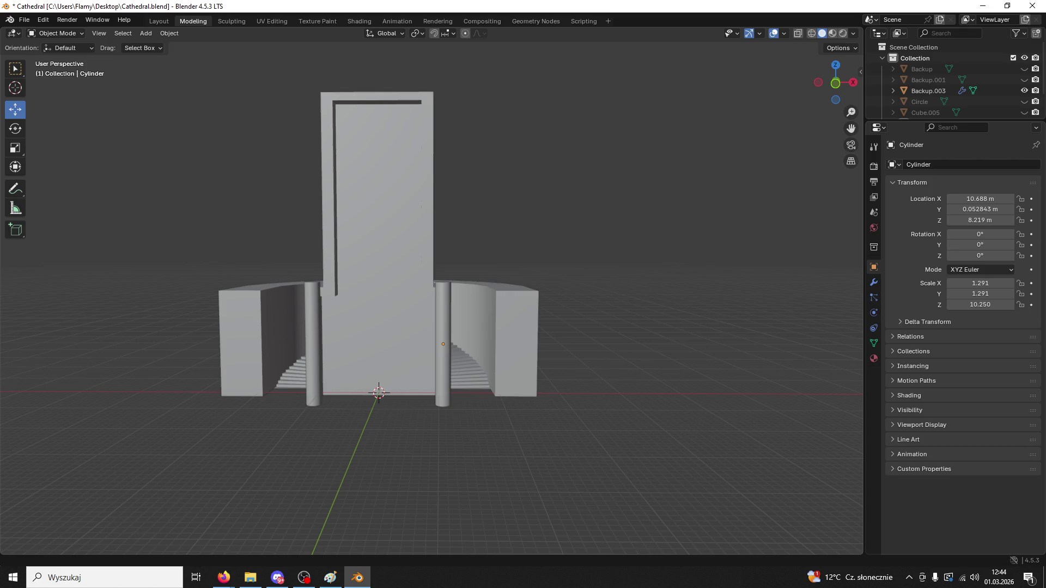
- Orbit to an elevated three-quarter view of both pillars and bring up the Add menu
mouse_move(471, 222)
middle_down()
mouse_move(357, 250)
mouse_move(409, 269)
mouse_move(438, 262)
mouse_move(413, 203)
mouse_move(508, 197)
mouse_move(491, 197)
middle_up()
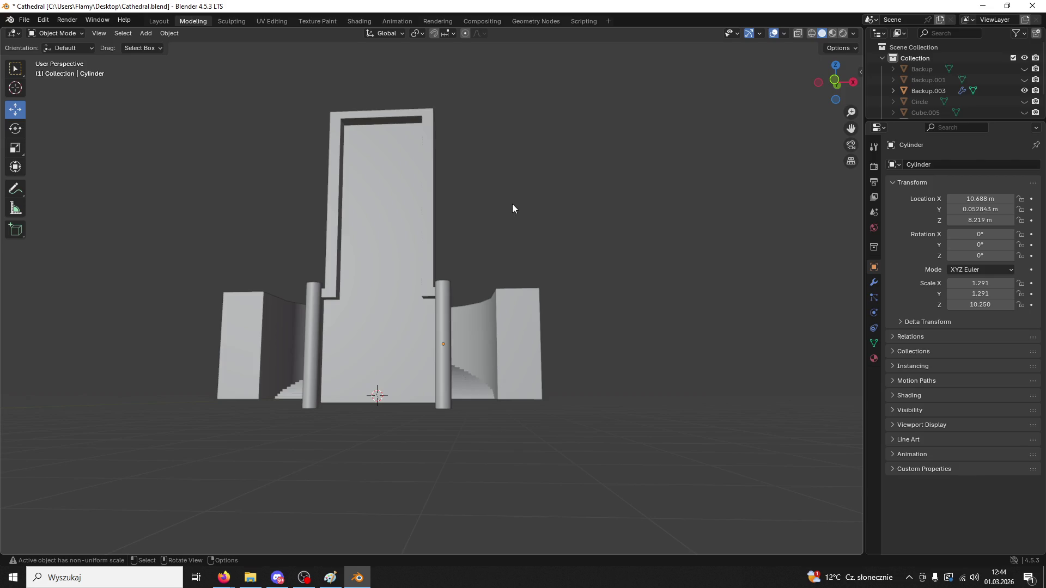
mouse_move(512, 205)
middle_down()
mouse_move(450, 241)
mouse_move(439, 259)
mouse_move(518, 231)
mouse_move(436, 286)
middle_up()
click(146, 34)
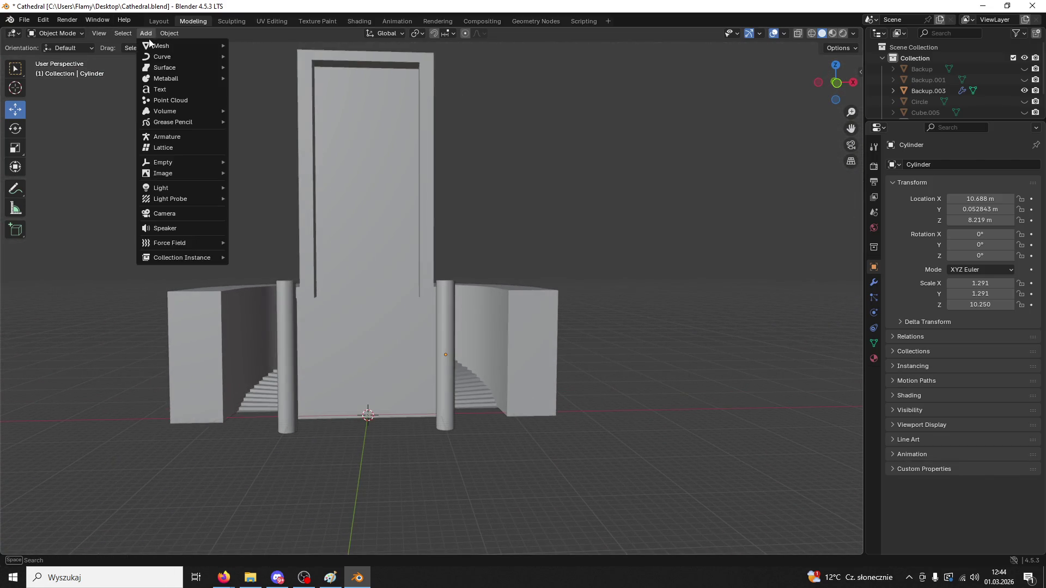
- Add a cube and move it, then delete the misplaced cube
mouse_move(151, 42)
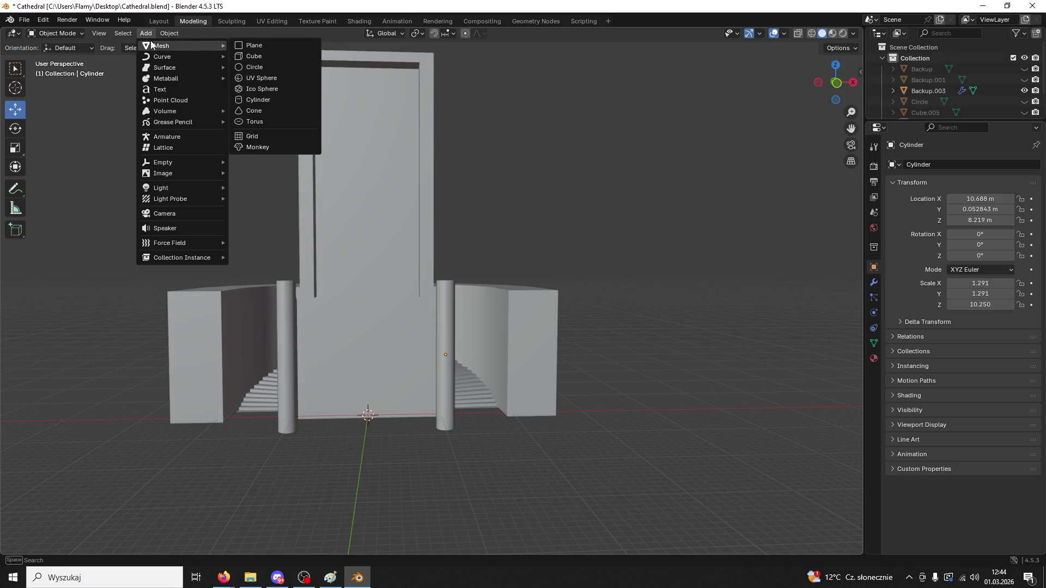
click(258, 56)
mouse_move(321, 189)
middle_down()
mouse_move(322, 239)
mouse_move(395, 355)
middle_up()
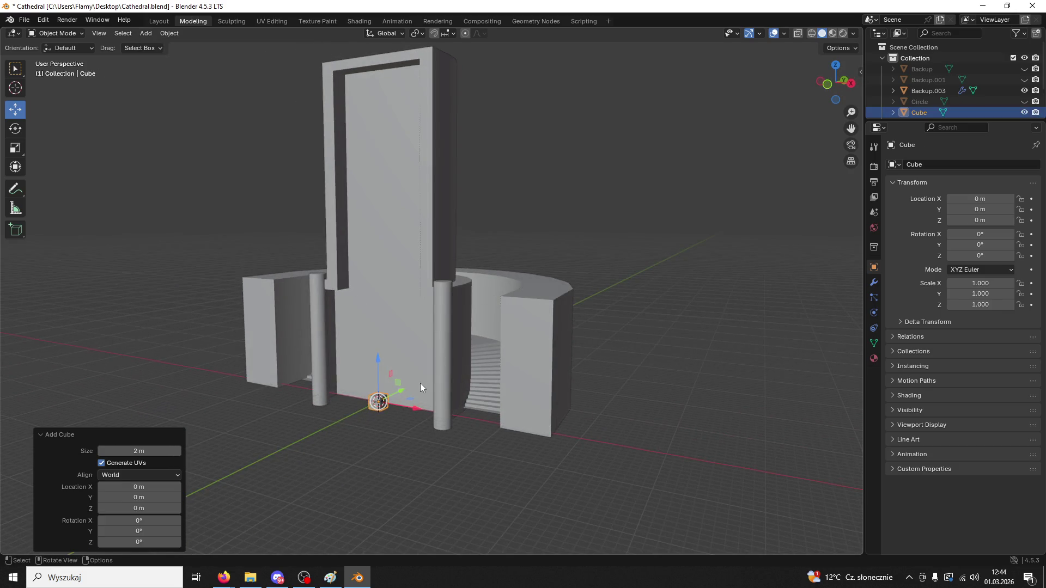
drag(402, 392, 371, 402)
scroll(427, 401, up, 5)
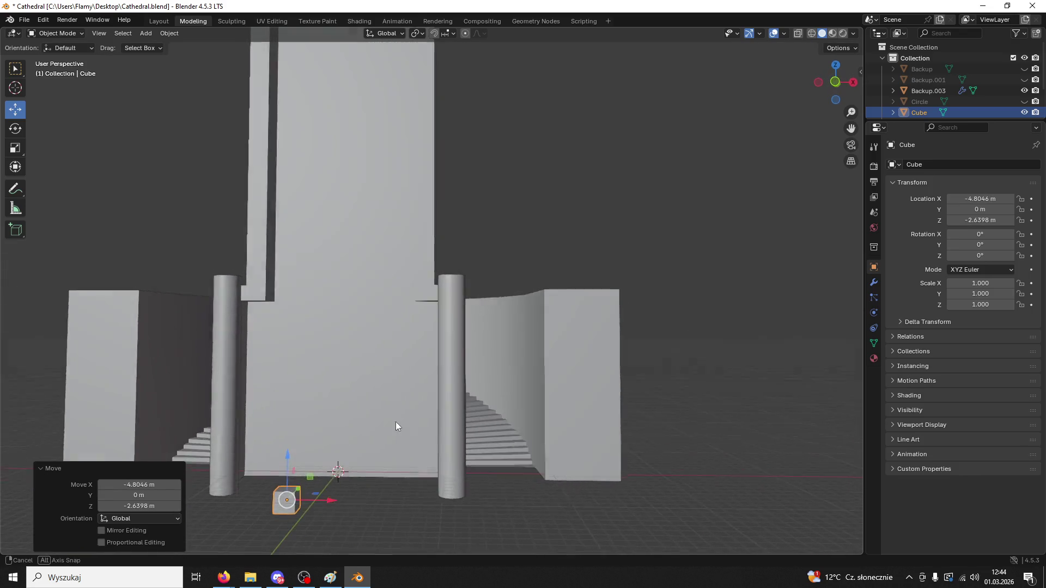
click(835, 83)
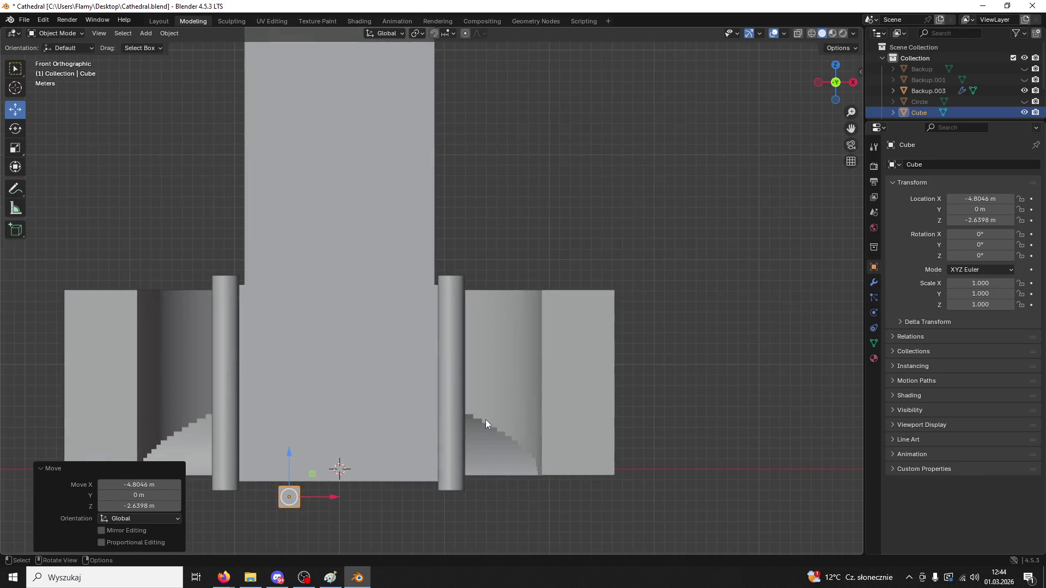
key(Delete)
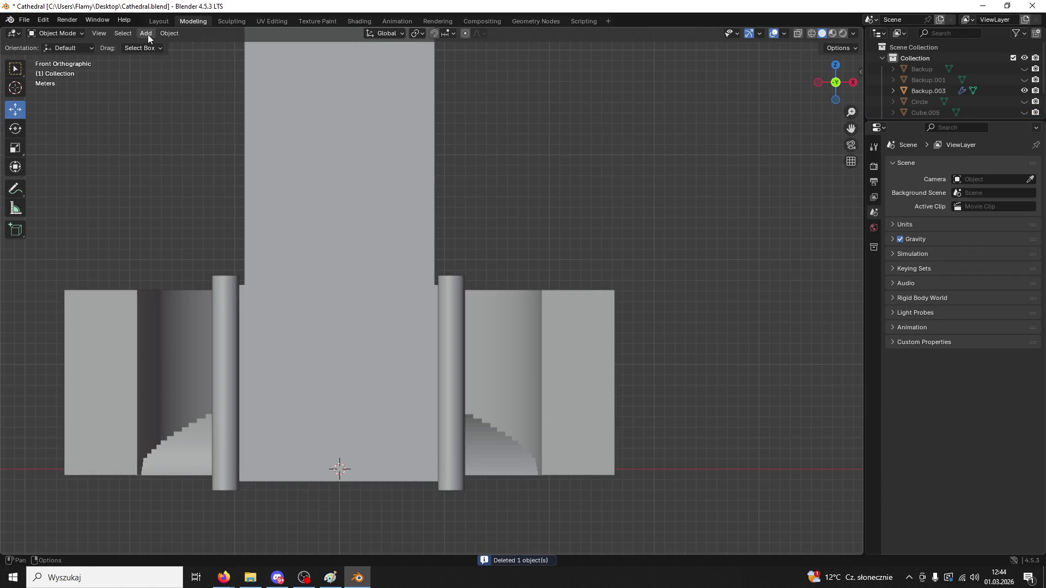
- Add a fresh cube at the origin and scale it to 10.428, then down to 7.608
click(148, 34)
mouse_move(156, 46)
click(265, 55)
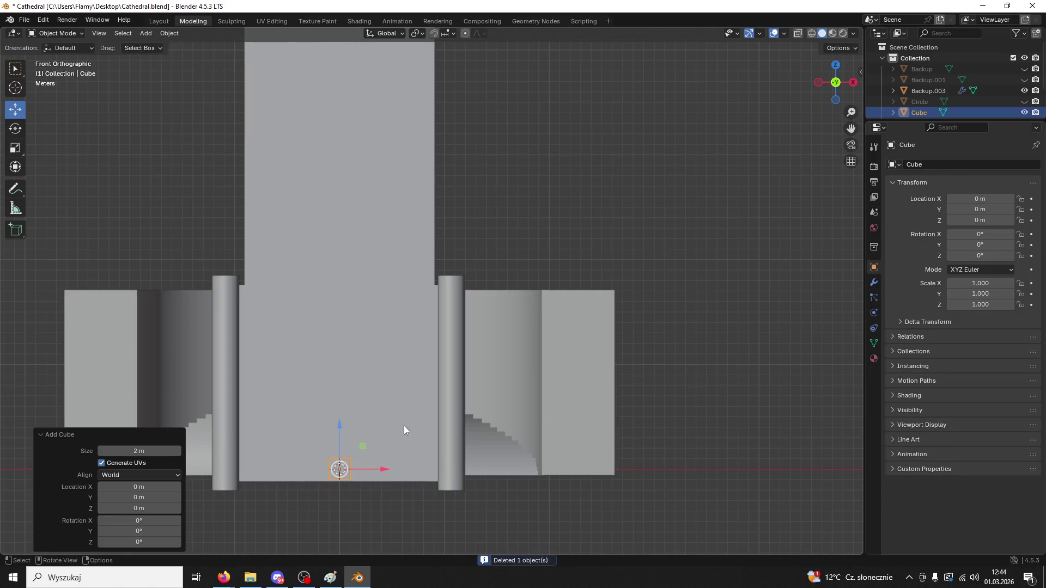
key(s)
click(774, 338)
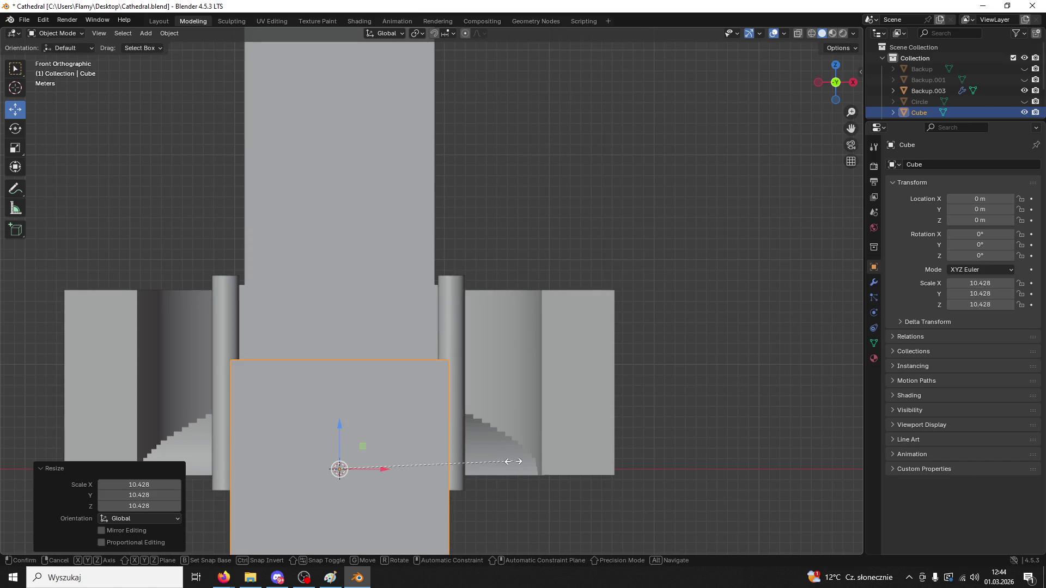
key(s)
click(356, 440)
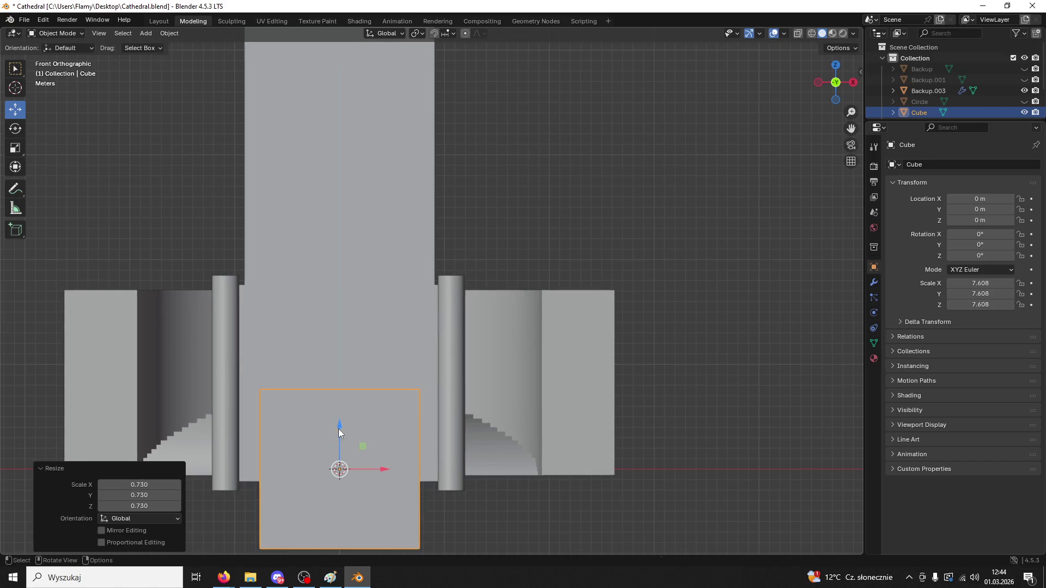
- Stretch the cube vertically and raise it to Z 12.057 m
key(s)
key(z)
click(337, 316)
mouse_move(337, 316)
middle_down()
mouse_move(330, 345)
mouse_move(346, 332)
middle_up()
drag(349, 340, 344, 291)
mouse_move(344, 291)
middle_down()
mouse_move(436, 308)
mouse_move(440, 333)
middle_up()
- Rescale the cube uniformly to 6.698 to fit between the pillars, then start scaling along Y
key(s)
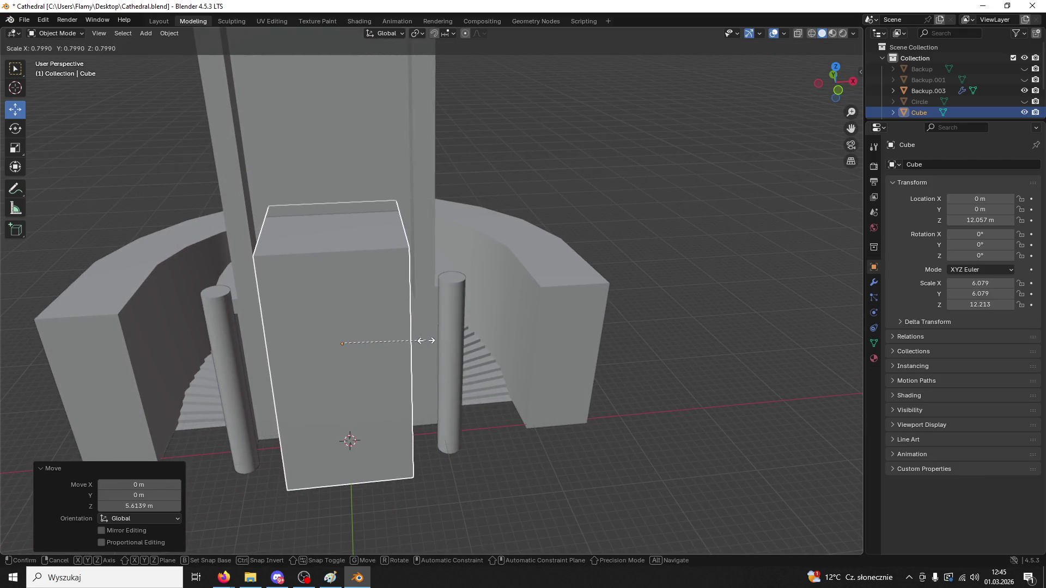
click(426, 341)
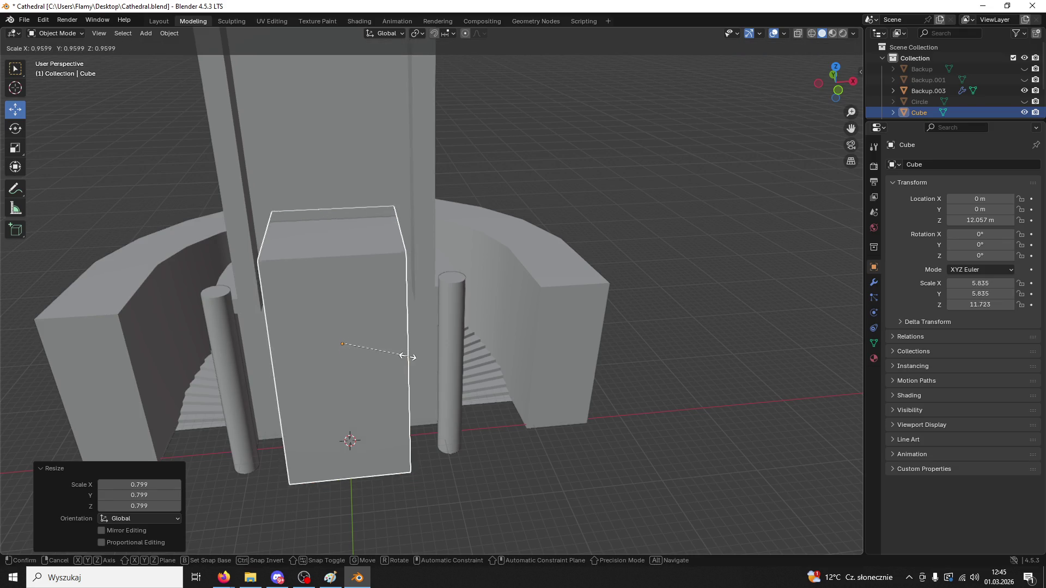
key(s)
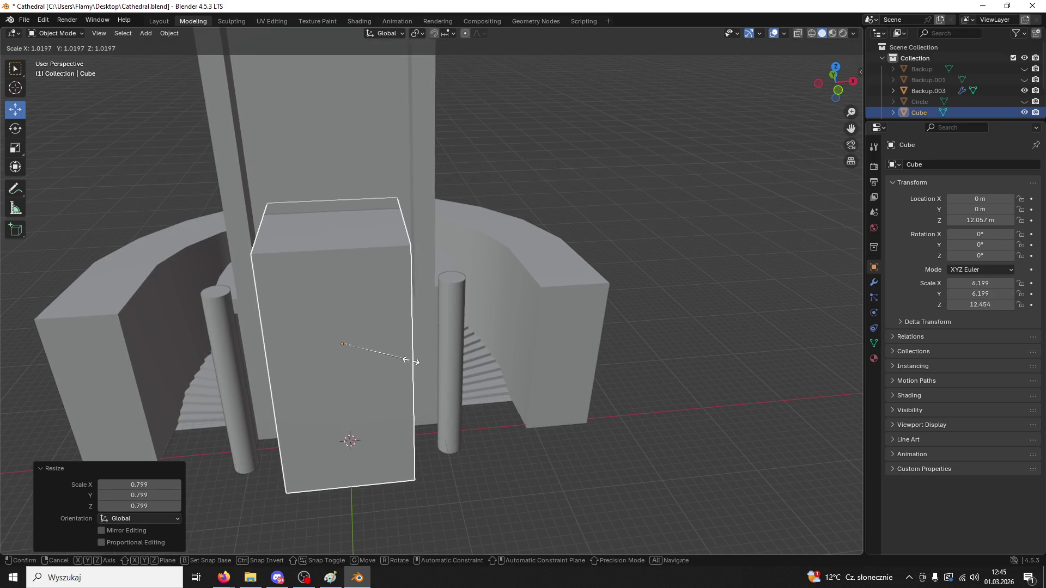
click(416, 361)
mouse_move(417, 362)
middle_down()
mouse_move(374, 361)
mouse_move(371, 340)
middle_up()
key(s)
key(x)
key(y)
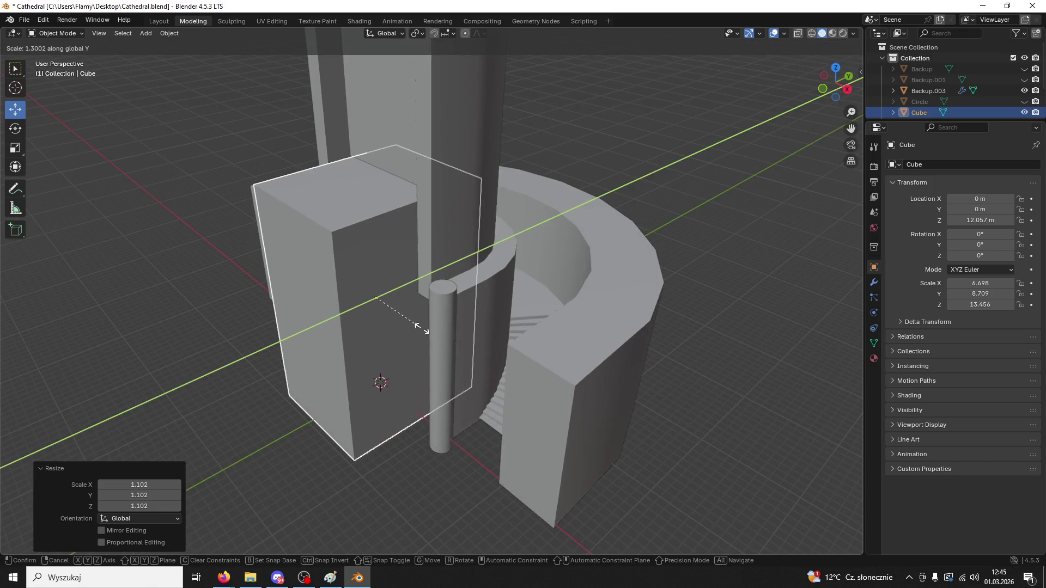
- Thin the block along Y, then in Edit Mode select its top edges
click(366, 292)
middle_drag(366, 292, 331, 248)
click(61, 34)
click(69, 60)
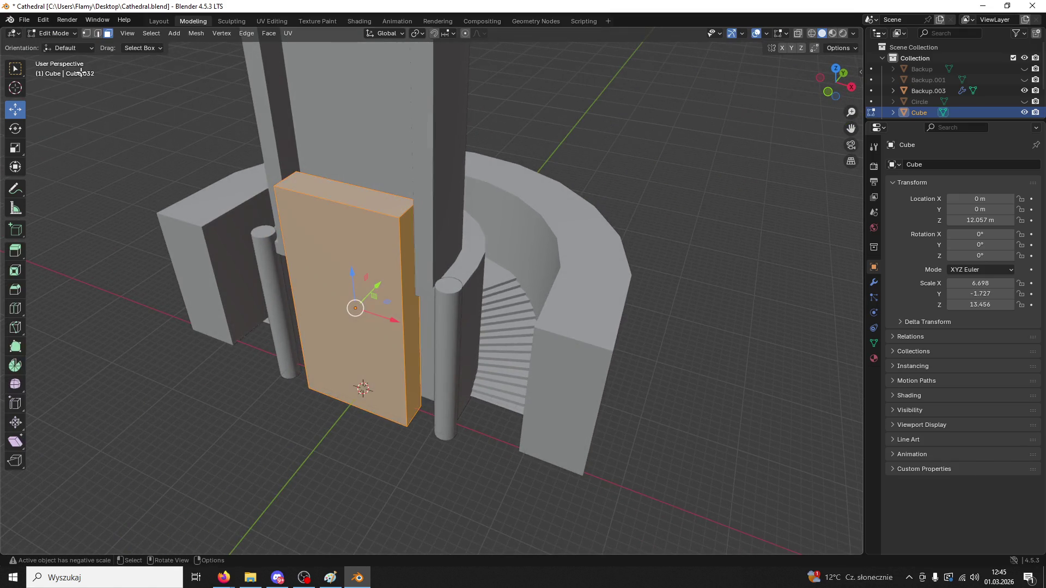
click(400, 213)
click(98, 34)
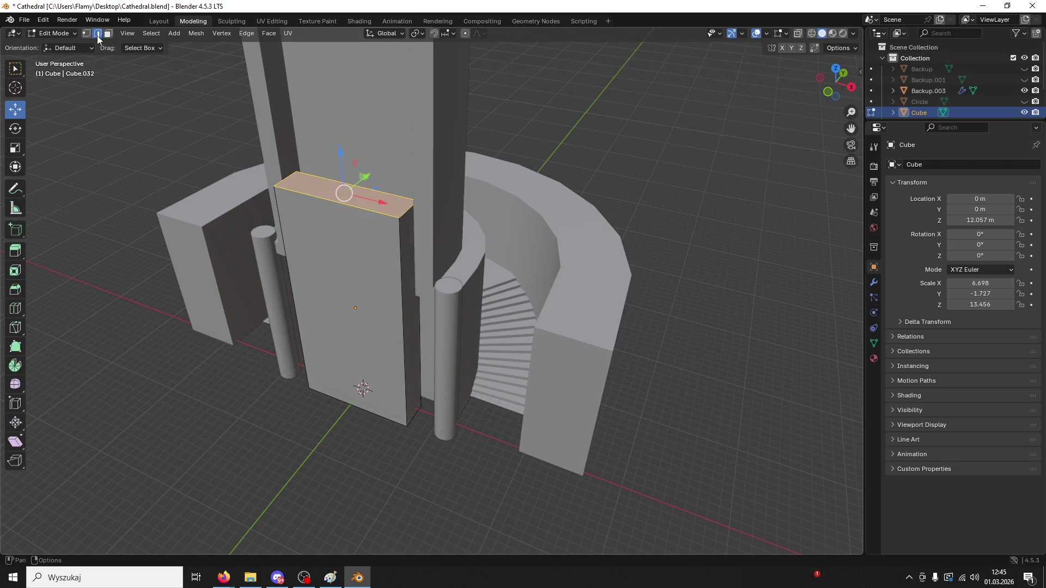
click(286, 185)
- Bevel the top edges into a 6-segment rounded arch, then undo it to restore the flat top
middle_drag(404, 213, 400, 234)
key(ctrl+b)
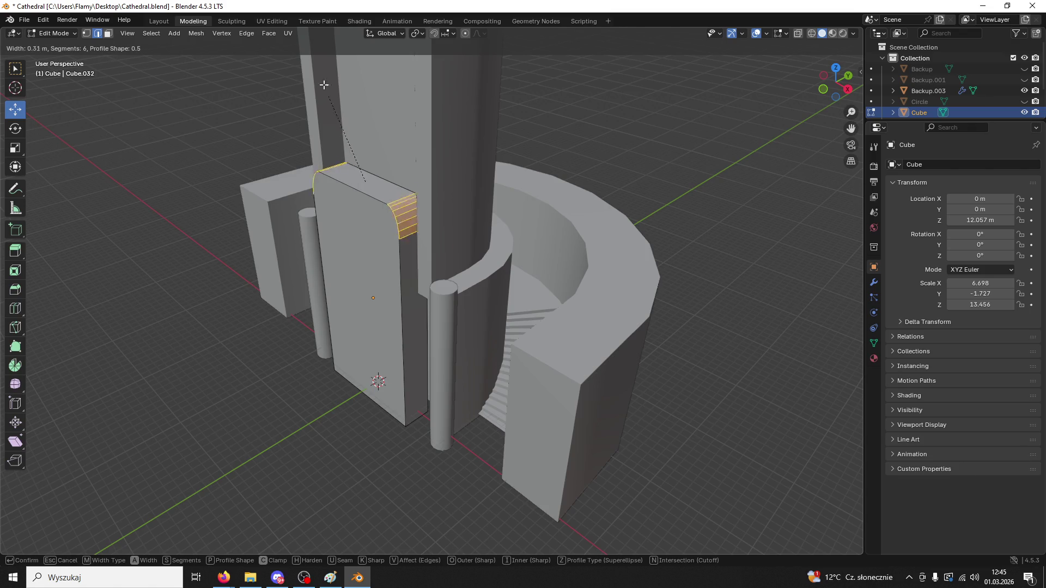
scroll(402, 513, up, 5)
click(402, 514)
mouse_move(402, 514)
middle_down()
mouse_move(621, 425)
mouse_move(581, 409)
middle_up()
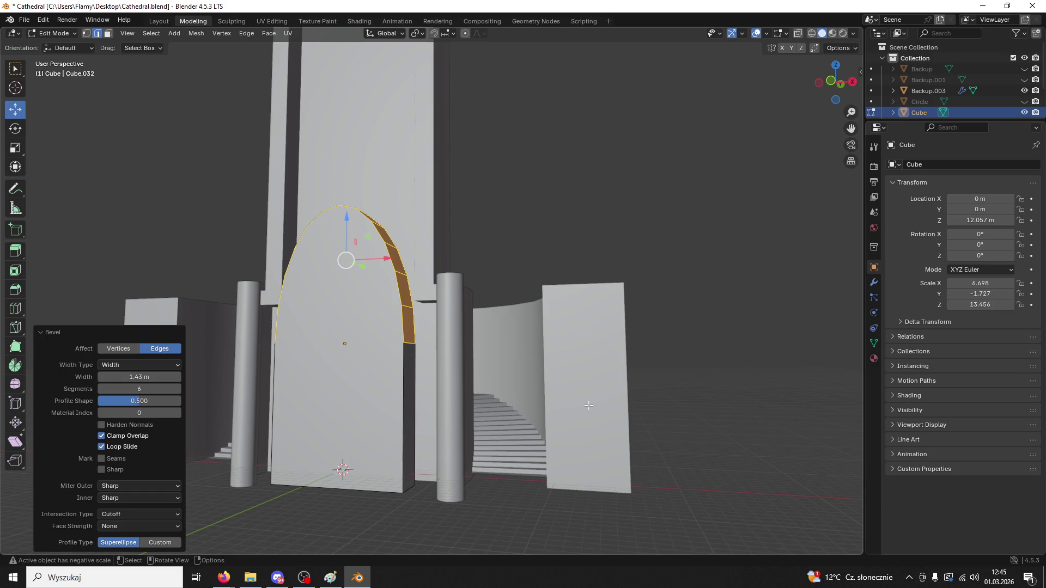
mouse_move(535, 303)
middle_down()
mouse_move(598, 325)
mouse_move(492, 325)
middle_up()
key(ctrl+z)
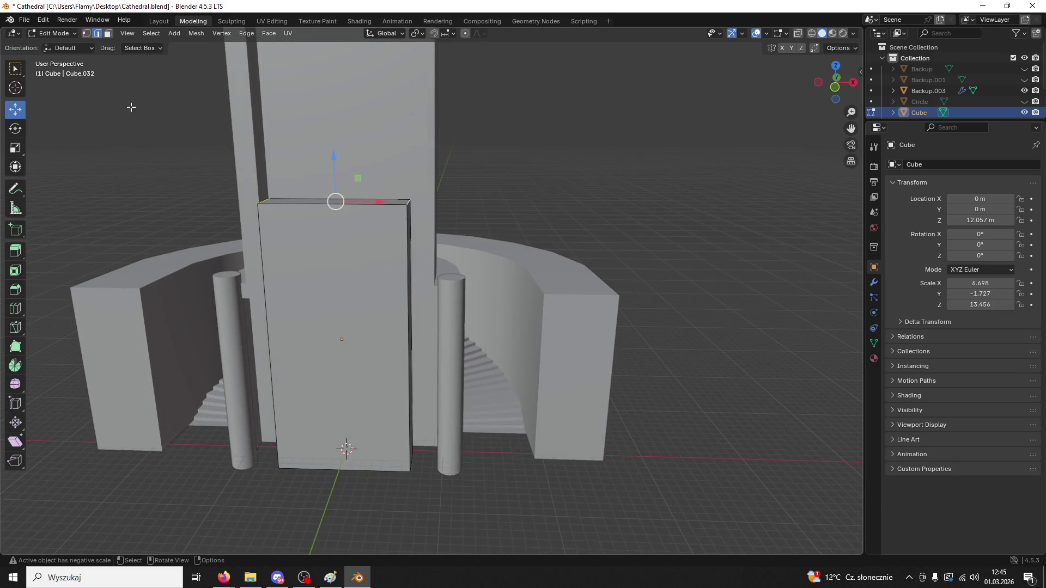
click(55, 34)
click(54, 33)
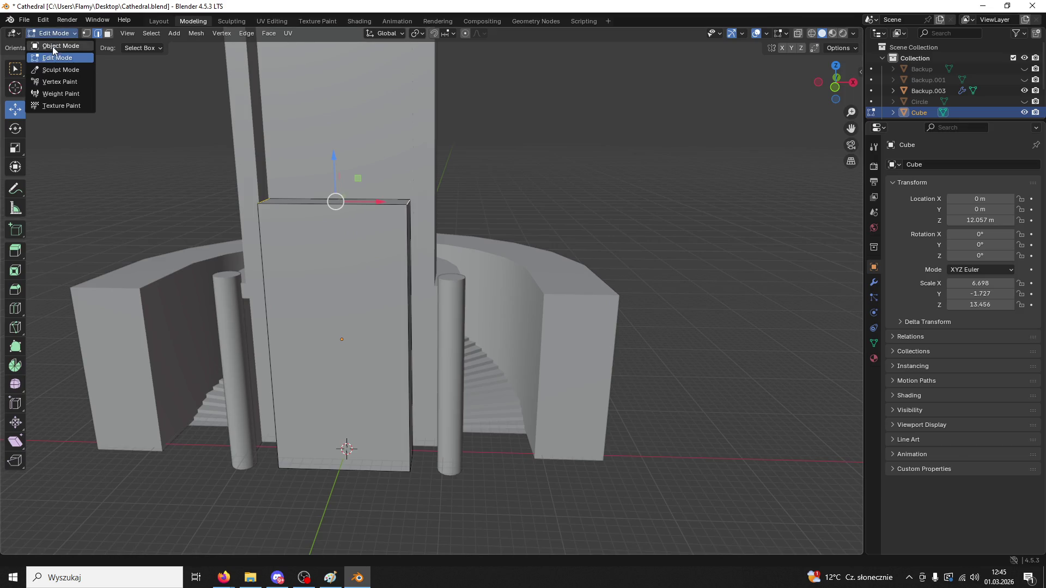
- In Object Mode, stretch the Cube block taller along Z to scale 20.943
click(53, 46)
key(s)
key(z)
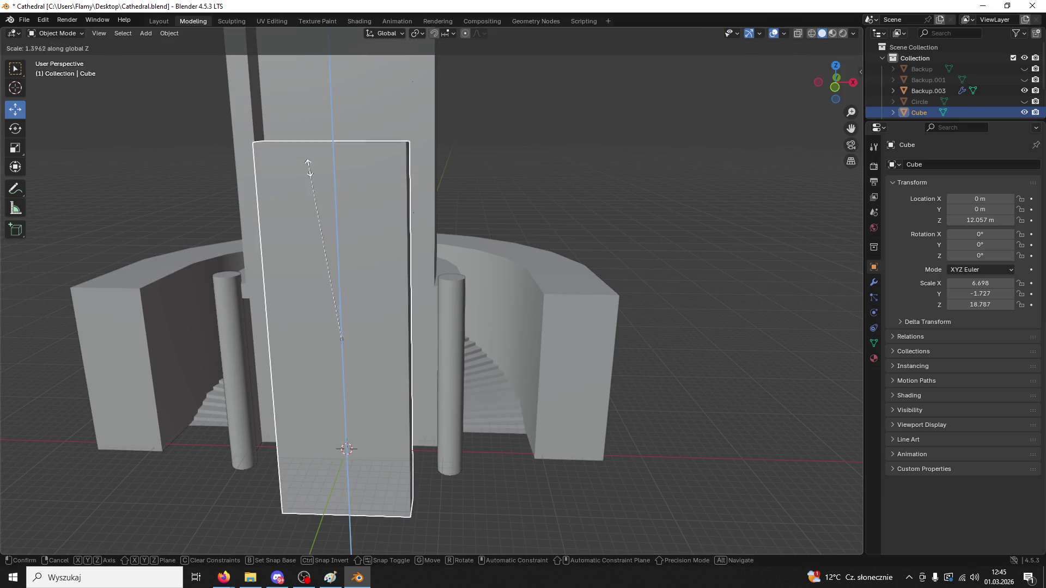
click(304, 154)
- Try an arch bevel on the block's top edges in Edit Mode, then undo it
key(Tab)
middle_drag(331, 114, 145, 156)
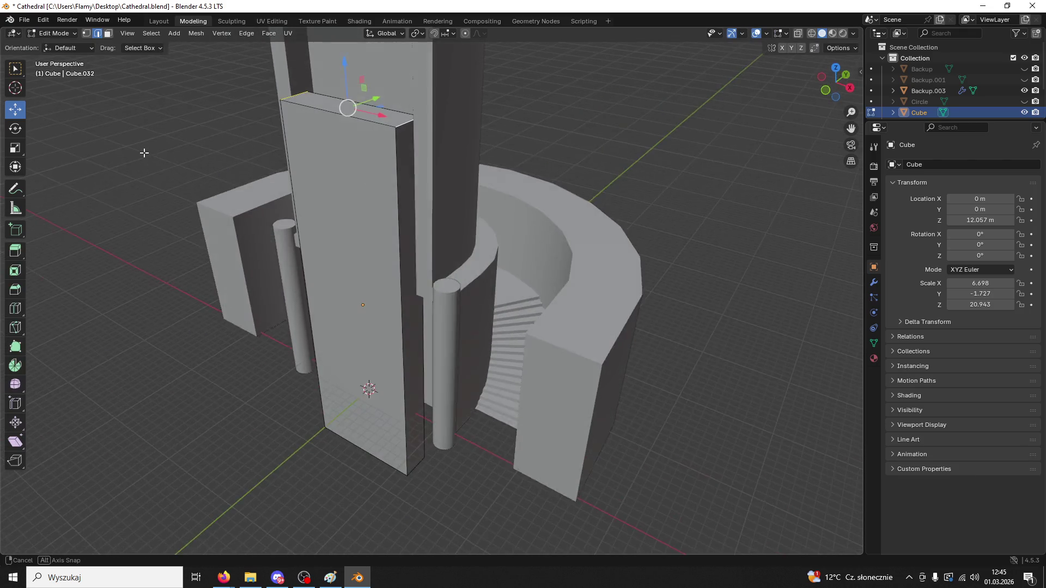
key(ctrl+b)
click(381, 262)
mouse_move(382, 261)
middle_down()
mouse_move(484, 282)
mouse_move(448, 301)
mouse_move(356, 235)
middle_up()
key(ctrl+z)
key(ctrl+z)
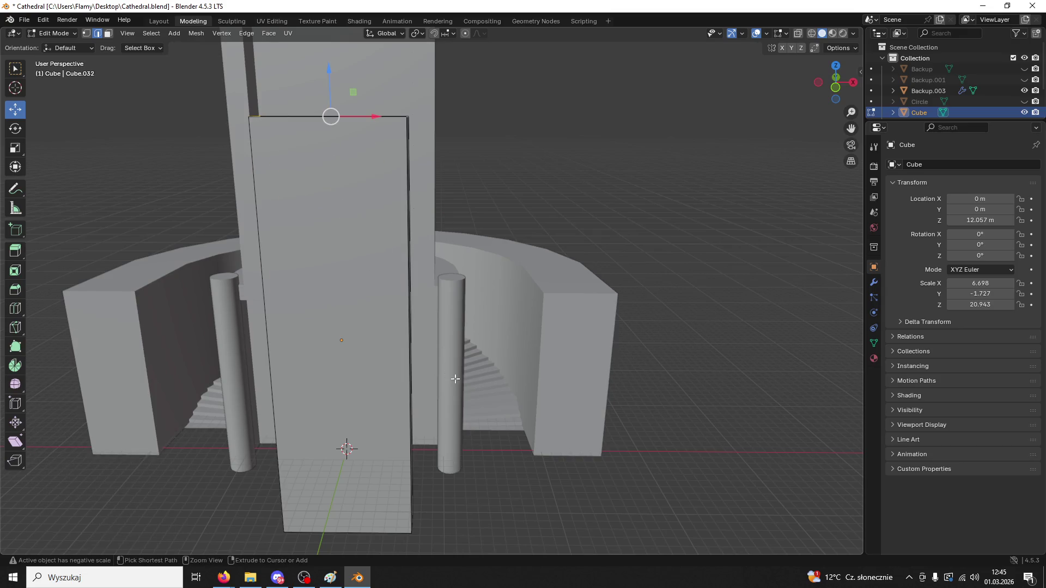
- Test a second rounded-arch bevel on the top edges and undo it again
key(ctrl+b)
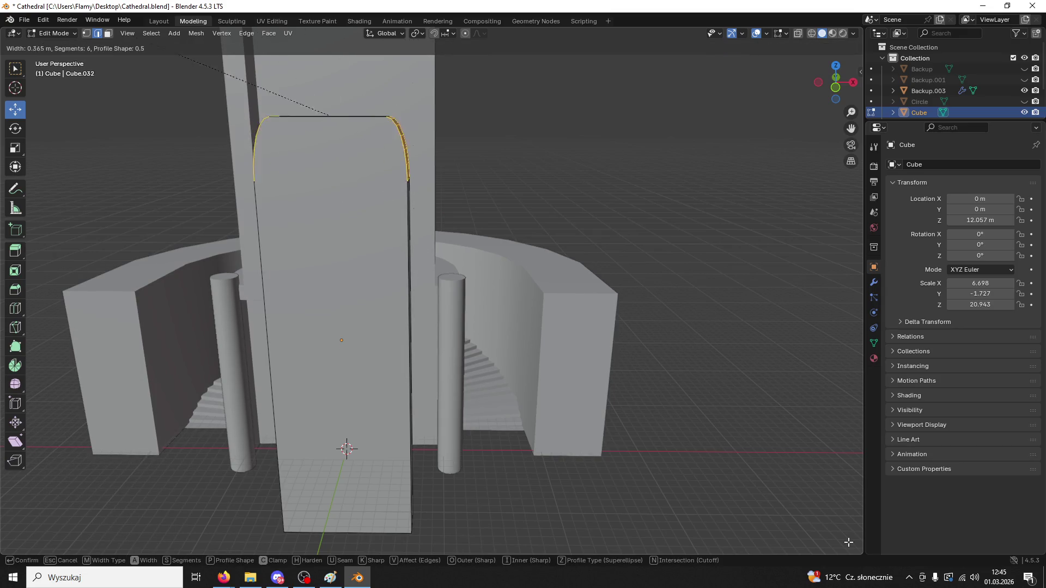
scroll(406, 131, up, 4)
scroll(411, 154, down, 4)
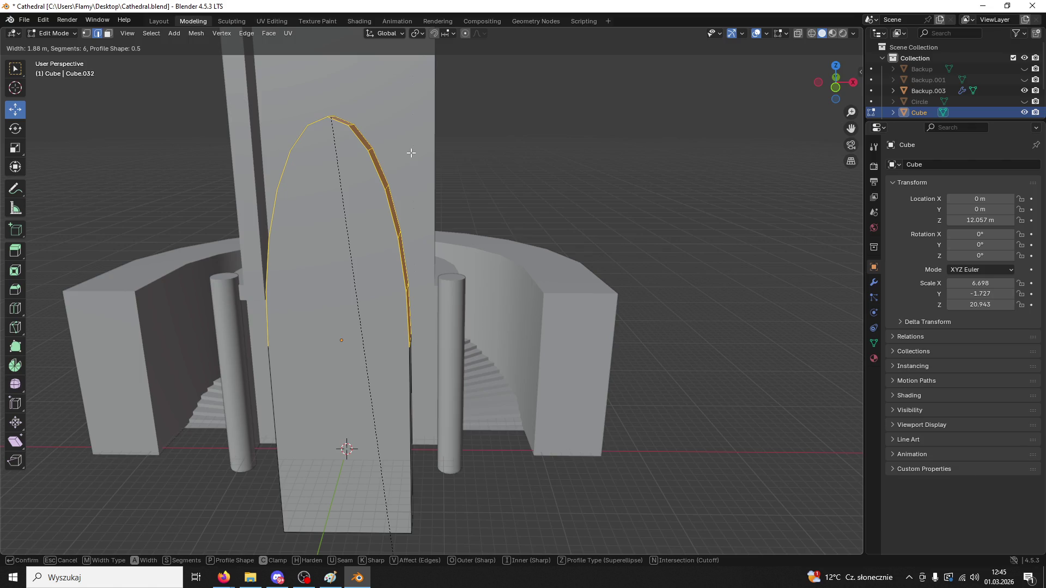
click(411, 153)
click(386, 164)
mouse_move(386, 164)
middle_down()
mouse_move(414, 180)
mouse_move(376, 190)
mouse_move(387, 189)
middle_up()
key(ctrl+z)
- Copy-paste the block as Cube.001 and move it along Y to 1.6868 m
click(72, 31)
click(66, 45)
key(ctrl+c)
key(ctrl+v)
key(g)
key(y)
click(396, 308)
click(426, 364)
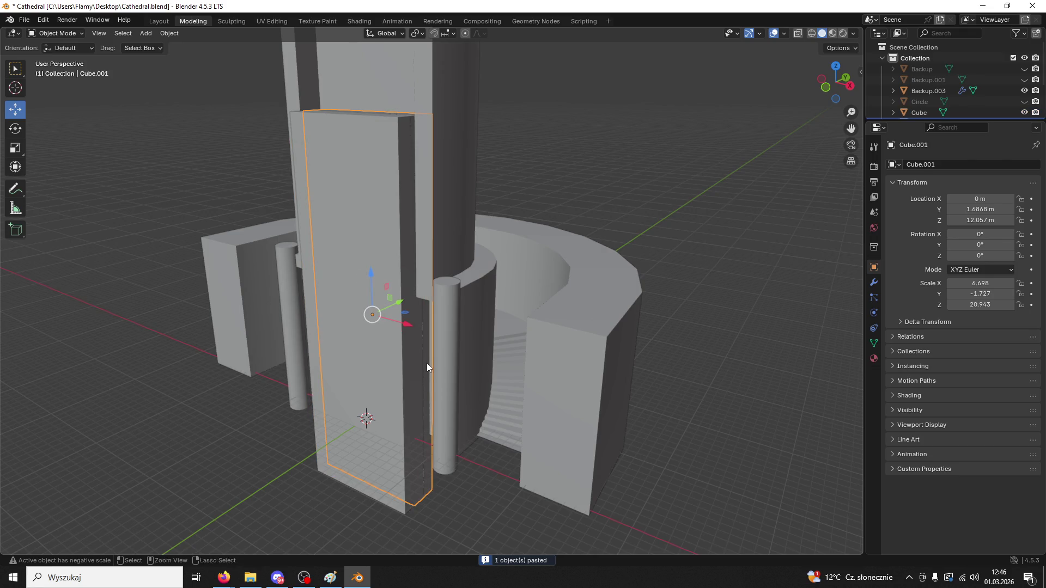
- Apply all transforms to Cube.001, then select the tall Cube block
key(ctrl+a)
click(407, 375)
click(297, 232)
click(302, 232)
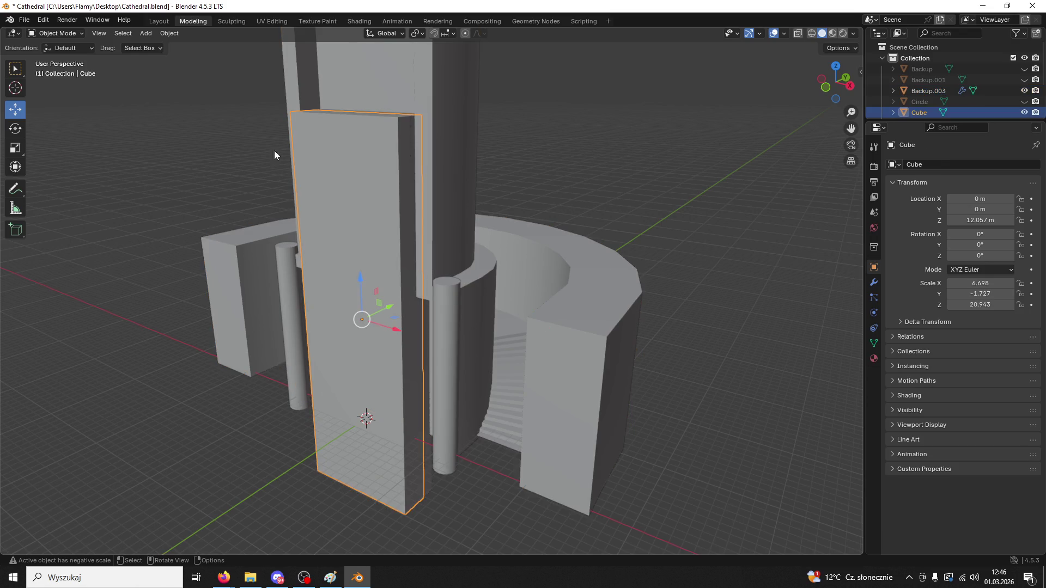
click(58, 34)
click(379, 169)
click(378, 169)
click(366, 178)
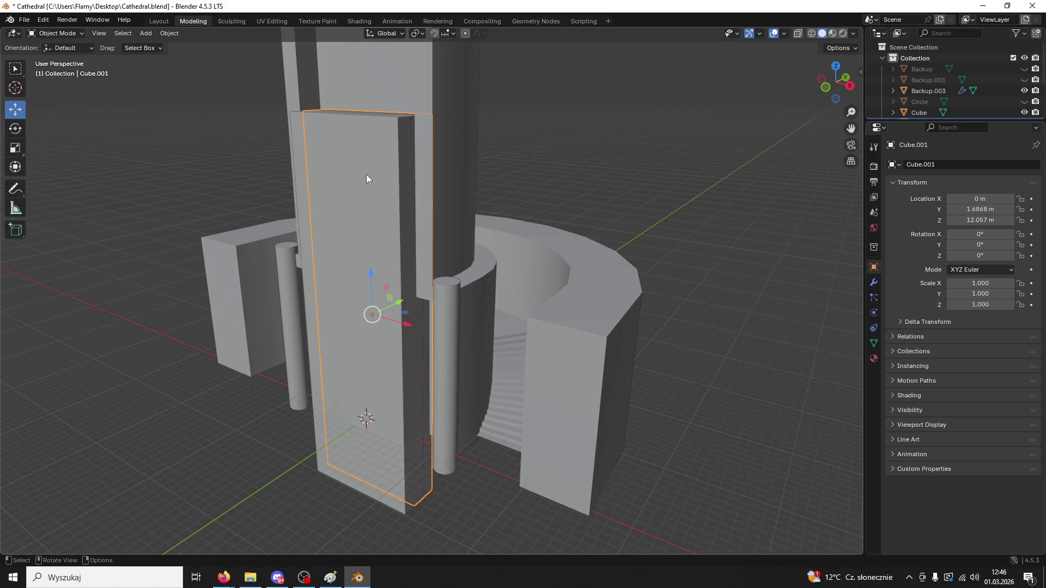
click(366, 178)
- Stretch Cube much taller along Z and lower it
key(s)
key(z)
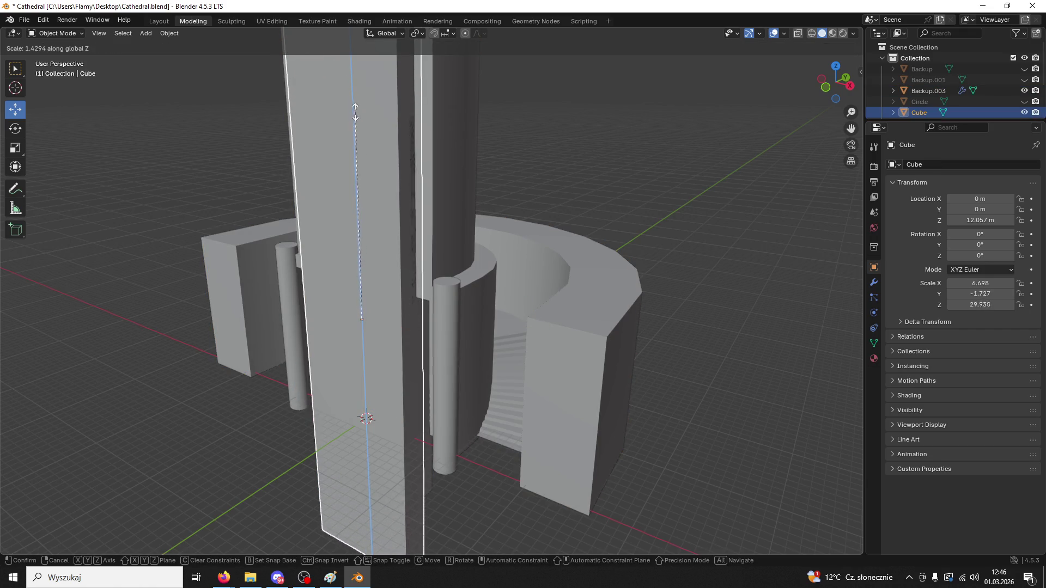
click(352, 87)
drag(360, 275, 369, 417)
- Bevel Cube's top edges into a rounded arch in Edit Mode
click(55, 34)
click(55, 33)
click(64, 55)
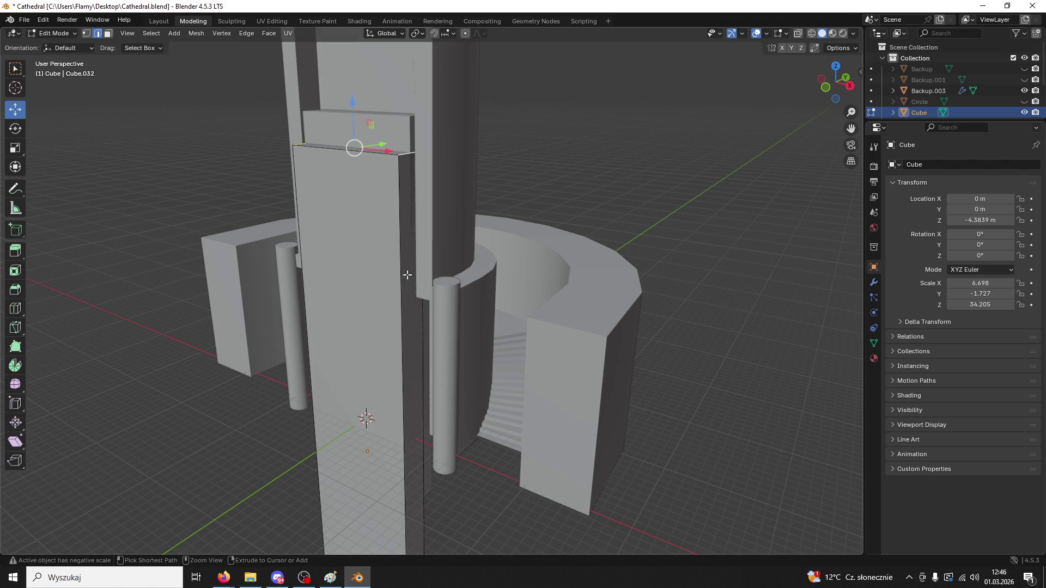
key(ctrl+b)
scroll(223, 212, up, 5)
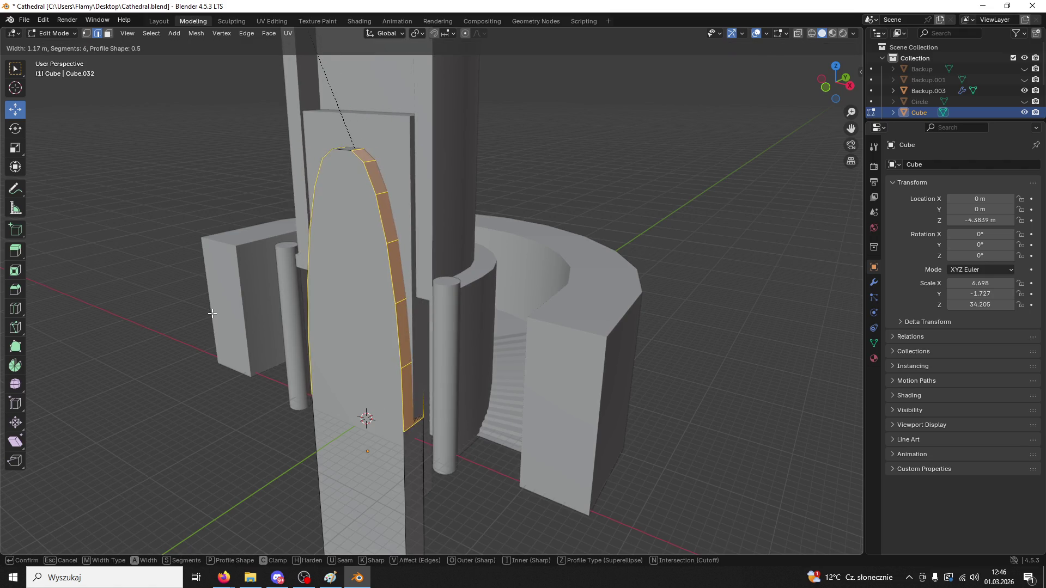
click(221, 208)
middle_drag(221, 208, 56, 158)
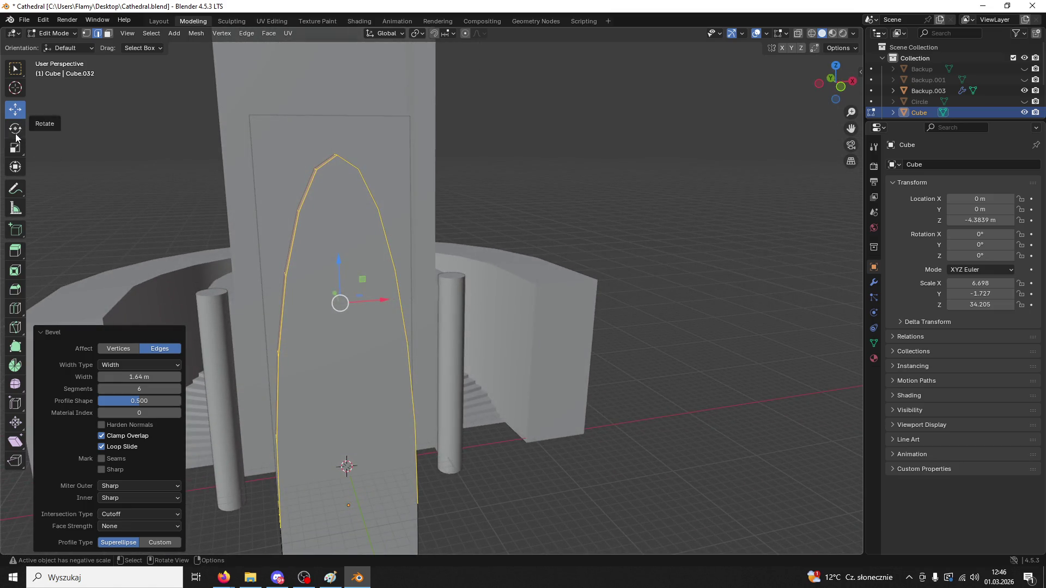
middle_drag(266, 147, 272, 152)
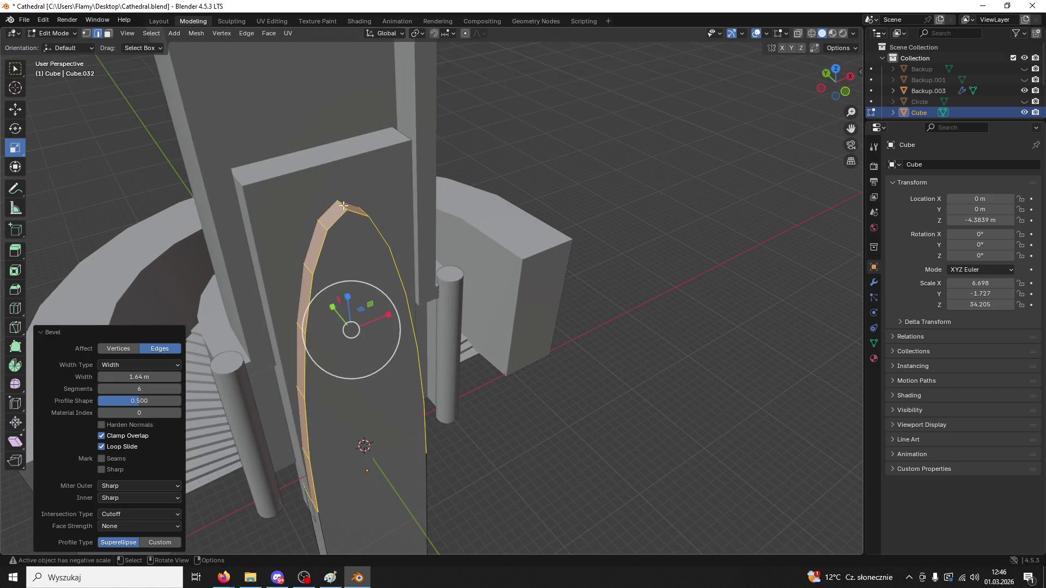
- Merge the apex's duplicate vertices by distance and raise the apex 1.7618 m into a point
click(342, 204)
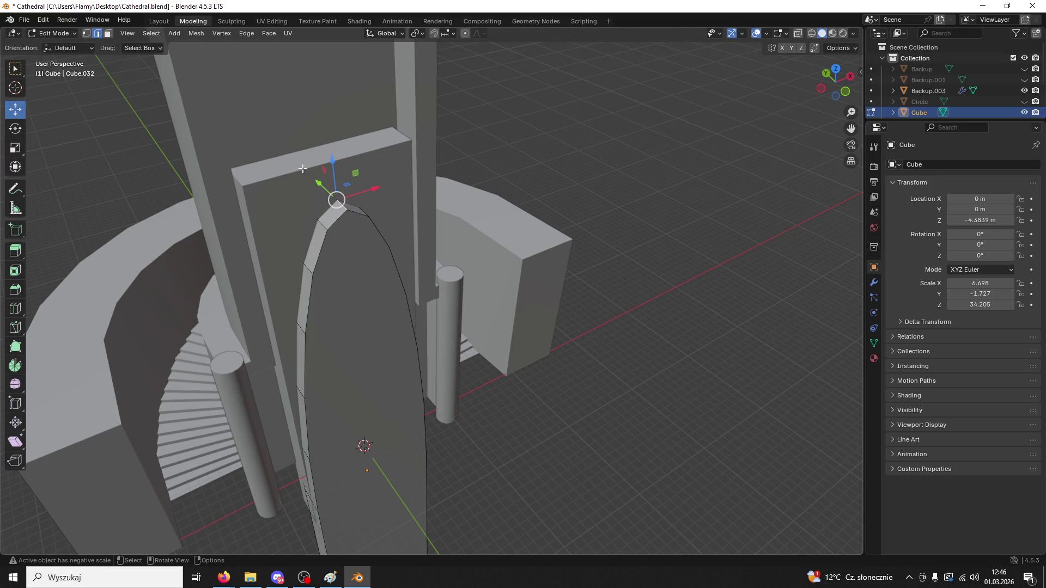
alt+click(341, 217)
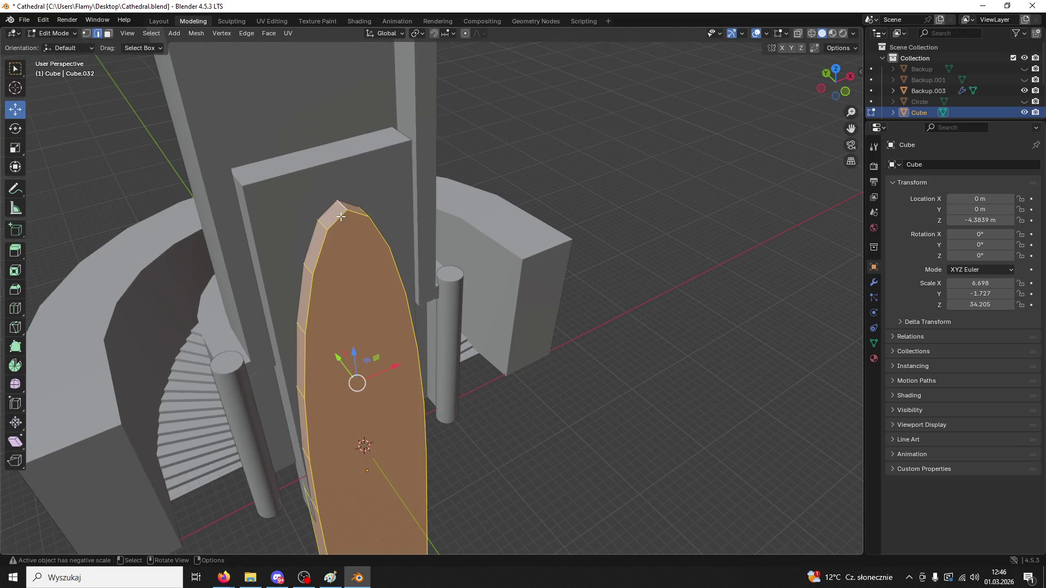
key(m)
click(294, 220)
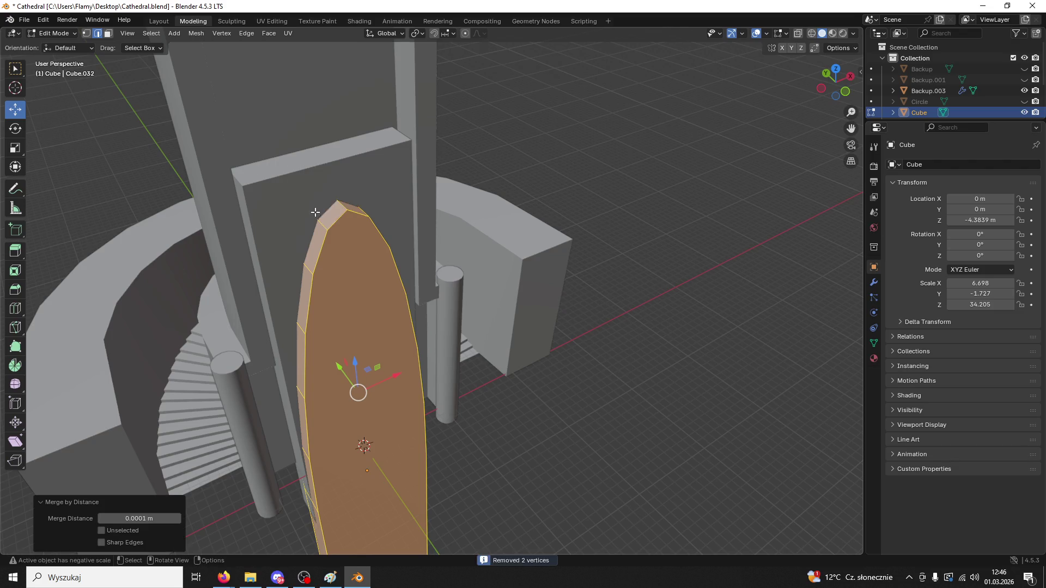
click(339, 205)
drag(332, 164, 327, 143)
mouse_move(327, 142)
middle_down()
mouse_move(316, 147)
mouse_move(320, 136)
mouse_move(292, 211)
mouse_move(353, 214)
middle_up()
- Return to Object Mode and put Cube.001 into Edit Mode
click(48, 37)
click(48, 25)
click(375, 166)
middle_drag(375, 166, 376, 228)
click(54, 34)
click(54, 46)
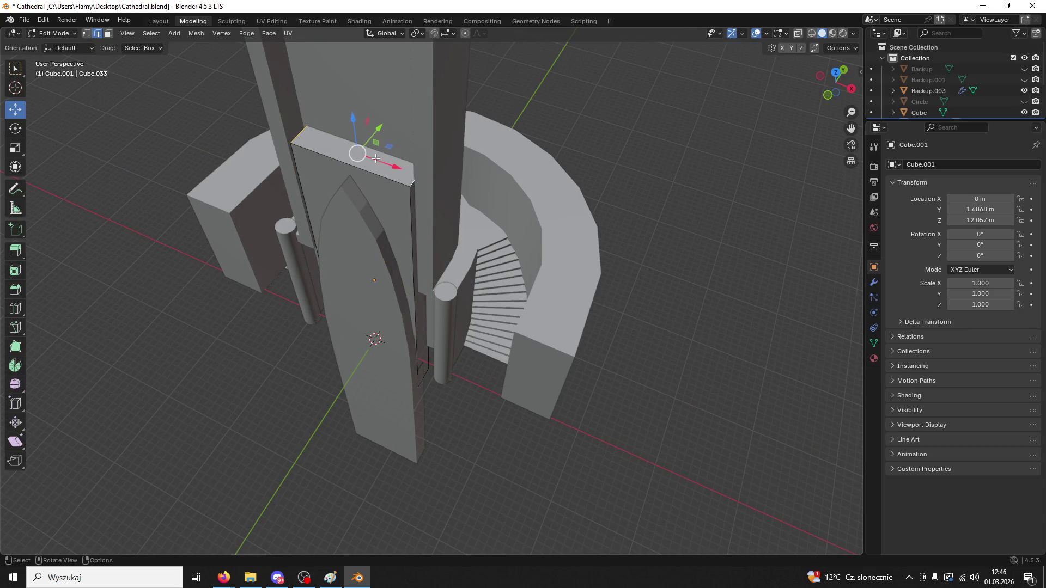
- Try bevelling Cube.001's top edge, then undo back to a flat top
key(ctrl+b)
click(203, 391)
mouse_move(204, 392)
middle_down()
mouse_move(555, 322)
mouse_move(542, 343)
mouse_move(555, 341)
middle_up()
key(ctrl+z)
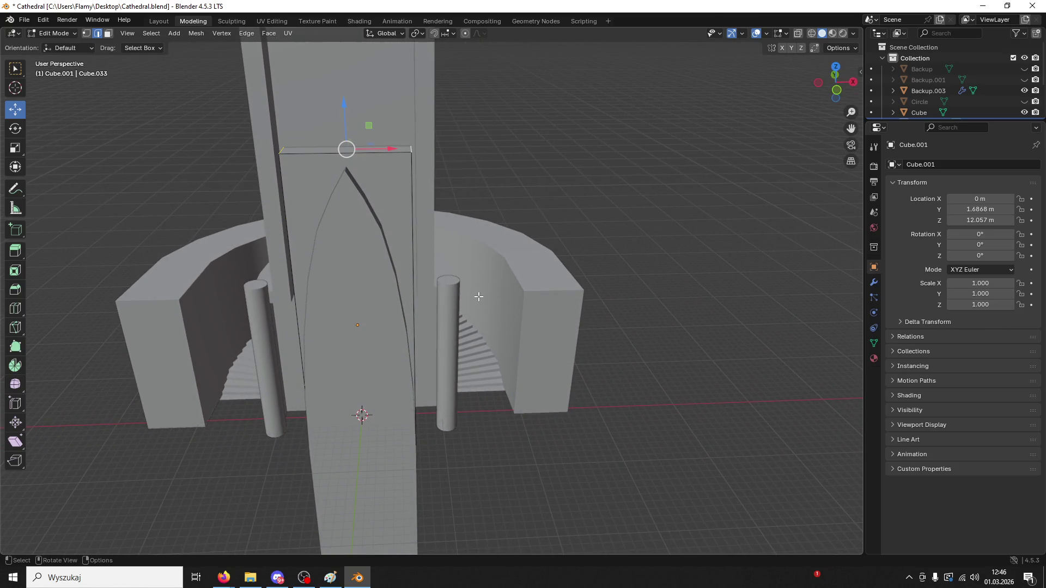
key(ctrl+b)
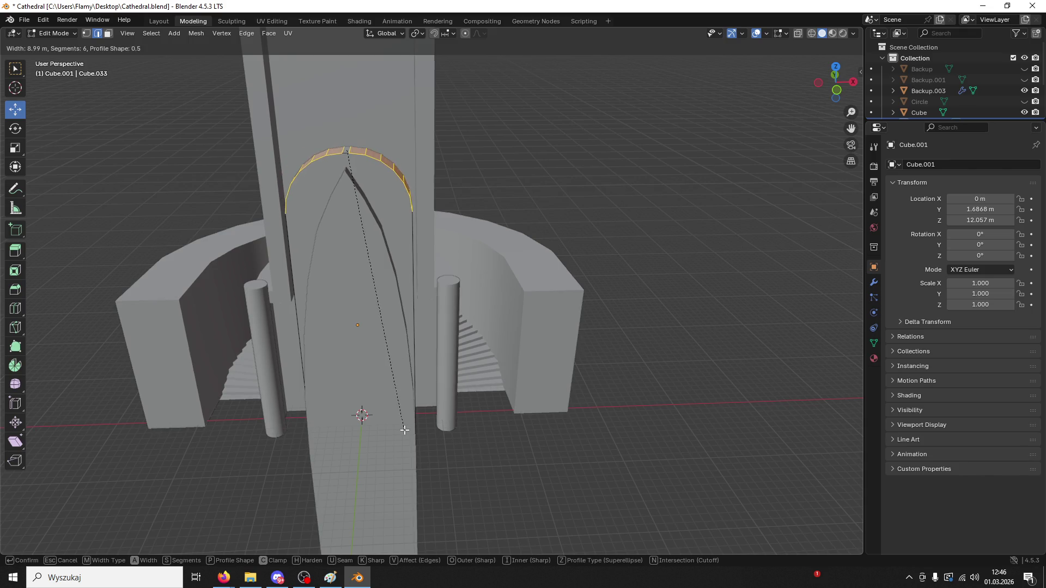
click(404, 430)
key(ctrl+z)
- In Object Mode, select only Cube.001 and stretch it taller
click(55, 33)
click(53, 57)
click(54, 33)
click(55, 41)
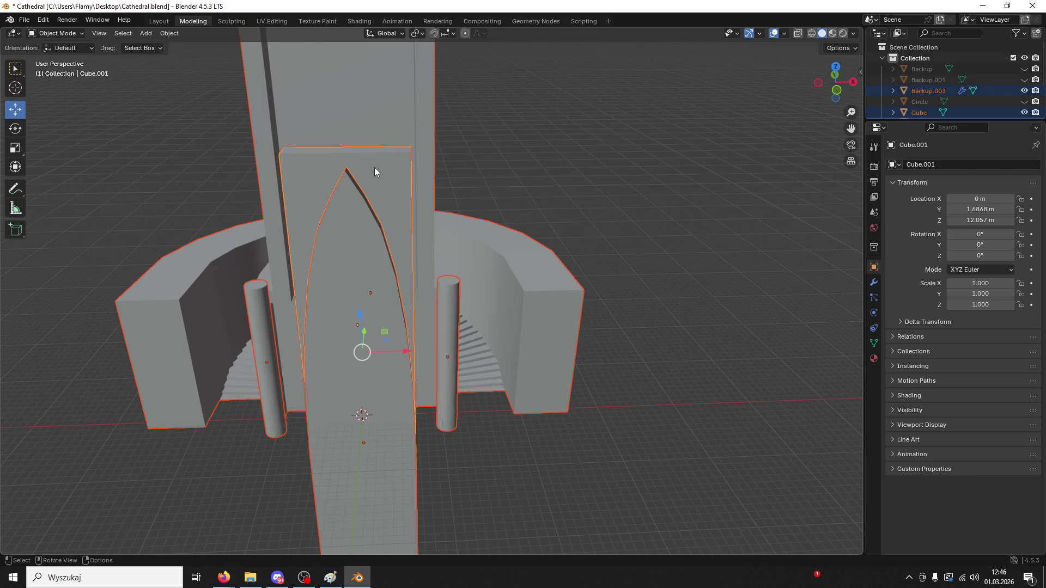
key(Tab)
key(Tab)
click(384, 171)
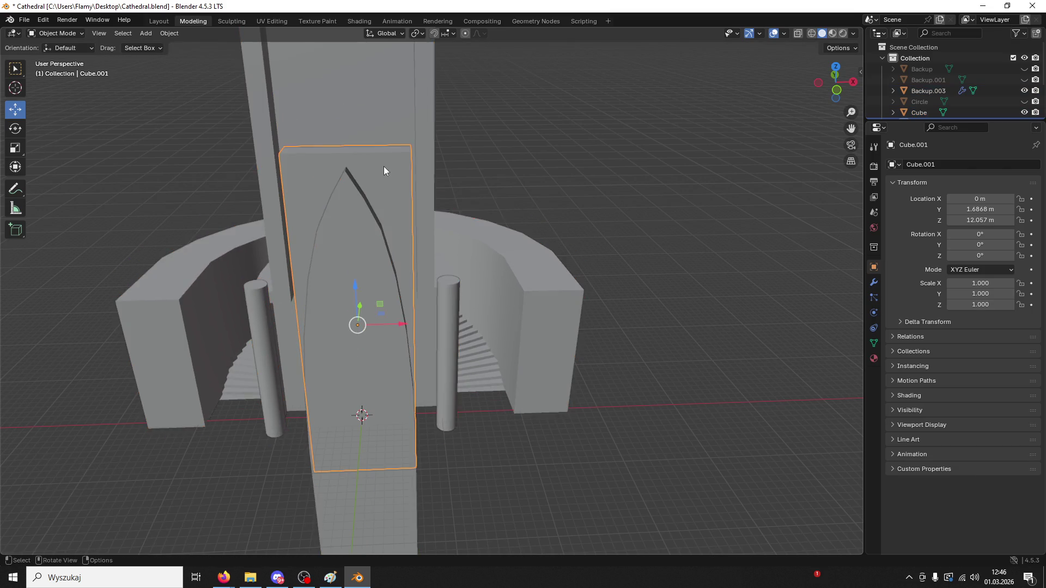
key(s)
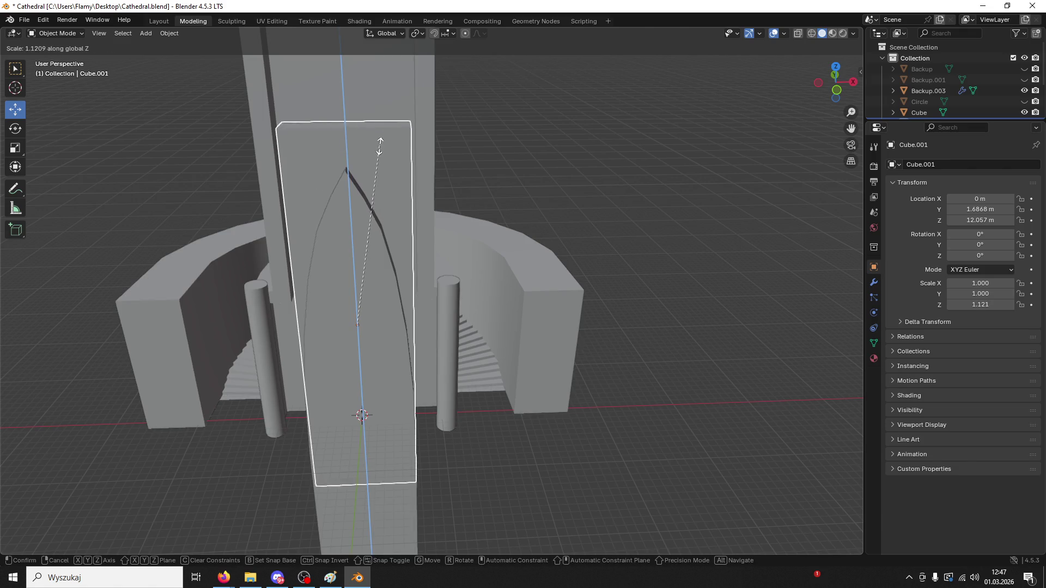
click(362, 100)
middle_drag(362, 100, 365, 164)
- Bevel Cube.001's top edge into a wide rounded arch and lower the arch edges
click(55, 33)
click(55, 41)
click(54, 33)
click(66, 58)
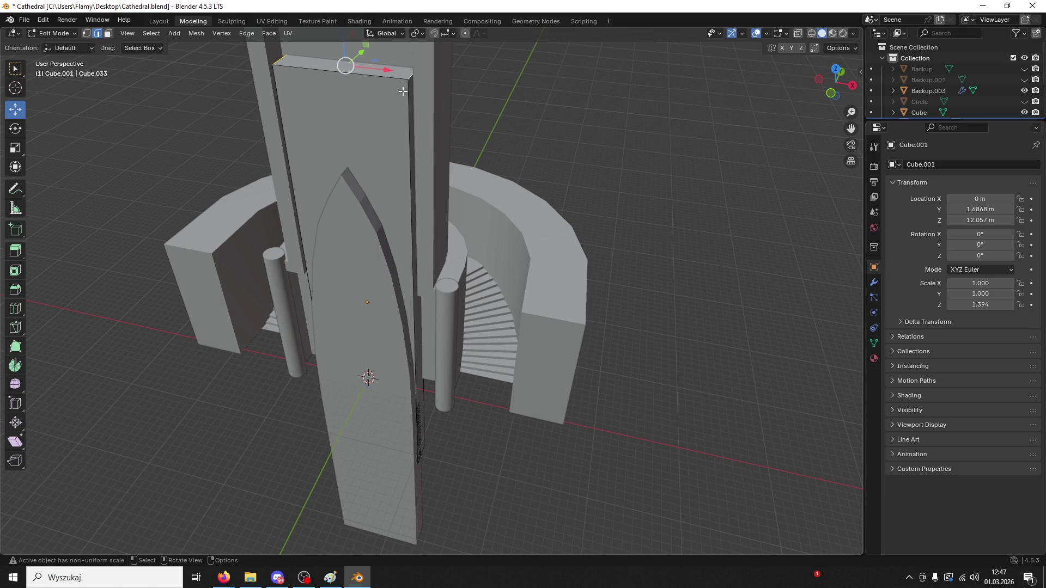
key(ctrl+b)
click(289, 363)
middle_drag(289, 362, 412, 335)
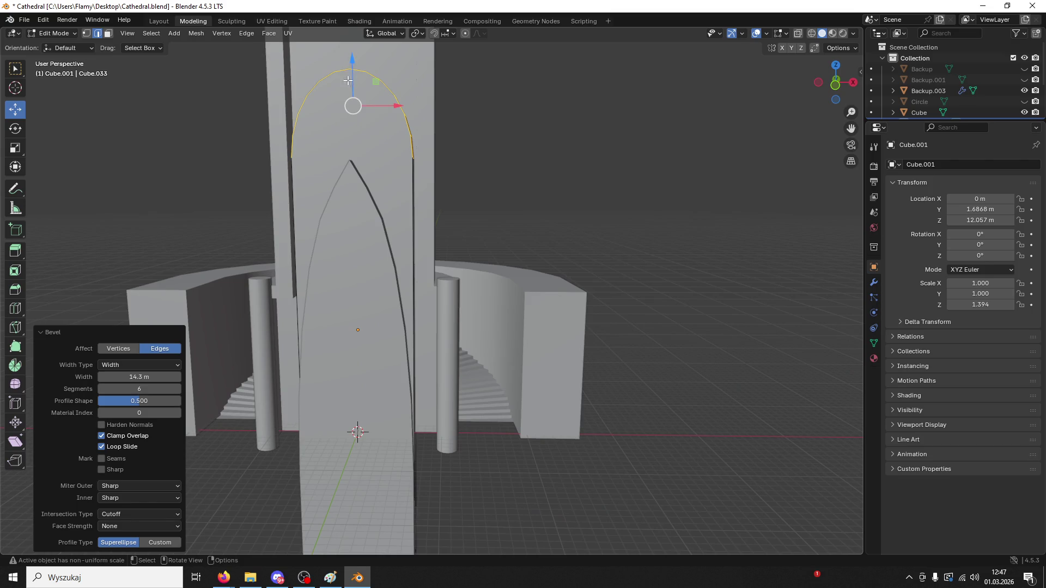
drag(346, 85, 354, 89)
drag(356, 136, 356, 143)
mouse_move(357, 143)
middle_down()
mouse_move(415, 206)
mouse_move(282, 150)
middle_up()
drag(353, 129, 353, 131)
click(353, 132)
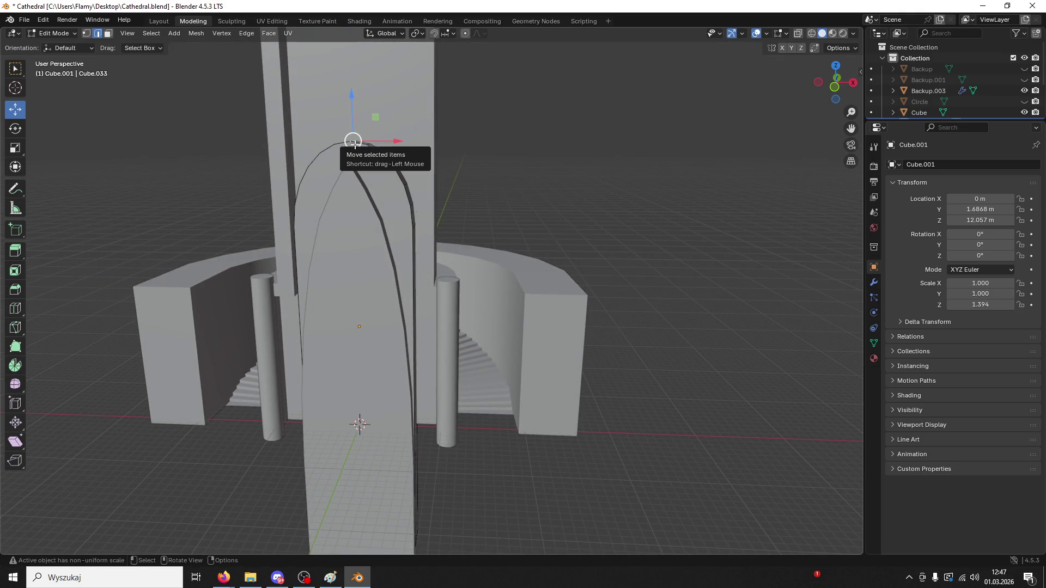
- Inspect the arches from several angles, then reselect Cube.001 in Object Mode
scroll(574, 457, down, 3)
mouse_move(574, 457)
middle_down()
mouse_move(483, 436)
mouse_move(490, 430)
middle_up()
scroll(455, 320, up, 2)
middle_drag(456, 319, 327, 217)
scroll(240, 143, up, 2)
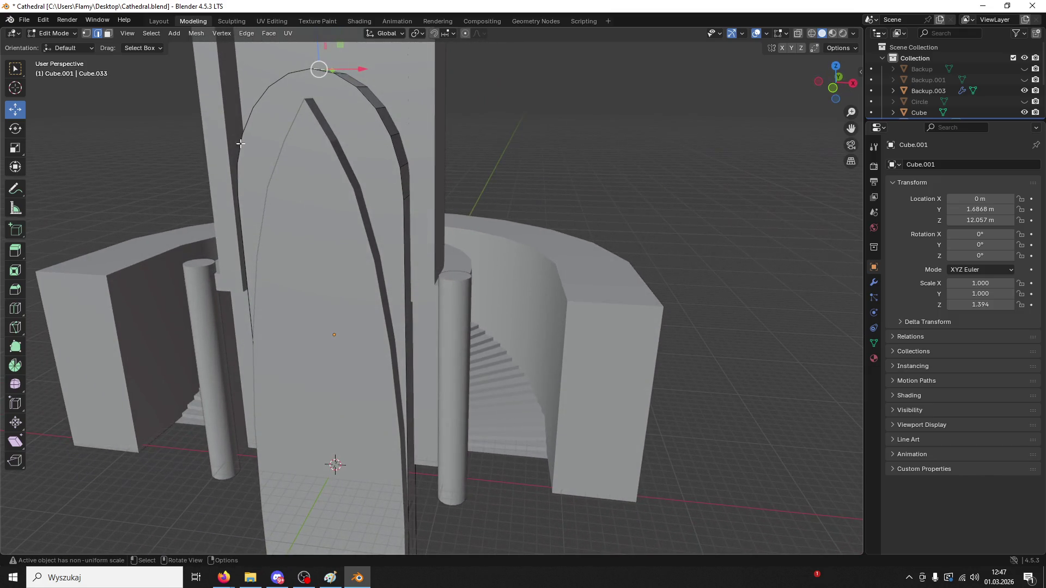
click(43, 37)
click(52, 46)
click(318, 131)
click(350, 135)
mouse_move(350, 135)
middle_down()
mouse_move(394, 148)
mouse_move(276, 140)
mouse_move(356, 141)
middle_up()
- Apply Cube.001's scale so it reads 1.000
key(ctrl+a)
click(322, 158)
click(380, 134)
click(394, 162)
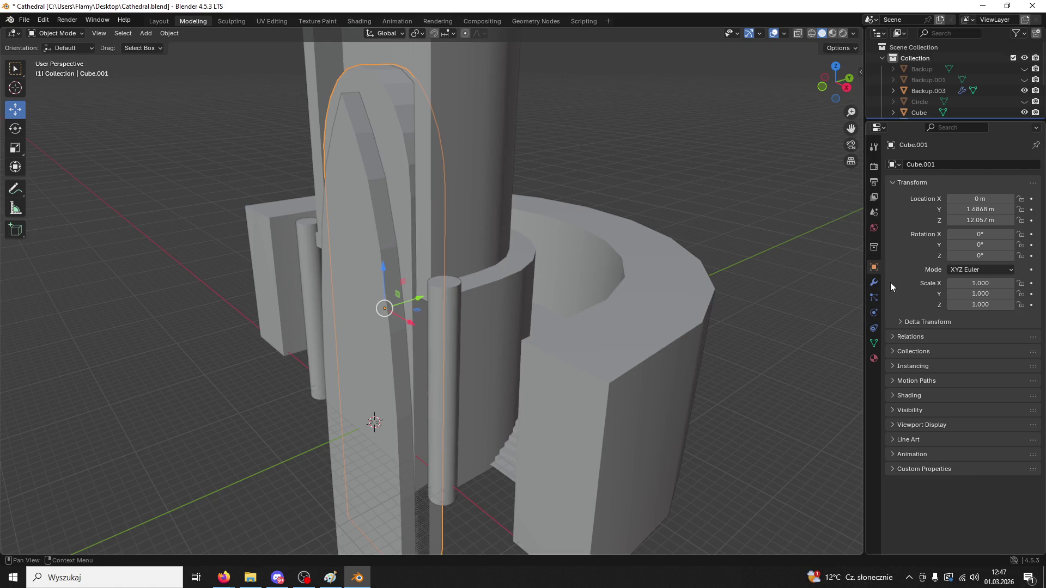
- Add a Boolean modifier to the arch block, then remove it
click(873, 283)
click(886, 165)
click(885, 165)
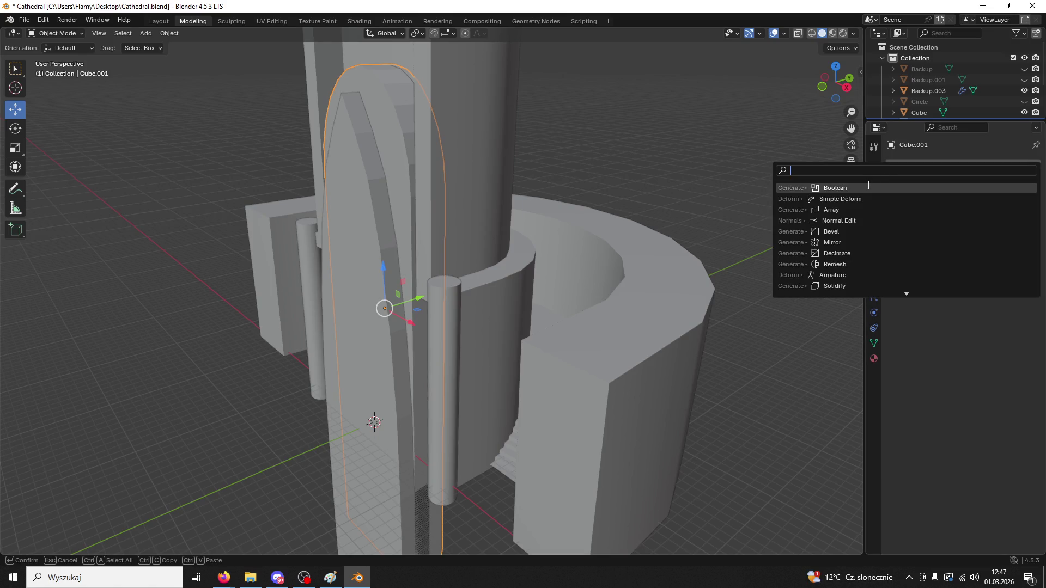
click(868, 187)
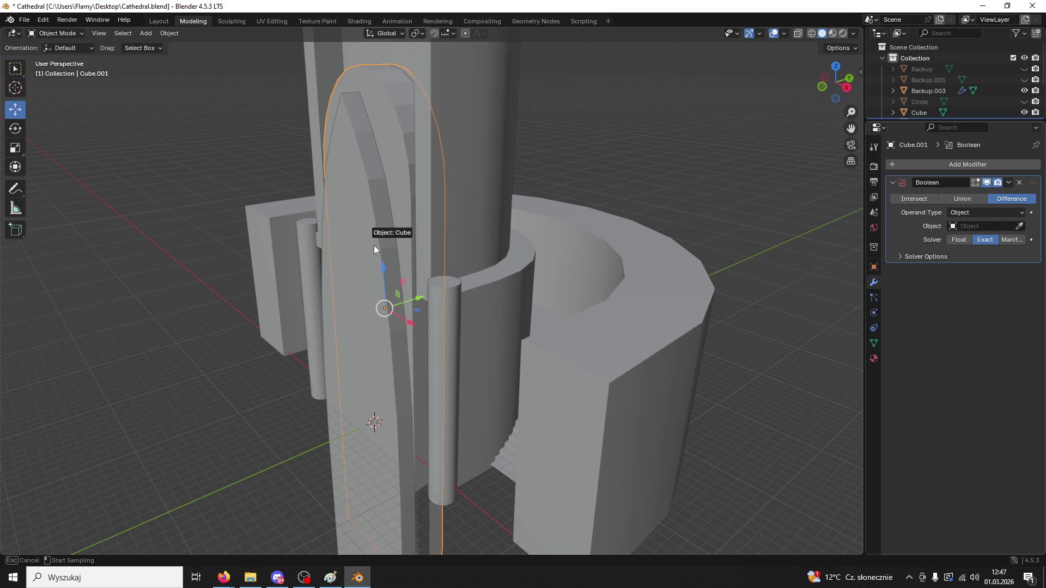
click(995, 194)
- Delete the selected background object and reselect the rounded arch block
click(350, 253)
key(Delete)
mouse_move(351, 252)
middle_down()
mouse_move(505, 207)
mouse_move(445, 241)
mouse_move(336, 258)
mouse_move(378, 278)
mouse_move(471, 233)
mouse_move(337, 295)
middle_up()
click(434, 261)
middle_drag(400, 172, 432, 173)
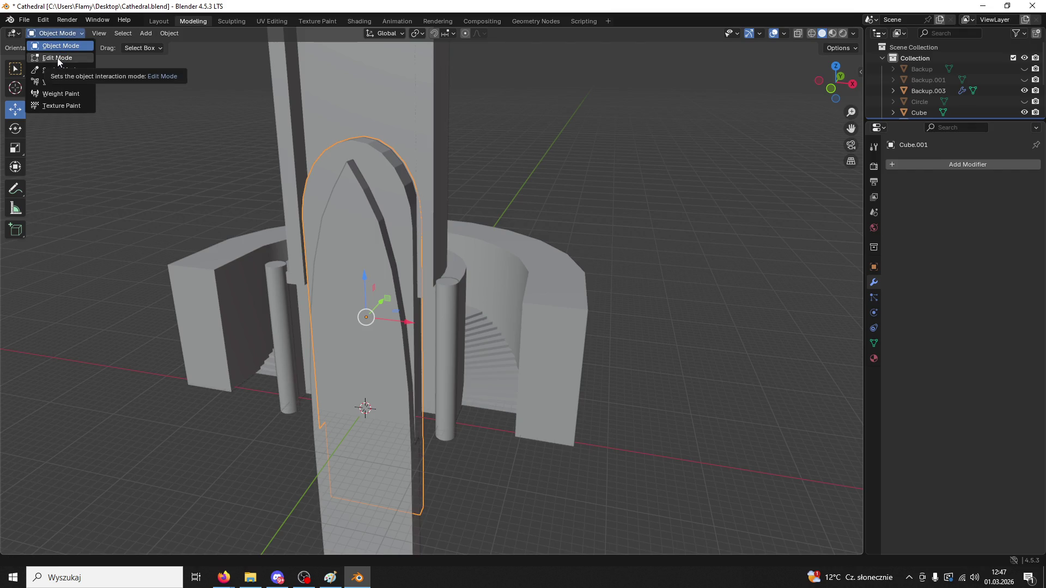
- Subdivide the arch's top edges, dissolve the diagonal edge, and return to Object Mode
click(58, 57)
scroll(288, 107, up, 4)
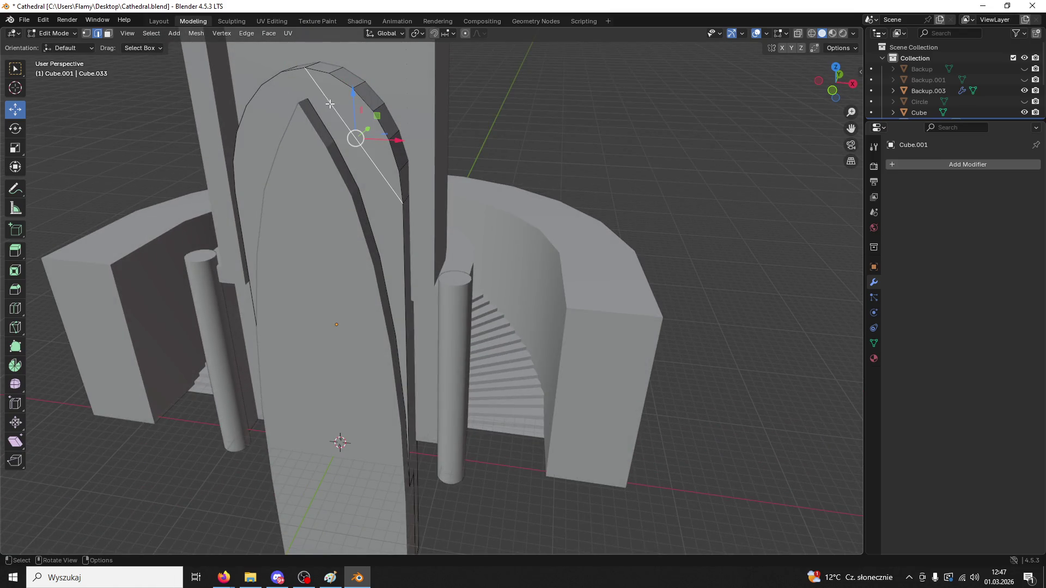
right_click(329, 103)
click(313, 97)
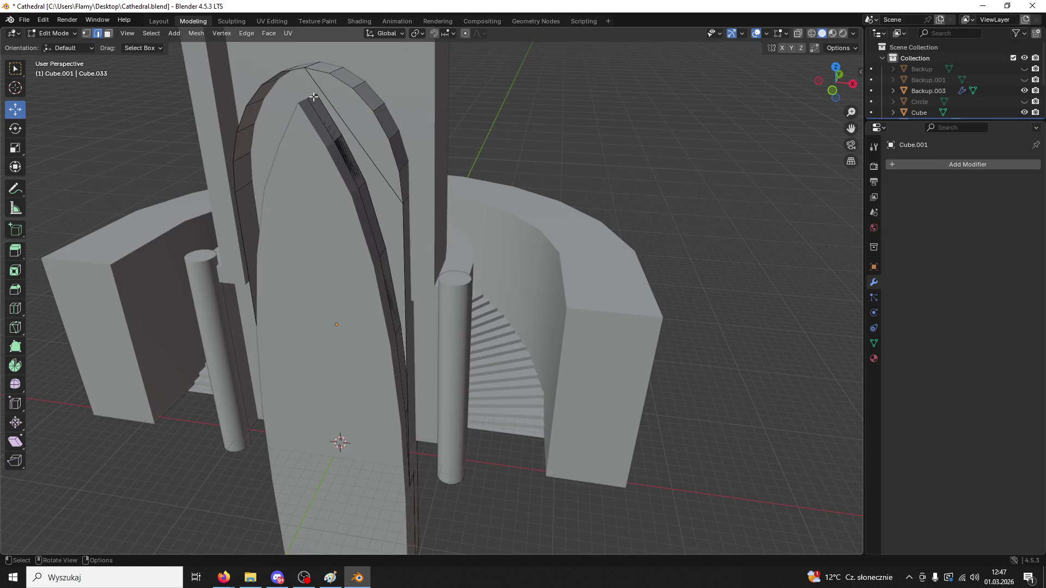
click(314, 97)
key(x)
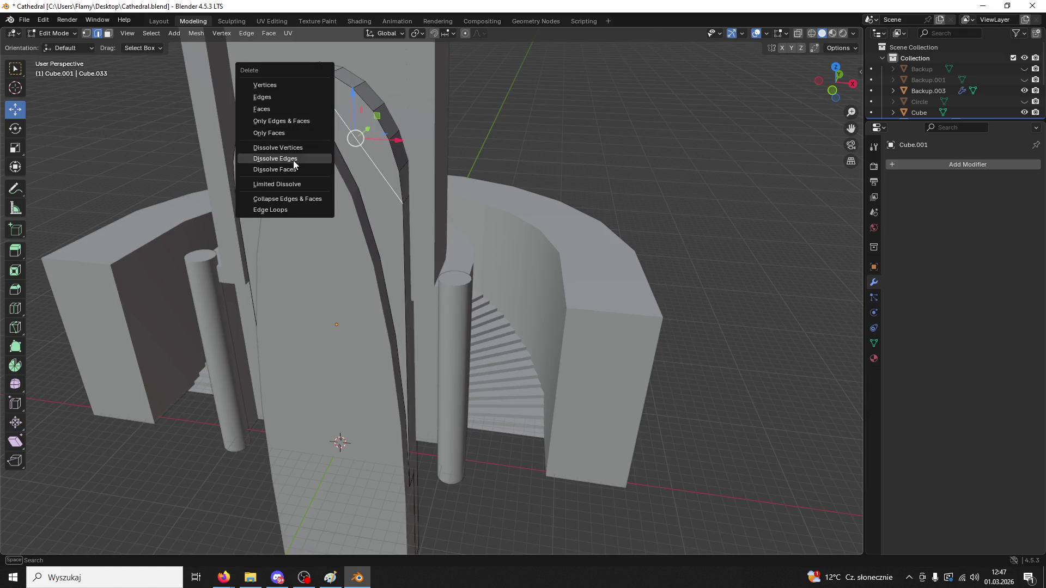
click(301, 147)
mouse_move(300, 145)
middle_down()
mouse_move(292, 96)
mouse_move(362, 139)
middle_up()
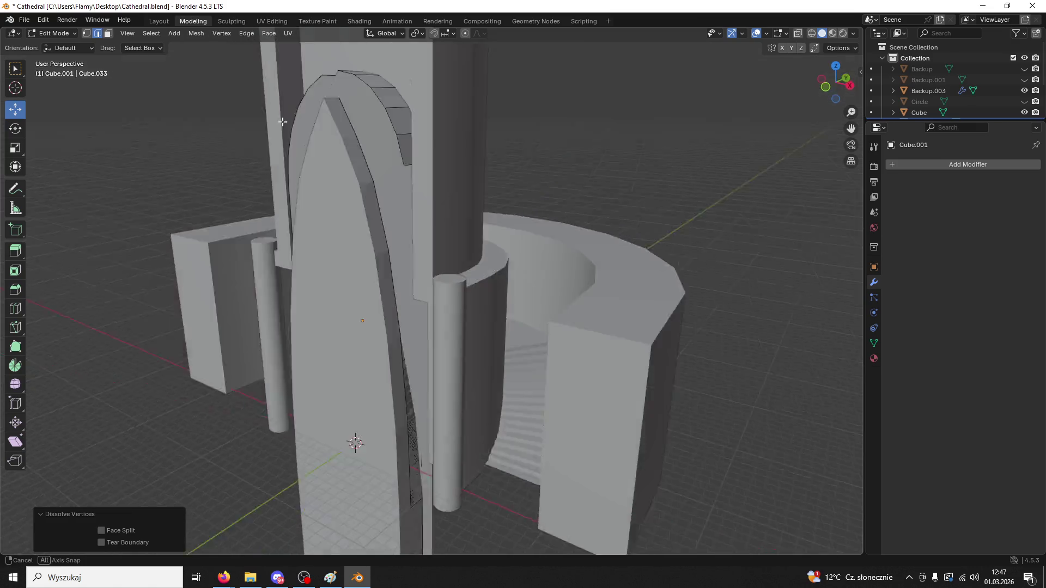
key(Tab)
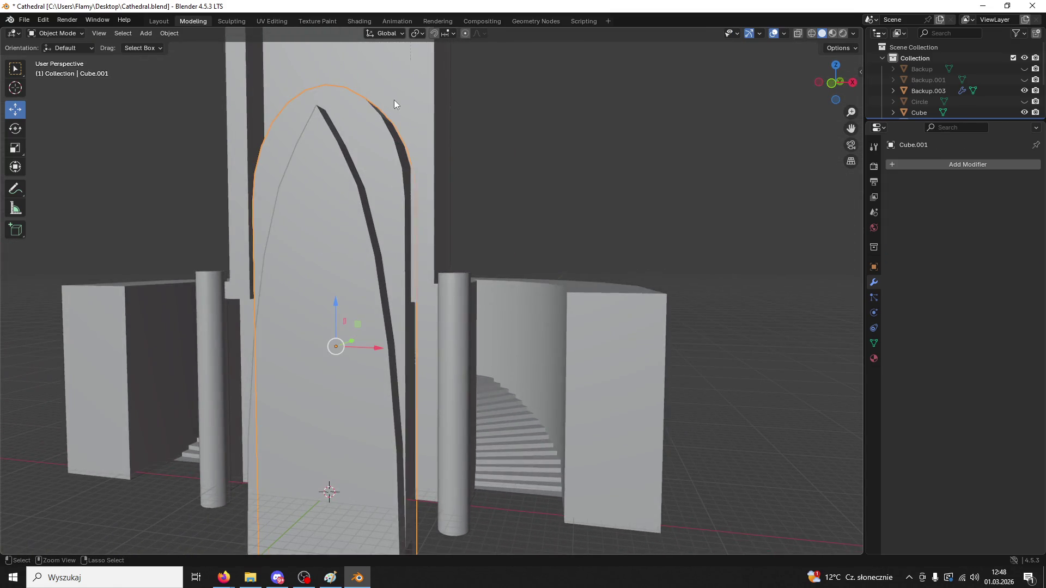
- Move the pointed-arch cutter along Y in front of the rounded arch block
mouse_move(395, 99)
middle_down()
mouse_move(365, 131)
mouse_move(398, 227)
mouse_move(388, 460)
middle_up()
click(54, 33)
click(362, 234)
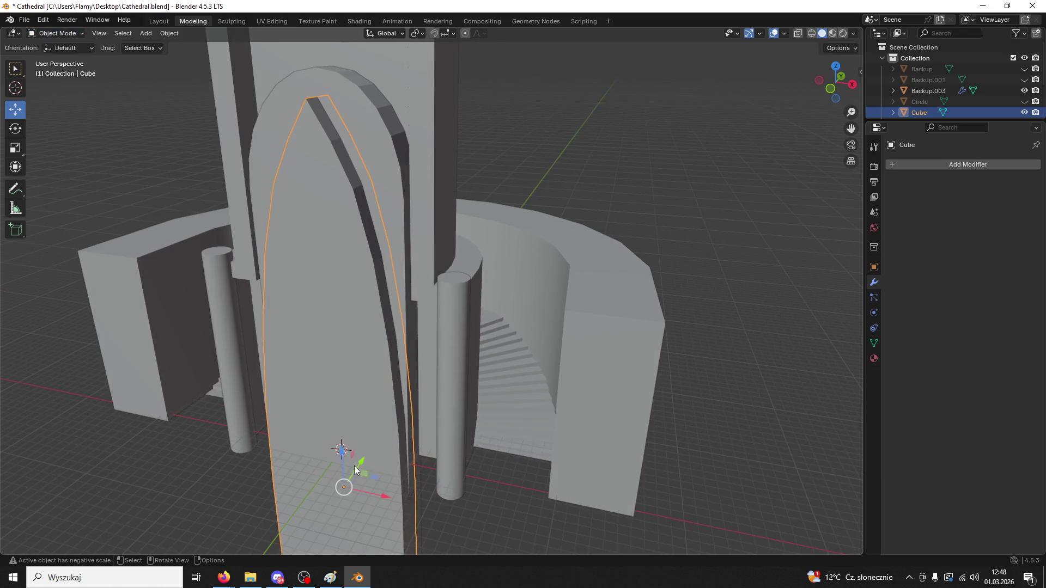
scroll(345, 286, down, 5)
mouse_move(344, 286)
middle_down()
mouse_move(257, 295)
mouse_move(280, 313)
mouse_move(230, 296)
middle_up()
click(426, 319)
mouse_move(423, 155)
middle_down()
mouse_move(450, 182)
mouse_move(570, 160)
mouse_move(590, 129)
mouse_move(554, 184)
mouse_move(416, 187)
mouse_move(354, 224)
middle_up()
click(408, 234)
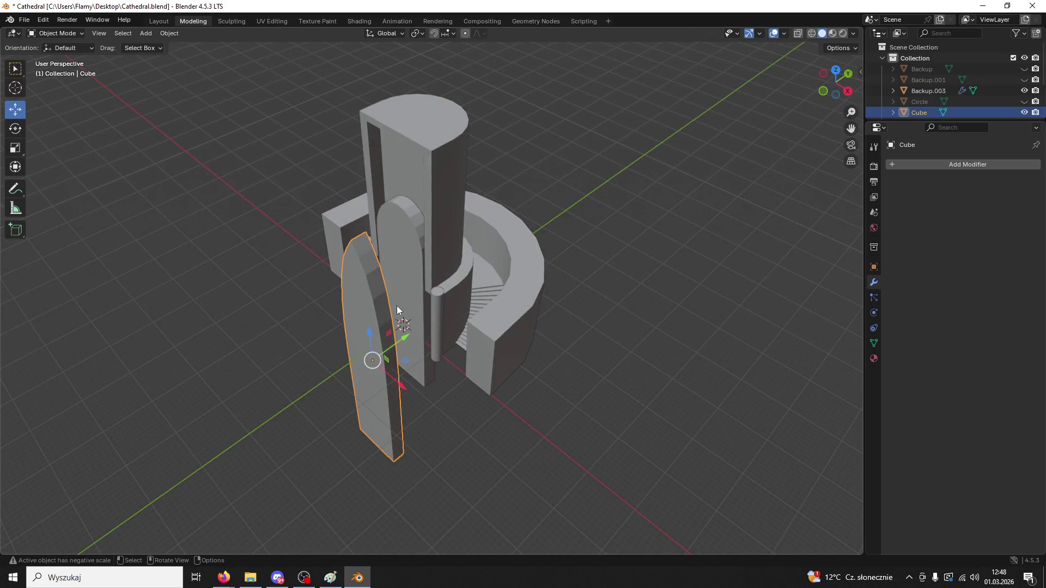
drag(403, 338, 440, 320)
- Lower the rounded arch block Cube.001 along Z to ground level
mouse_move(440, 320)
middle_down()
mouse_move(495, 253)
mouse_move(562, 252)
mouse_move(578, 288)
mouse_move(524, 283)
middle_up()
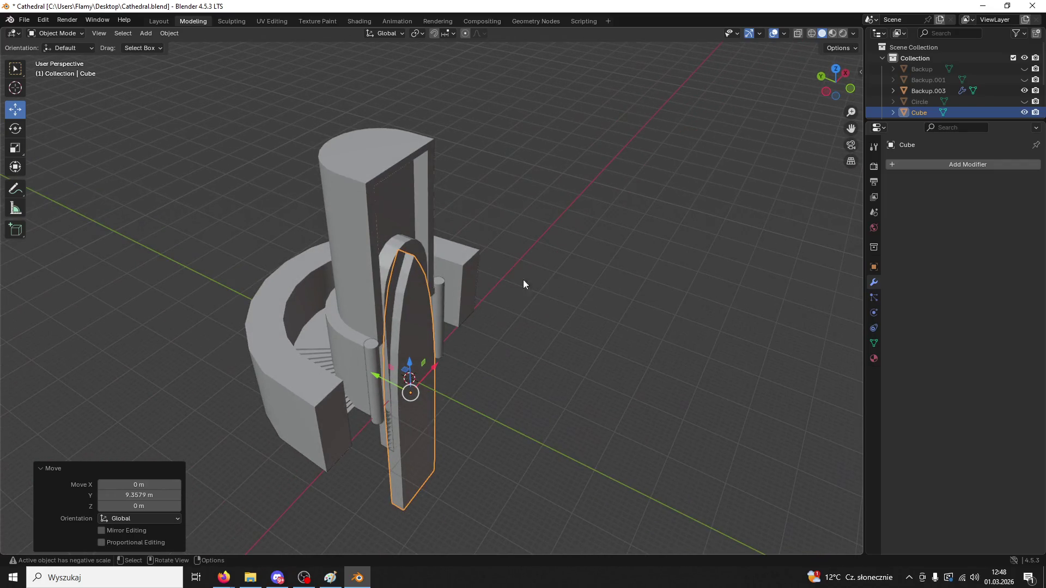
click(410, 254)
mouse_move(413, 251)
middle_down()
mouse_move(438, 243)
mouse_move(433, 281)
mouse_move(450, 310)
mouse_move(408, 327)
middle_up()
drag(348, 339, 340, 313)
mouse_move(340, 314)
middle_down()
mouse_move(380, 264)
mouse_move(369, 270)
mouse_move(358, 249)
mouse_move(250, 229)
mouse_move(363, 233)
mouse_move(374, 254)
middle_up()
drag(375, 256, 376, 306)
mouse_move(376, 306)
middle_down()
mouse_move(384, 289)
mouse_move(403, 303)
middle_up()
- Enlarge the pointed-arch cutter slightly and lower it 7.976 m along Z to the ground
click(395, 319)
key(s)
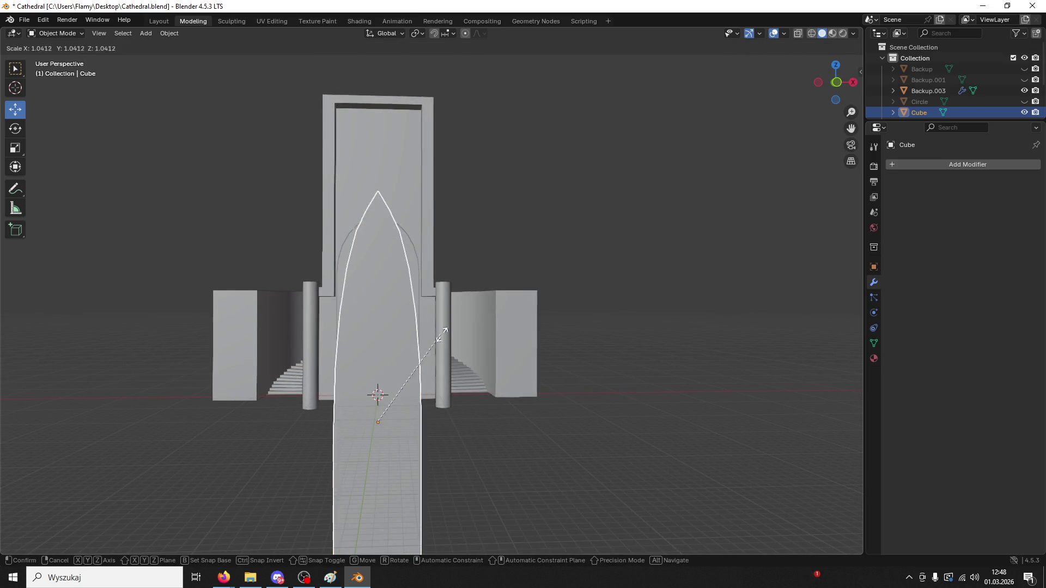
click(485, 311)
mouse_move(371, 363)
mouse_down()
mouse_move(370, 459)
mouse_move(392, 428)
mouse_up()
middle_drag(421, 373, 342, 380)
scroll(413, 328, up, 4)
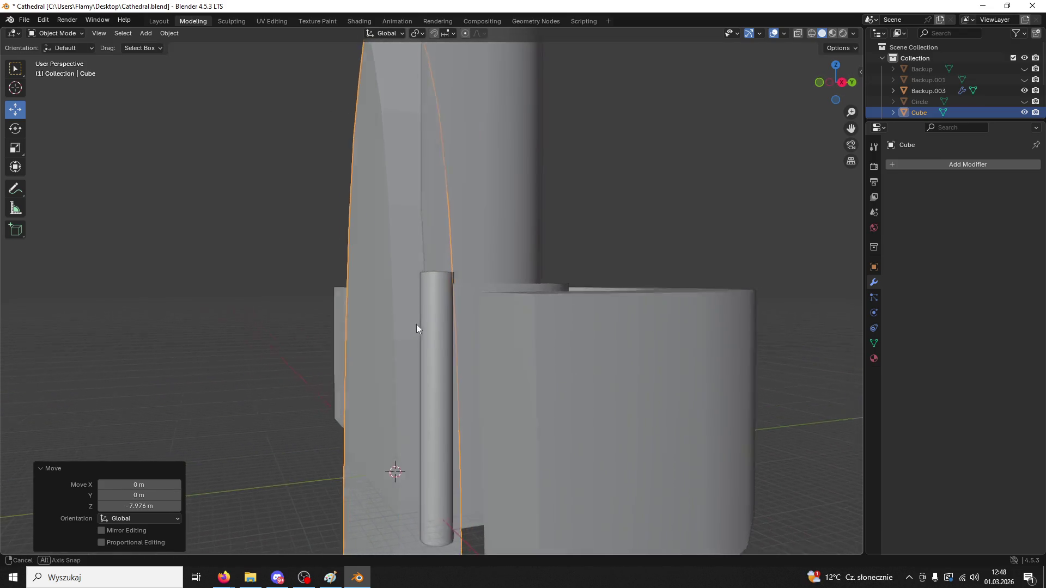
scroll(413, 324, down, 6)
mouse_move(488, 338)
middle_down()
mouse_move(530, 334)
mouse_move(544, 357)
mouse_move(501, 361)
mouse_move(420, 404)
mouse_move(433, 408)
middle_up()
scroll(421, 404, up, 3)
- Inspect the rounded arch block from several angles, ending on the right pillar
click(341, 253)
click(352, 247)
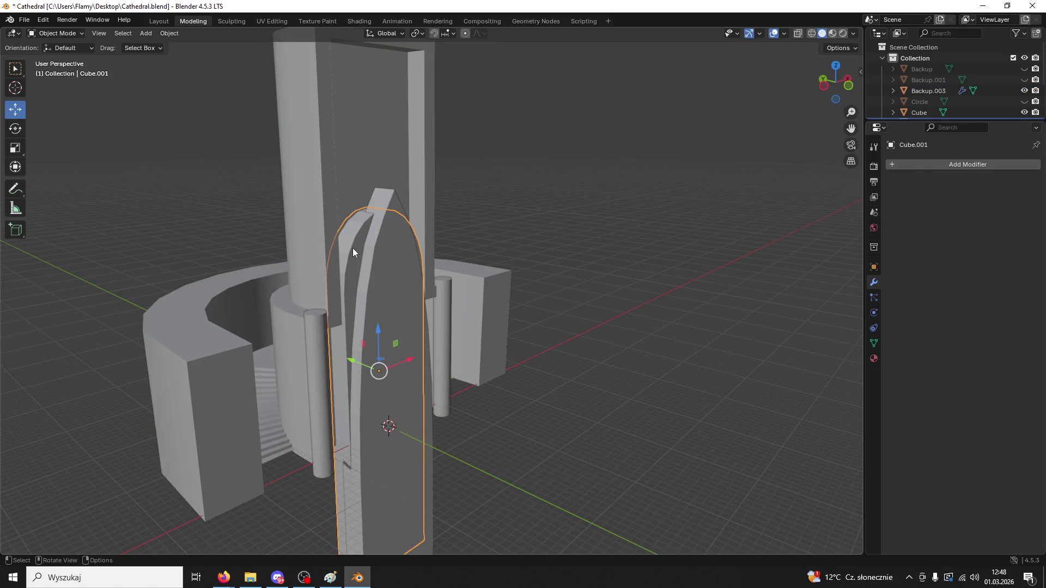
mouse_move(401, 337)
middle_down()
mouse_move(387, 259)
mouse_move(426, 301)
middle_up()
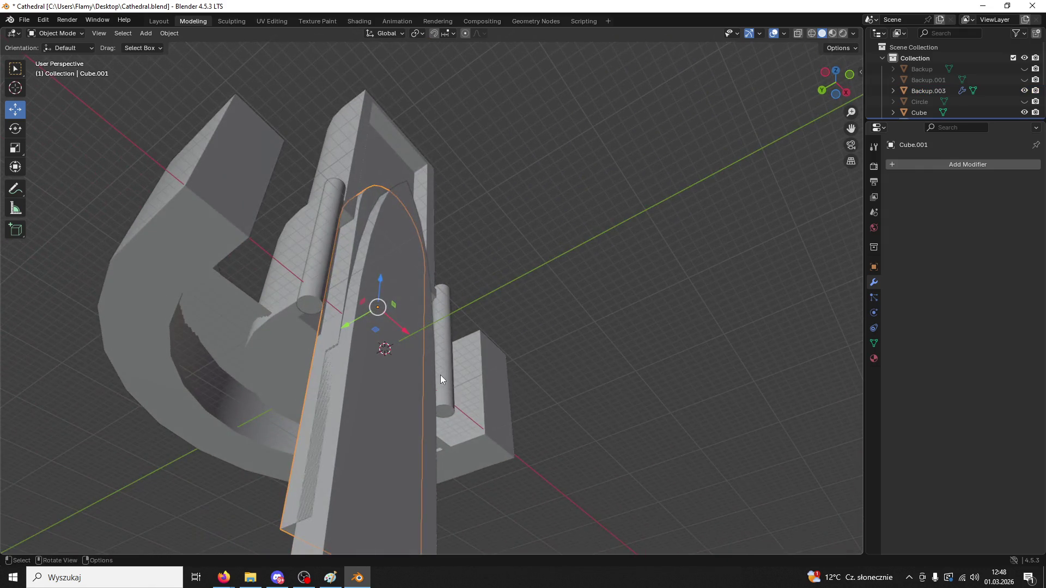
middle_drag(440, 374, 465, 227)
mouse_move(398, 364)
middle_down()
mouse_move(476, 312)
mouse_move(481, 331)
mouse_move(395, 389)
mouse_move(357, 374)
middle_up()
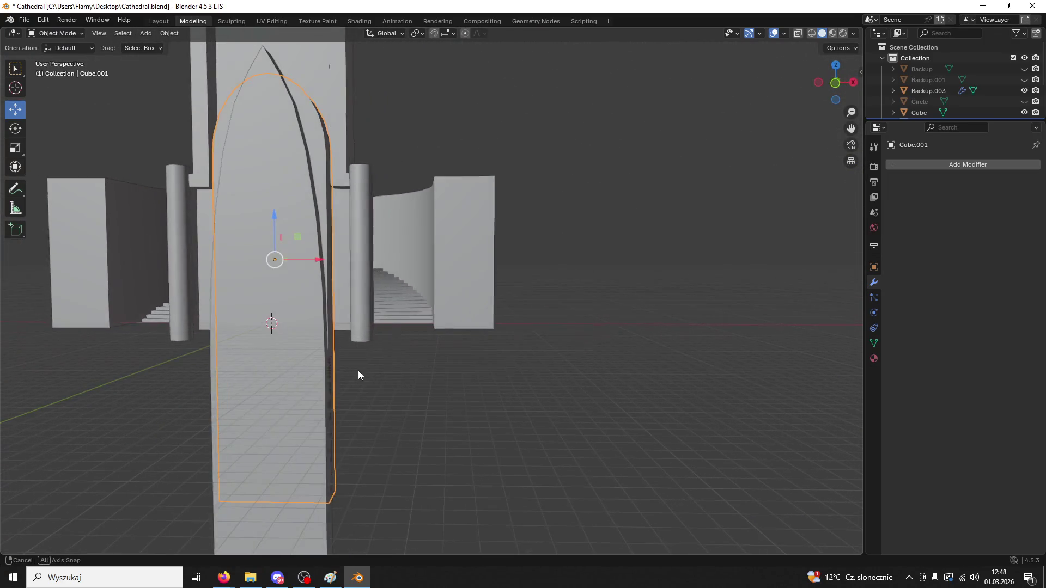
click(361, 315)
- Thicken the right cylinder pillar and shift it sideways along X
key(s)
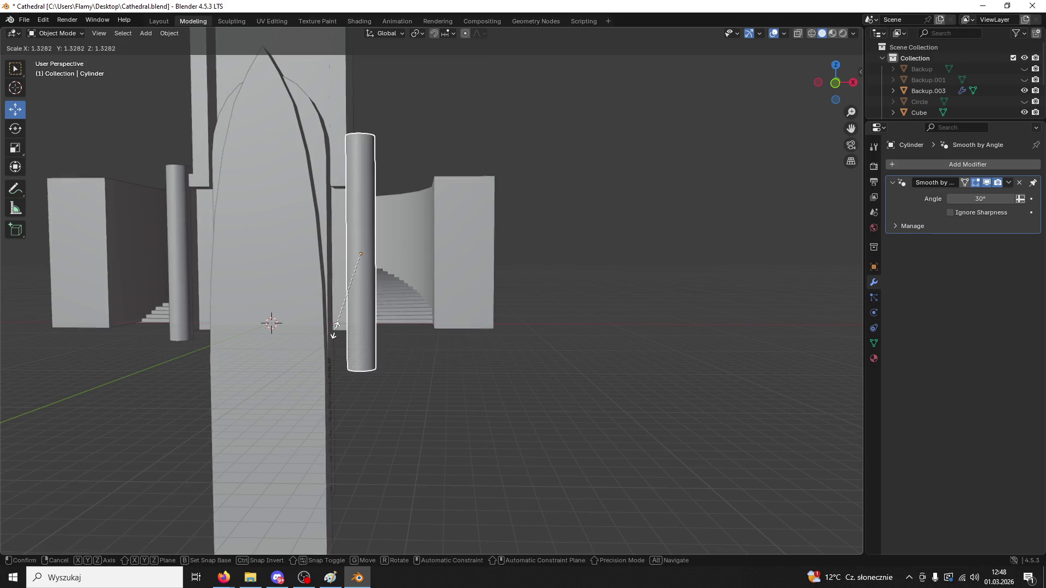
click(335, 330)
drag(405, 254, 397, 256)
mouse_move(397, 256)
middle_down()
mouse_move(440, 270)
mouse_move(448, 259)
mouse_move(419, 262)
middle_up()
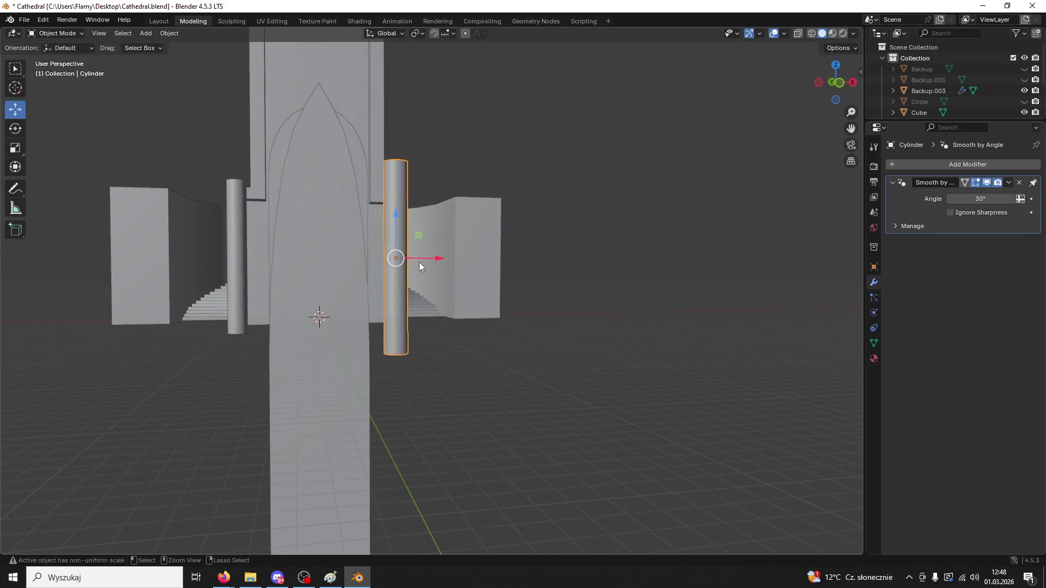
- Replace the left pillar with a copy of the right pillar moved to the arch's left
key(Delete)
click(403, 289)
key(ctrl+c)
key(ctrl+v)
drag(439, 258, 303, 278)
mouse_move(303, 278)
middle_down()
mouse_move(342, 307)
mouse_move(339, 279)
mouse_move(299, 247)
mouse_move(309, 247)
middle_up()
- Widen the pointed-arch cutter along X to 1.560 and nudge it along Y
click(338, 279)
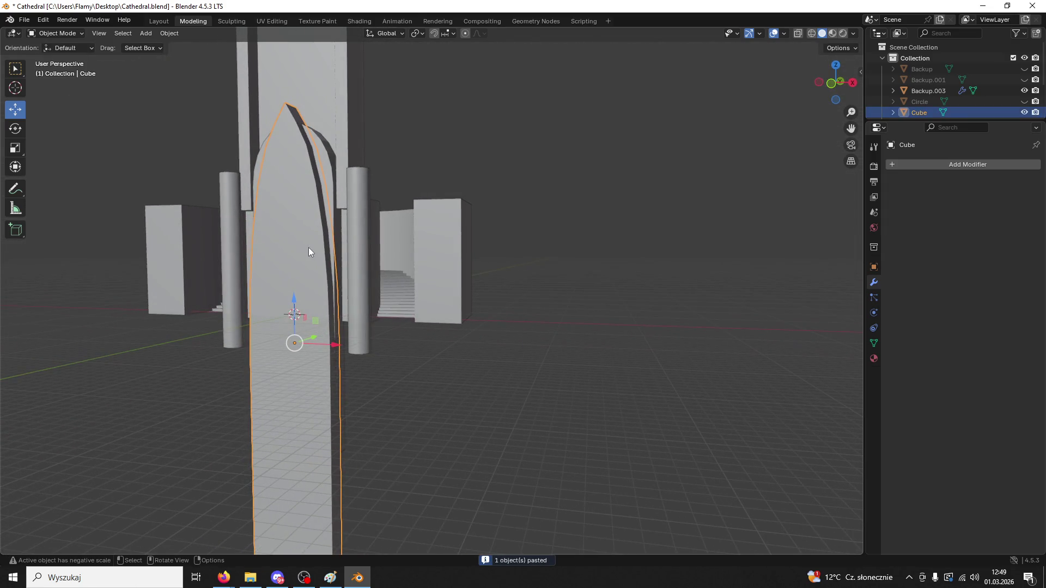
mouse_move(357, 311)
middle_down()
mouse_move(361, 332)
mouse_move(325, 329)
middle_up()
key(s)
key(x)
click(393, 336)
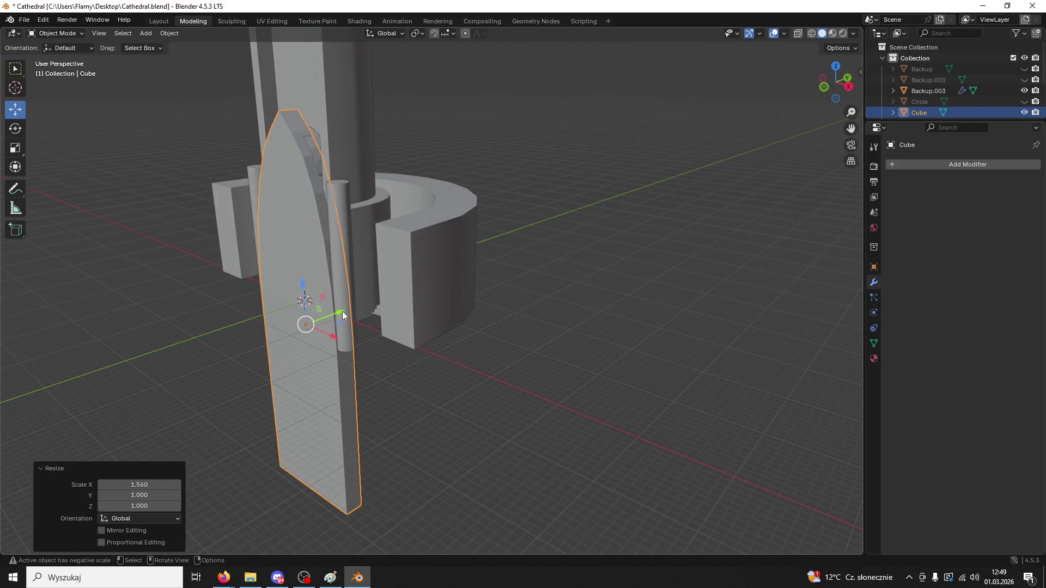
drag(342, 315, 351, 310)
mouse_move(351, 309)
middle_down()
mouse_move(433, 296)
mouse_move(308, 213)
middle_up()
- Shift a pillar sideways so its inner side lines up with the arch edge
click(235, 204)
middle_drag(273, 270, 274, 270)
click(273, 270)
click(273, 270)
click(331, 237)
click(409, 214)
mouse_move(410, 215)
middle_down()
mouse_move(288, 225)
mouse_move(369, 232)
mouse_move(211, 221)
middle_up()
scroll(388, 214, up, 5)
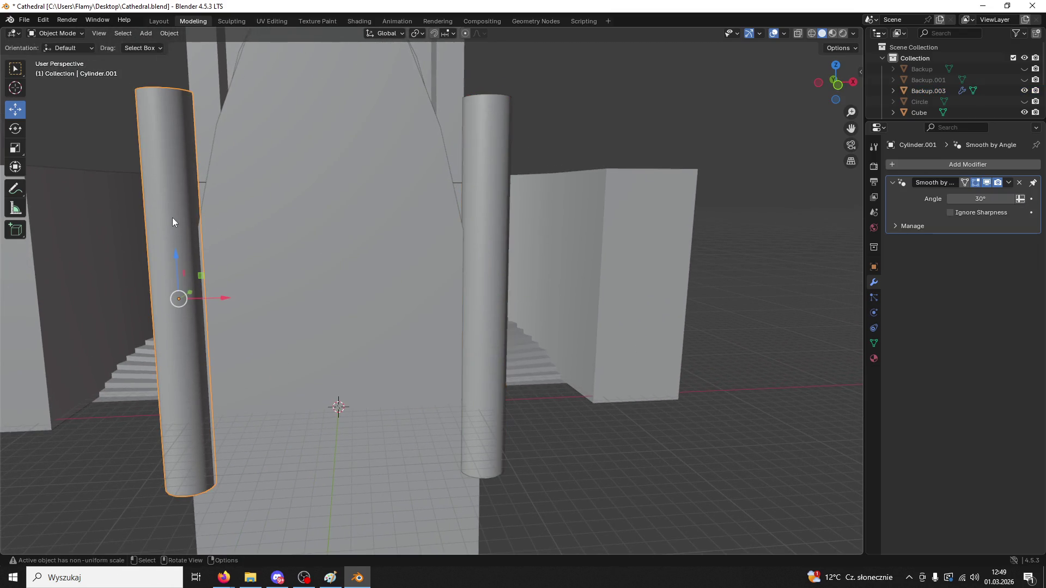
drag(227, 302, 231, 302)
- Narrow the pointed-arch cutter along X to 0.990 to fit between the pillars
click(287, 295)
mouse_move(287, 296)
middle_down()
mouse_move(352, 339)
mouse_move(394, 336)
mouse_move(434, 295)
mouse_move(253, 328)
mouse_move(340, 290)
middle_up()
scroll(340, 290, down, 6)
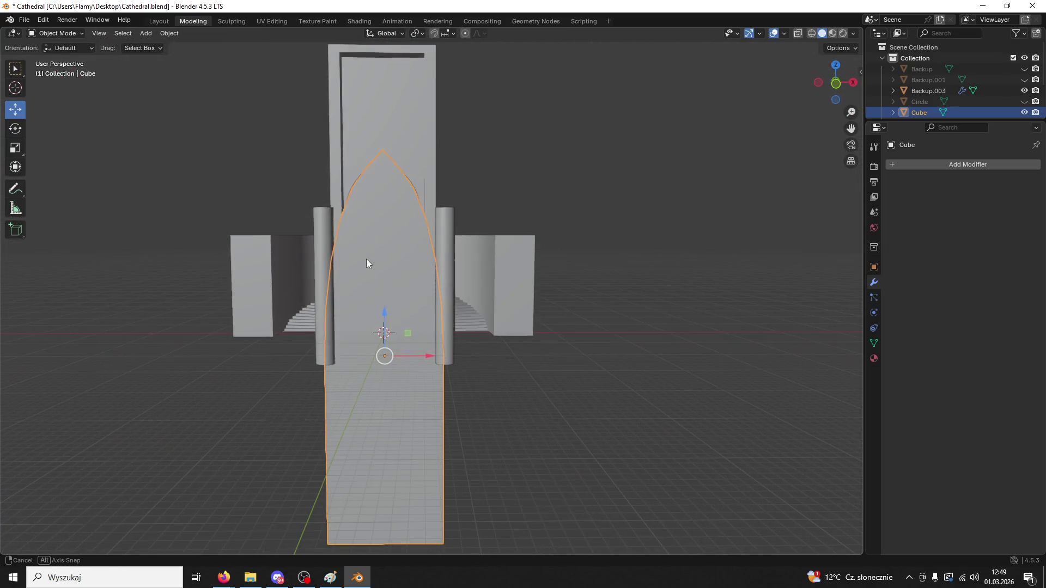
key(x)
click(397, 266)
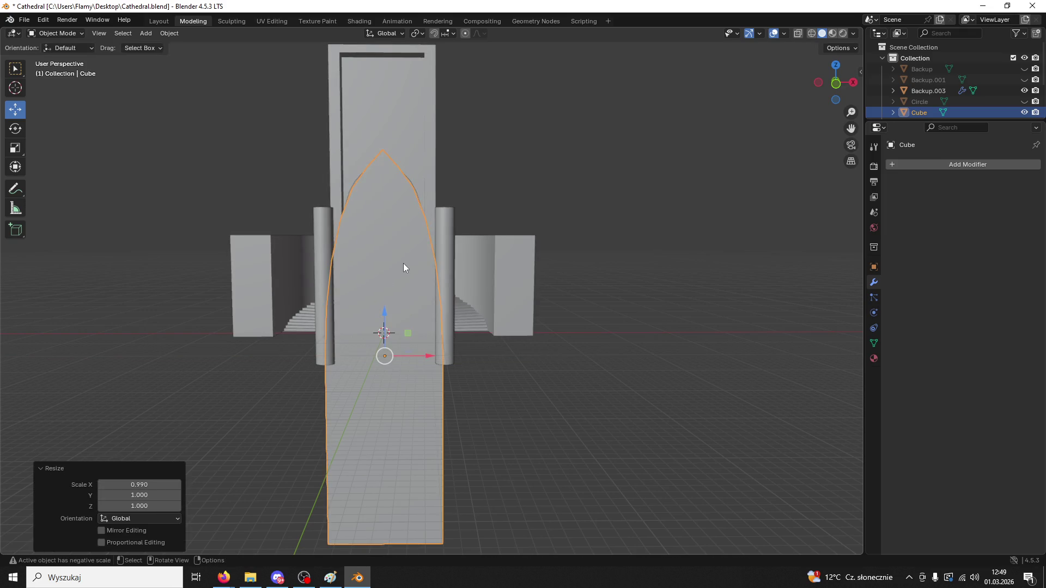
key(s)
key(Escape)
- Check the pillar and cutter alignment from a straight-on front view, ending on the right pillar
mouse_move(387, 256)
middle_down()
mouse_move(397, 235)
mouse_move(479, 293)
mouse_move(404, 315)
middle_up()
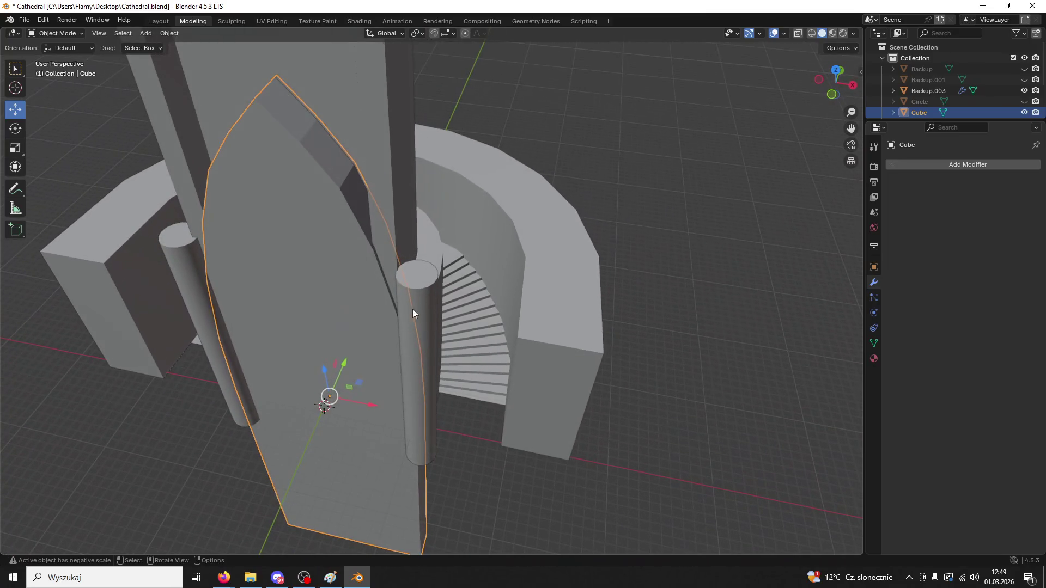
click(430, 247)
mouse_move(429, 247)
middle_down()
mouse_move(397, 245)
mouse_move(469, 224)
mouse_move(462, 188)
mouse_move(470, 202)
middle_up()
scroll(776, 137, down, 1)
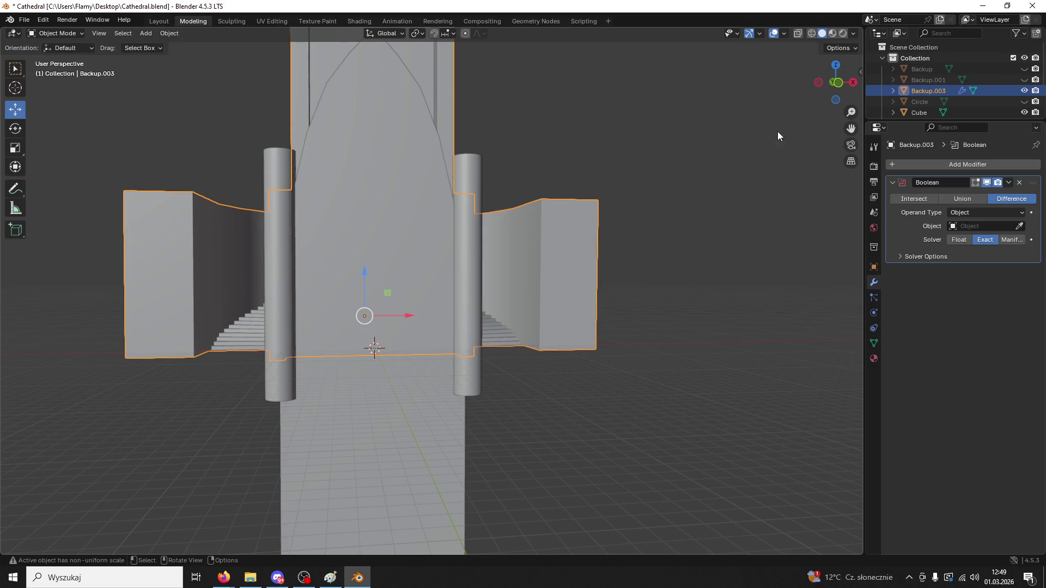
click(838, 82)
scroll(680, 267, up, 3)
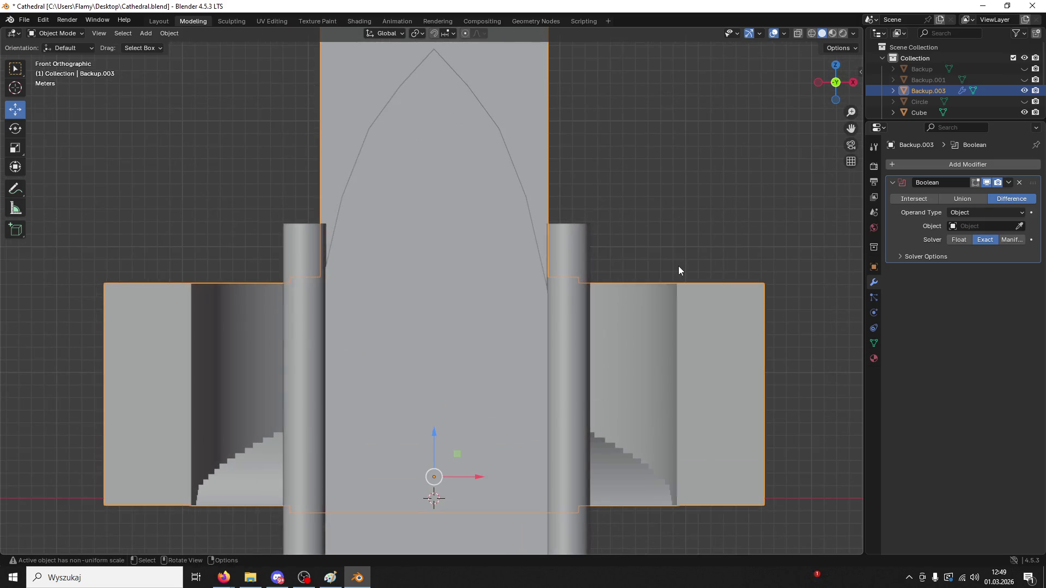
click(579, 403)
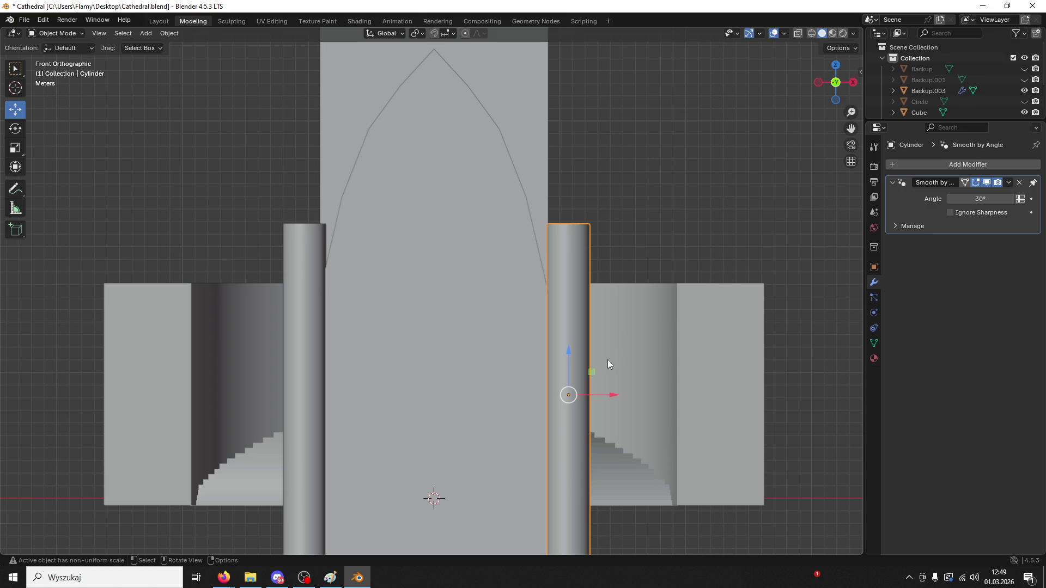